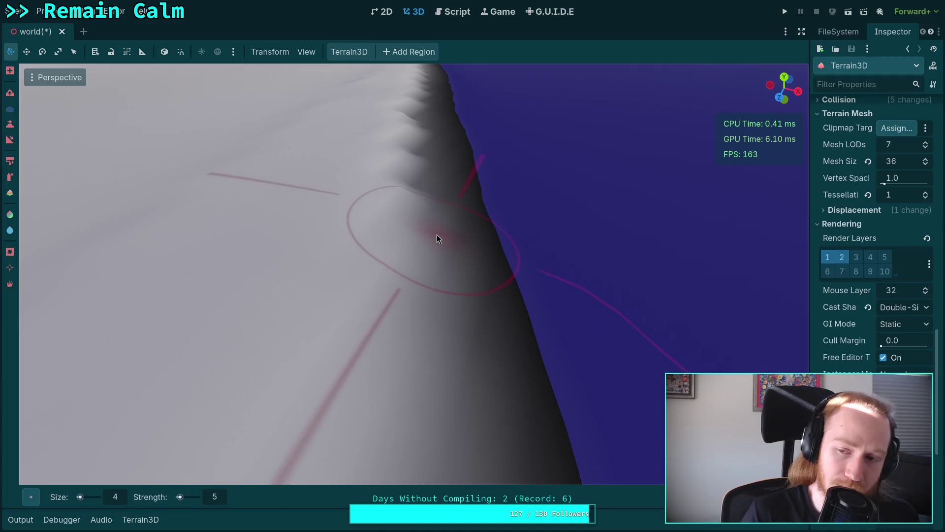
Sculpt bumps along the ridge's top edge with the size 4, strength 5 brush, then face the horizon
{"action": "mouse_move", "coordinate": [436, 235]}
{"action": "left_mouse_down"}
{"action": "mouse_move", "coordinate": [428, 226]}
{"action": "mouse_move", "coordinate": [391, 335]}
{"action": "mouse_move", "coordinate": [430, 233]}
{"action": "mouse_move", "coordinate": [450, 222]}
{"action": "mouse_move", "coordinate": [445, 231]}
{"action": "left_mouse_up"}
{"action": "mouse_move", "coordinate": [465, 295]}
{"action": "left_mouse_down"}
{"action": "mouse_move", "coordinate": [414, 285]}
{"action": "mouse_move", "coordinate": [409, 433]}
{"action": "mouse_move", "coordinate": [460, 252]}
{"action": "left_mouse_up"}
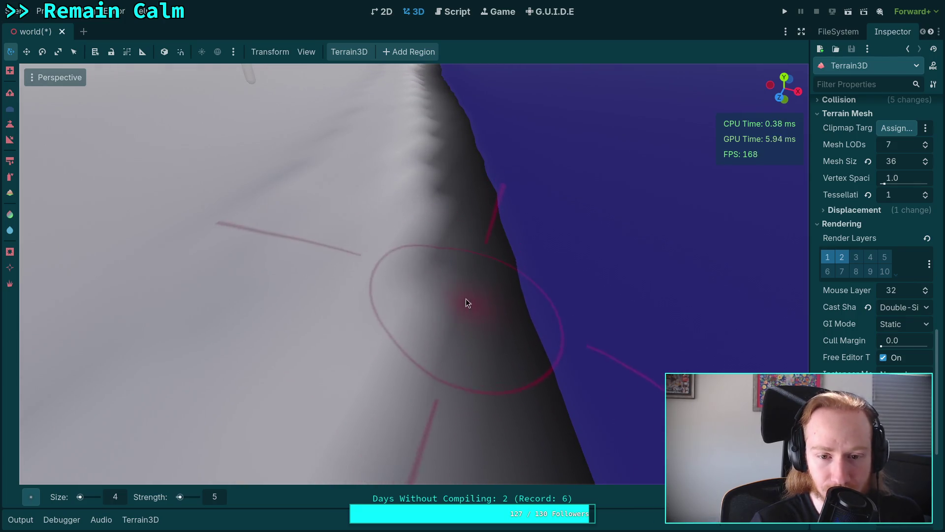
{"action": "mouse_move", "coordinate": [461, 311]}
{"action": "left_mouse_down"}
{"action": "mouse_move", "coordinate": [394, 467]}
{"action": "mouse_move", "coordinate": [459, 356]}
{"action": "left_mouse_up"}
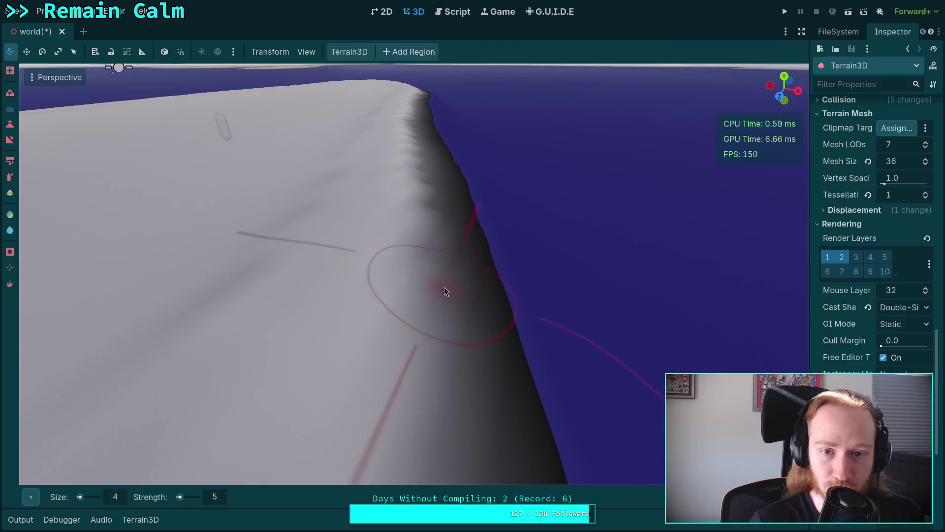
{"action": "left_click_drag", "start_coordinate": [444, 288], "coordinate": [444, 288]}
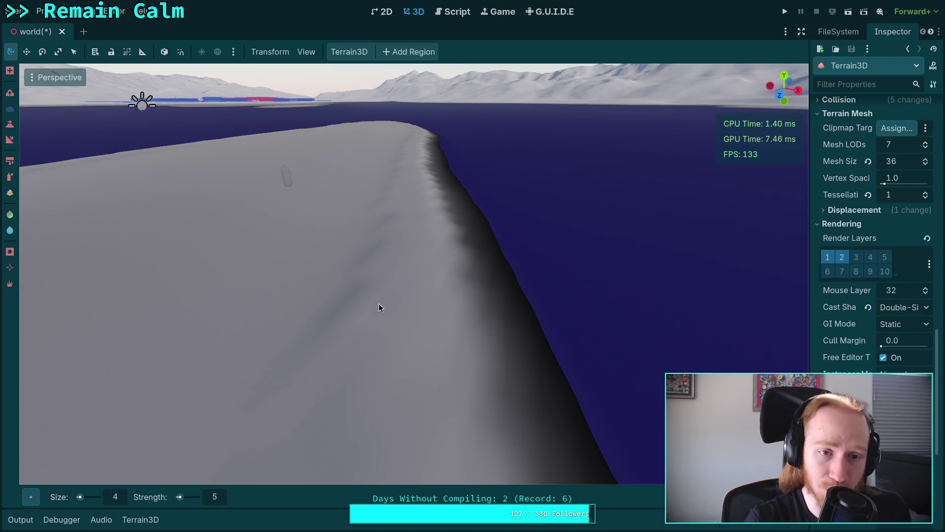
{"action": "scroll", "coordinate": [379, 308], "scroll_direction": "down", "scroll_amount": 3}
Fly the camera in close to the ridge edge above the lake
{"action": "scroll", "coordinate": [362, 196], "scroll_direction": "up", "scroll_amount": 10}
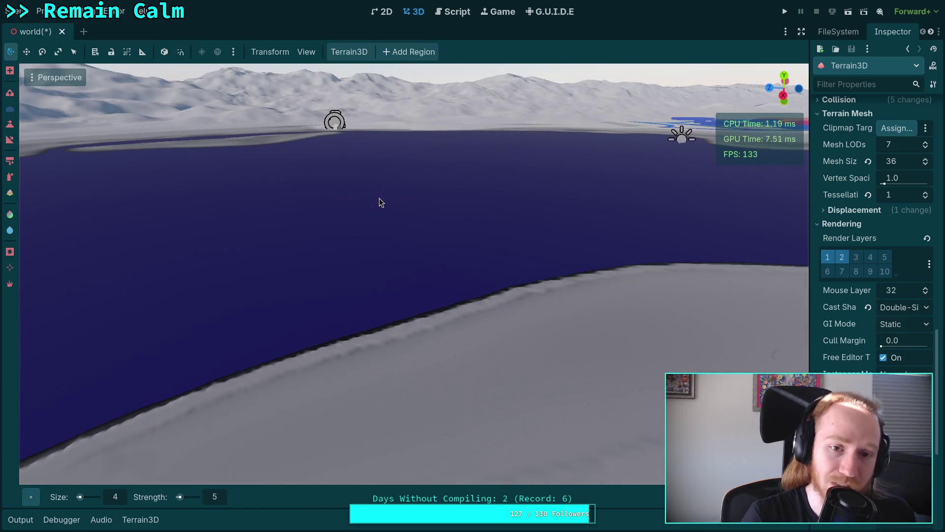
{"action": "right_click", "coordinate": [379, 197]}
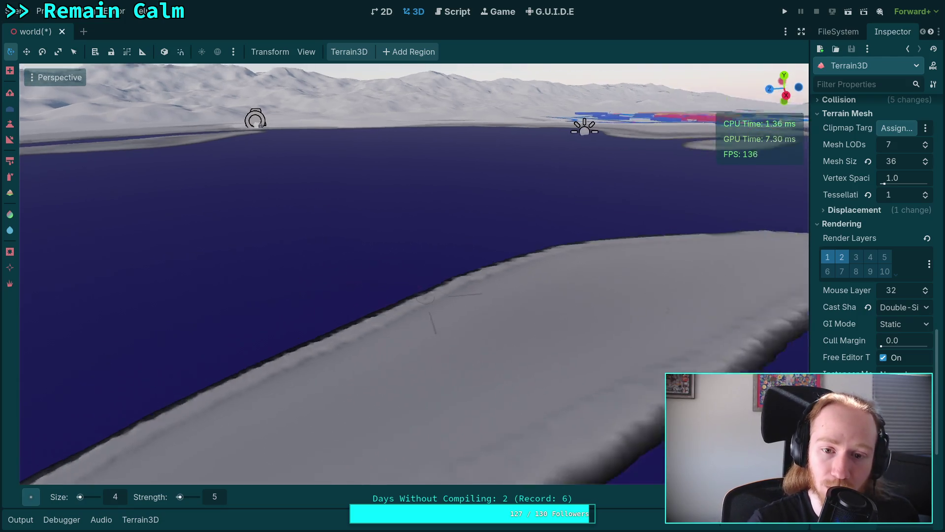
{"action": "right_click", "coordinate": [379, 198]}
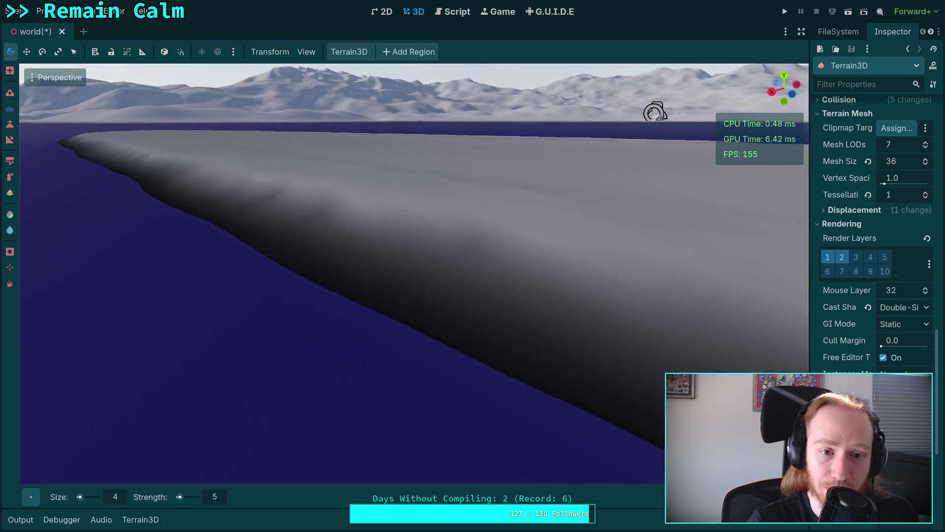
{"action": "right_click", "coordinate": [379, 198]}
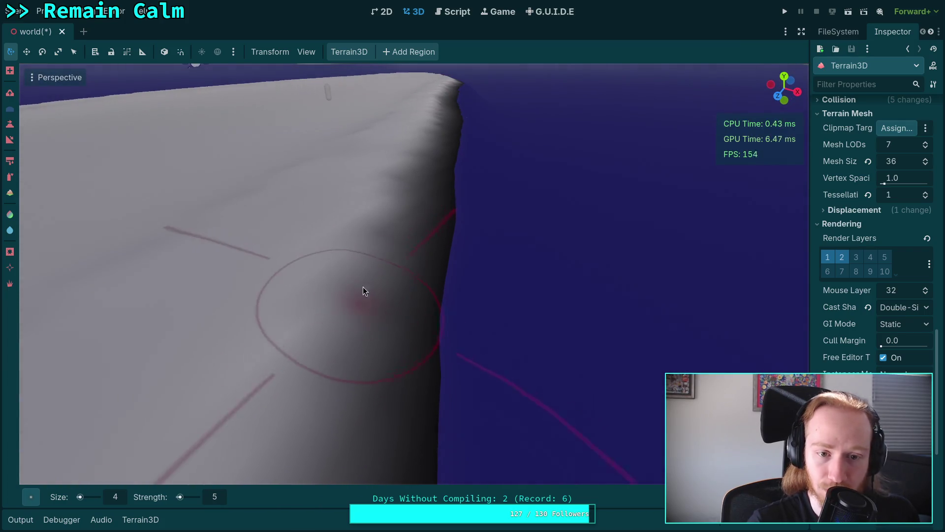
{"action": "right_click", "coordinate": [363, 290]}
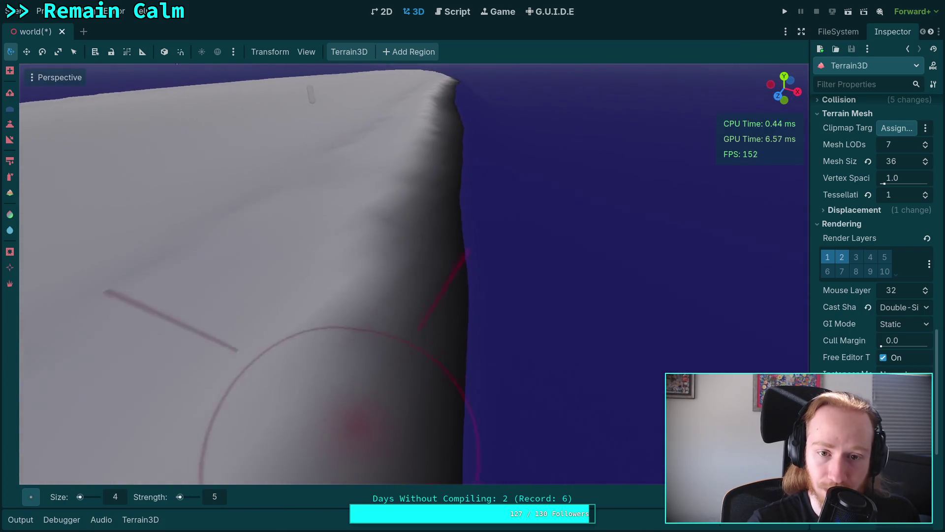
{"action": "right_click", "coordinate": [400, 253]}
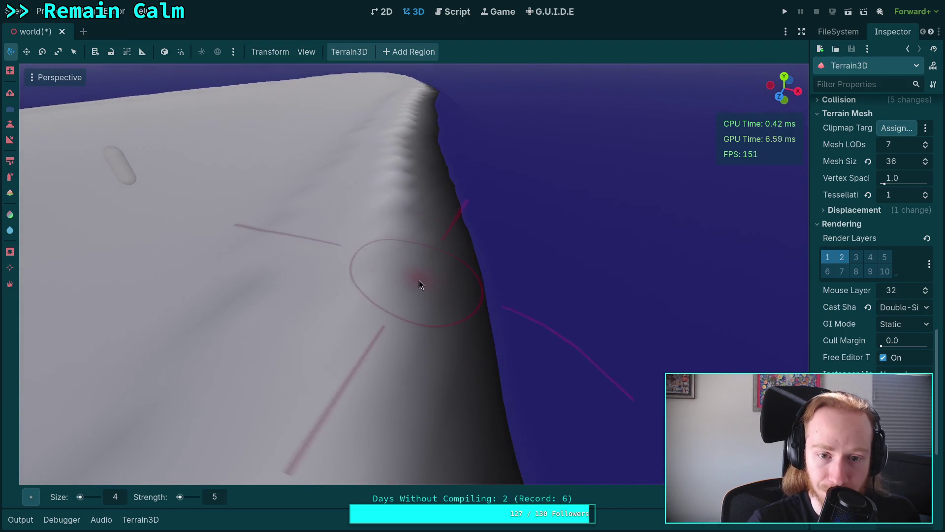
{"action": "right_click", "coordinate": [418, 279]}
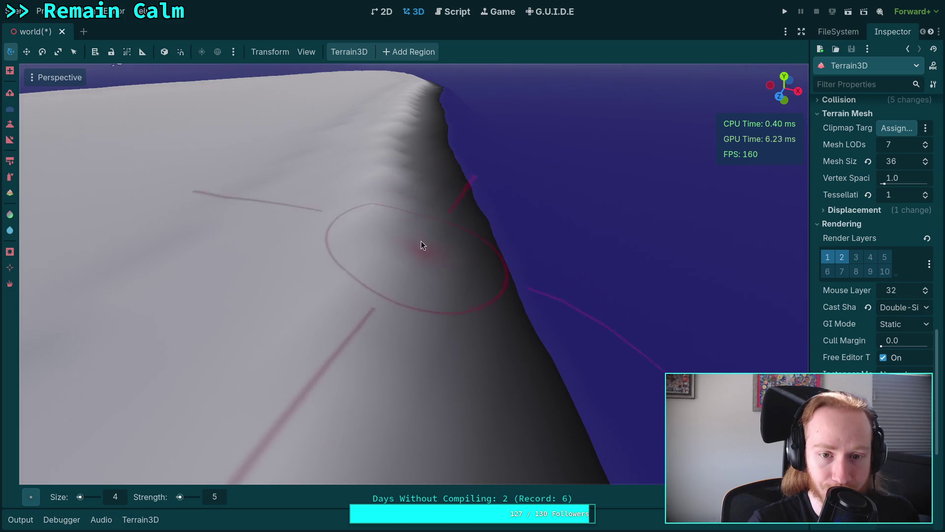
{"action": "scroll", "coordinate": [436, 261], "scroll_direction": "up", "scroll_amount": 3}
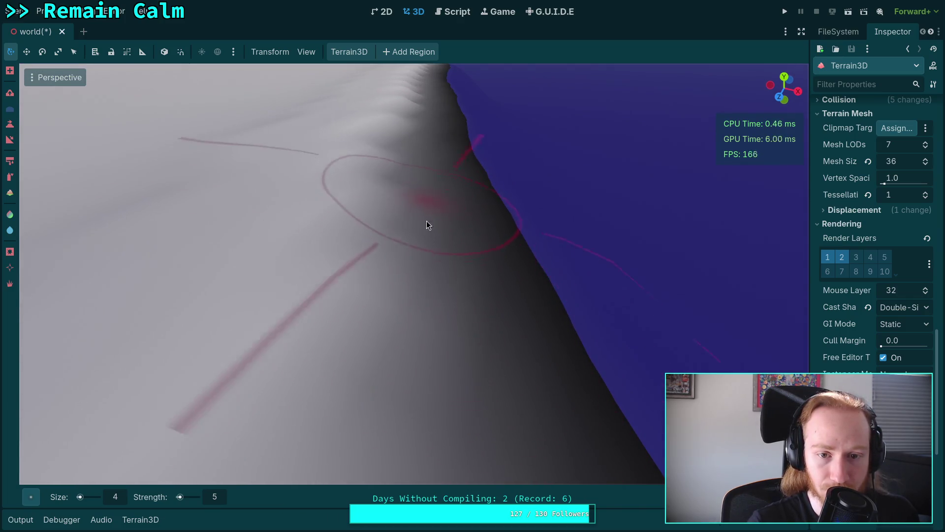
{"action": "right_click", "coordinate": [422, 237]}
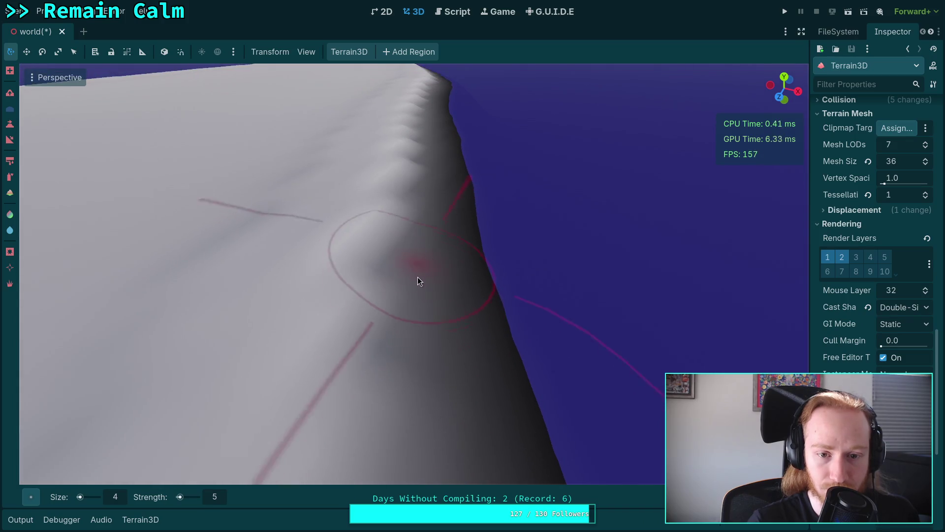
{"action": "right_click", "coordinate": [424, 279]}
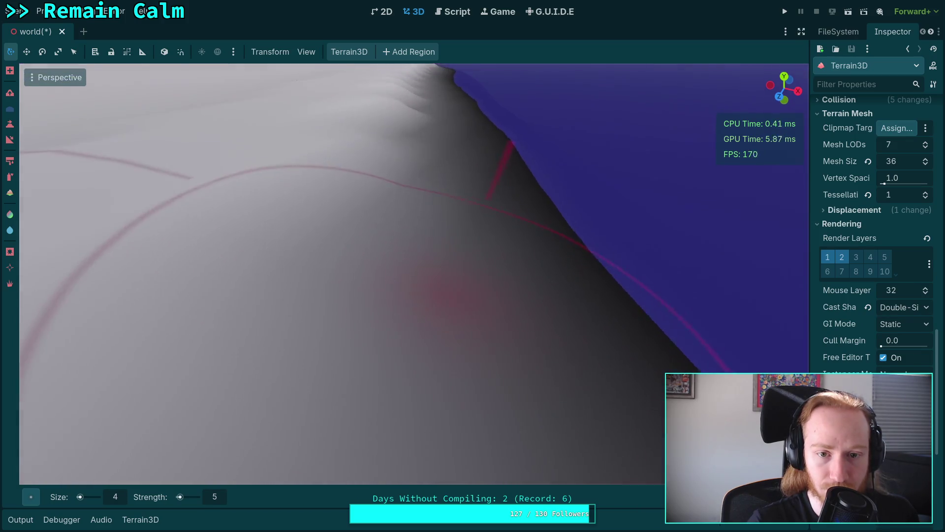
{"action": "scroll", "coordinate": [424, 279], "scroll_direction": "up", "scroll_amount": 2}
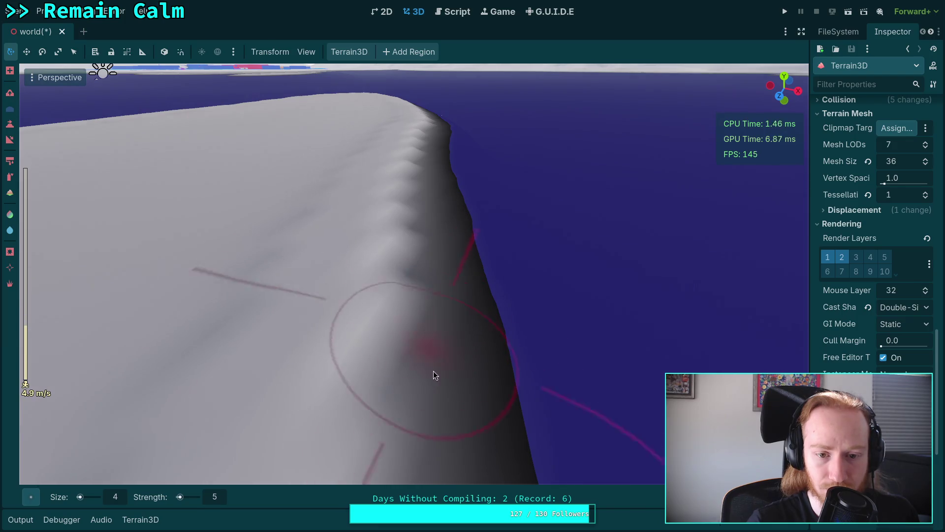
{"action": "right_click", "coordinate": [441, 347]}
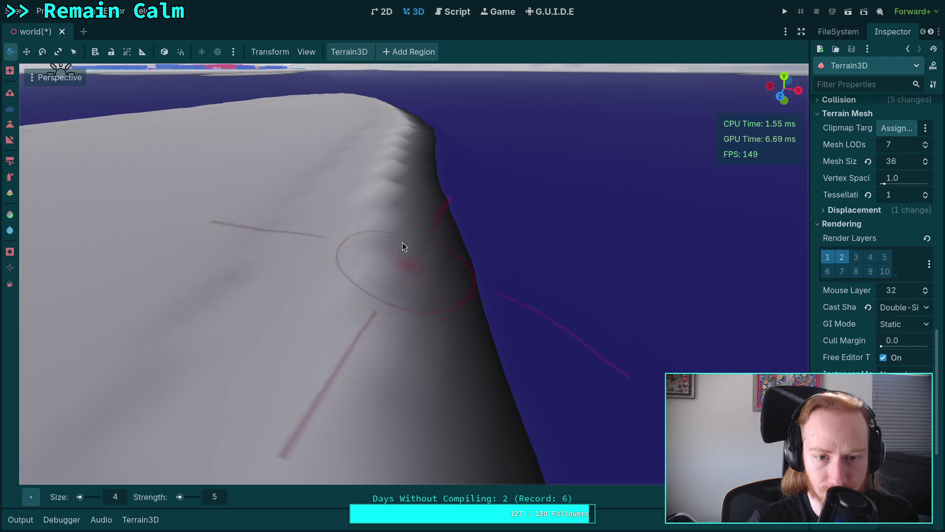
{"action": "right_click", "coordinate": [403, 296]}
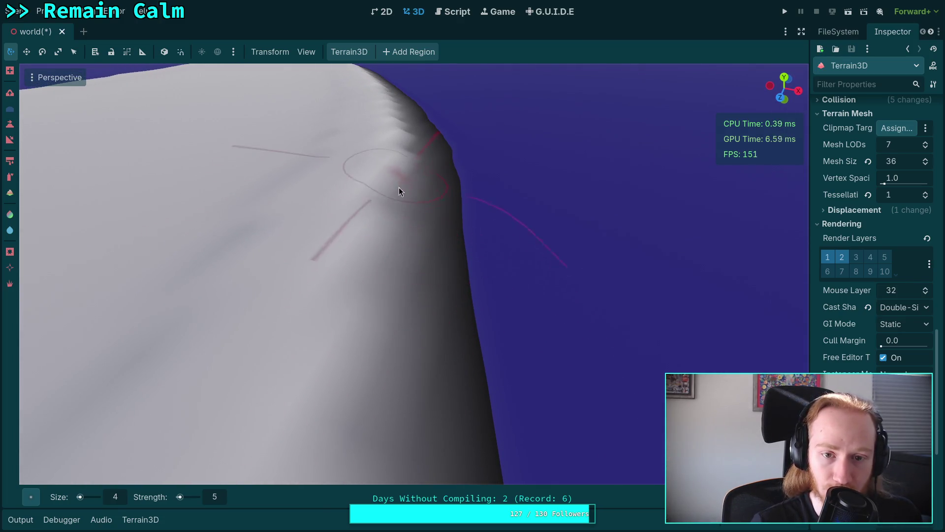
Widen the ridge toward the water and flatten its top with the sculpt brush
{"action": "left_click_drag", "start_coordinate": [393, 266], "coordinate": [334, 396]}
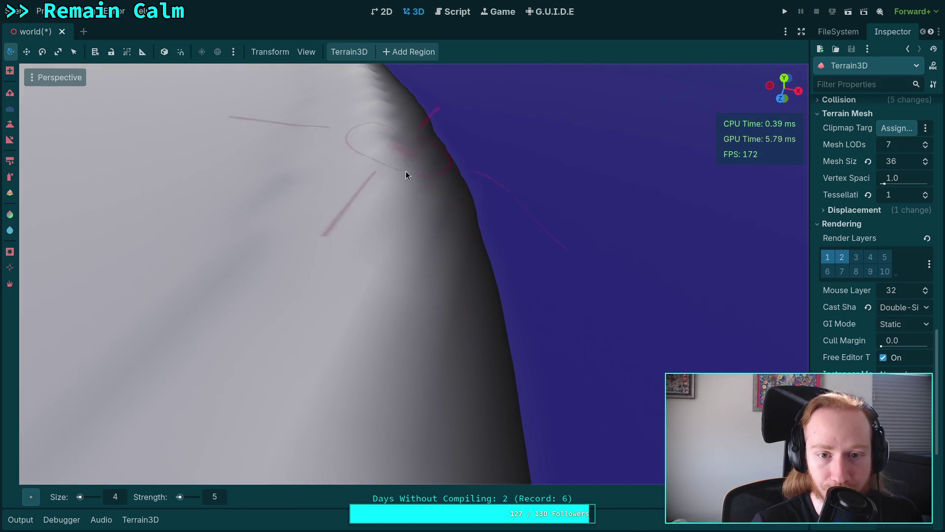
{"action": "left_click_drag", "start_coordinate": [390, 264], "coordinate": [416, 230]}
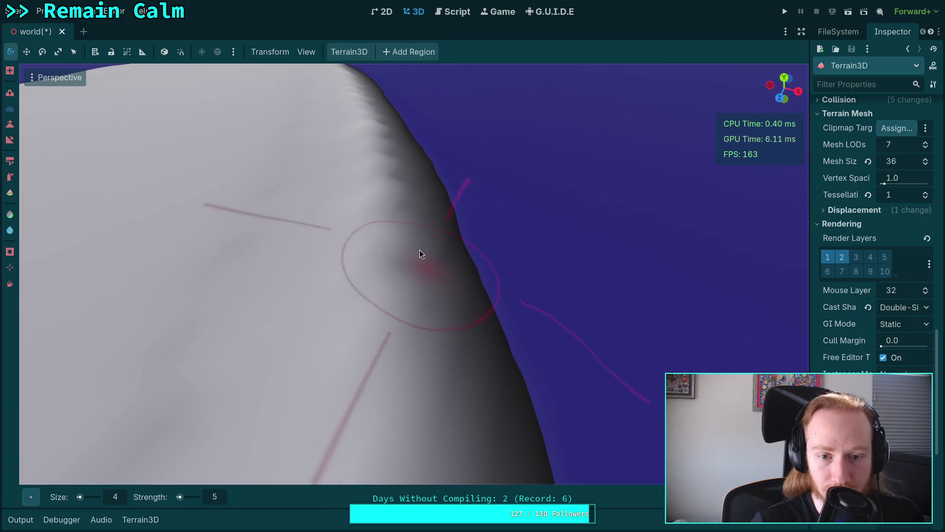
{"action": "left_click_drag", "start_coordinate": [382, 335], "coordinate": [407, 297]}
{"action": "mouse_move", "coordinate": [405, 223]}
{"action": "left_mouse_down"}
{"action": "mouse_move", "coordinate": [412, 211]}
{"action": "mouse_move", "coordinate": [391, 320]}
{"action": "mouse_move", "coordinate": [418, 280]}
{"action": "mouse_move", "coordinate": [415, 222]}
{"action": "left_mouse_up"}
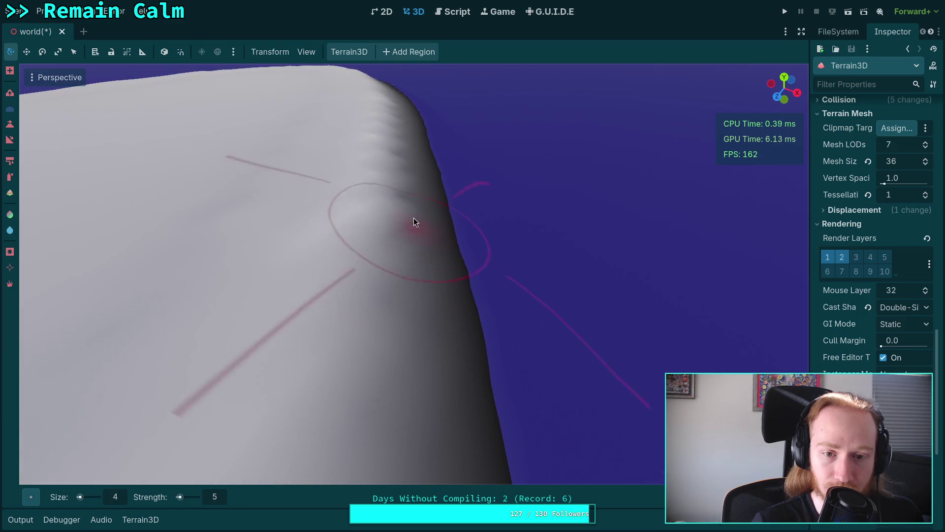
Touch up the ridge edge and check the grass, rocky and brown dirt texture list
{"action": "left_click", "coordinate": [139, 520]}
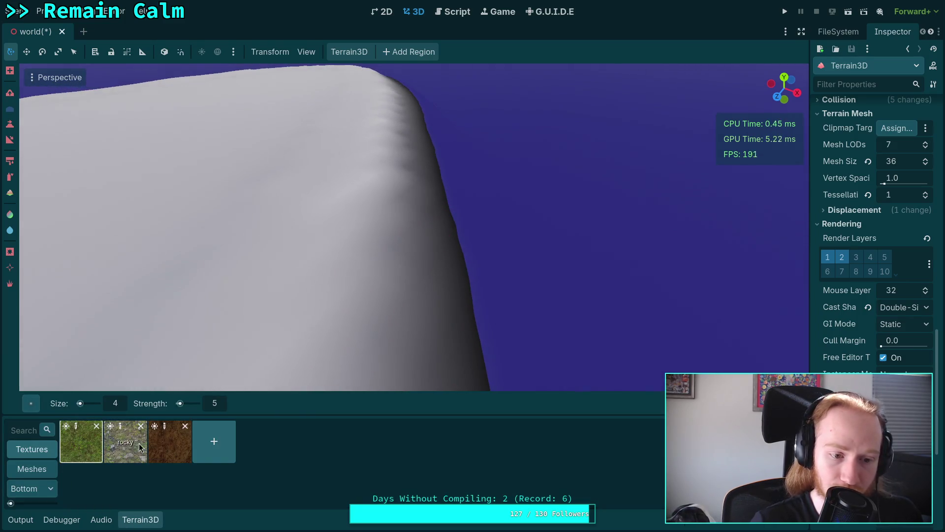
{"action": "left_click", "coordinate": [148, 521]}
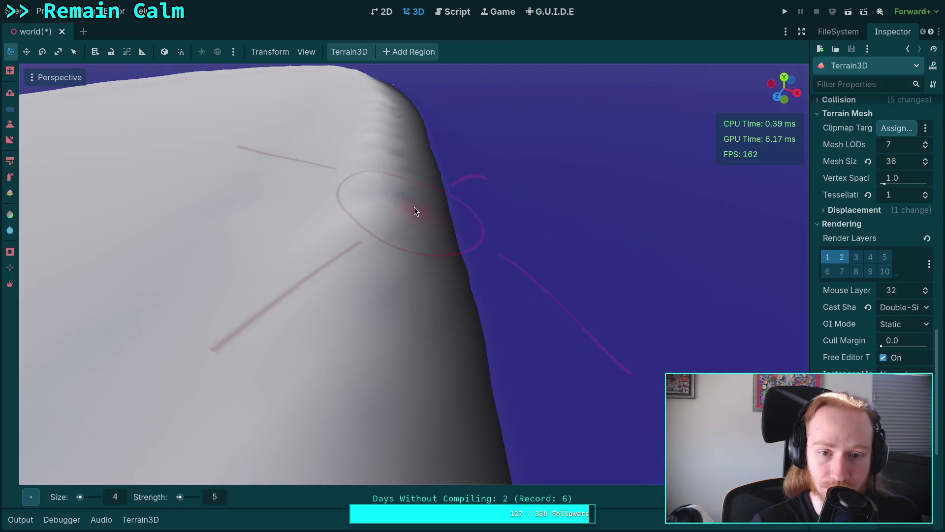
{"action": "mouse_move", "coordinate": [409, 261]}
{"action": "left_mouse_down"}
{"action": "mouse_move", "coordinate": [414, 354]}
{"action": "mouse_move", "coordinate": [411, 196]}
{"action": "mouse_move", "coordinate": [396, 418]}
{"action": "mouse_move", "coordinate": [402, 284]}
{"action": "mouse_move", "coordinate": [386, 259]}
{"action": "mouse_move", "coordinate": [379, 274]}
{"action": "mouse_move", "coordinate": [357, 279]}
{"action": "mouse_move", "coordinate": [378, 280]}
{"action": "mouse_move", "coordinate": [397, 203]}
{"action": "mouse_move", "coordinate": [415, 267]}
{"action": "mouse_move", "coordinate": [448, 265]}
{"action": "mouse_move", "coordinate": [448, 242]}
{"action": "left_mouse_up"}
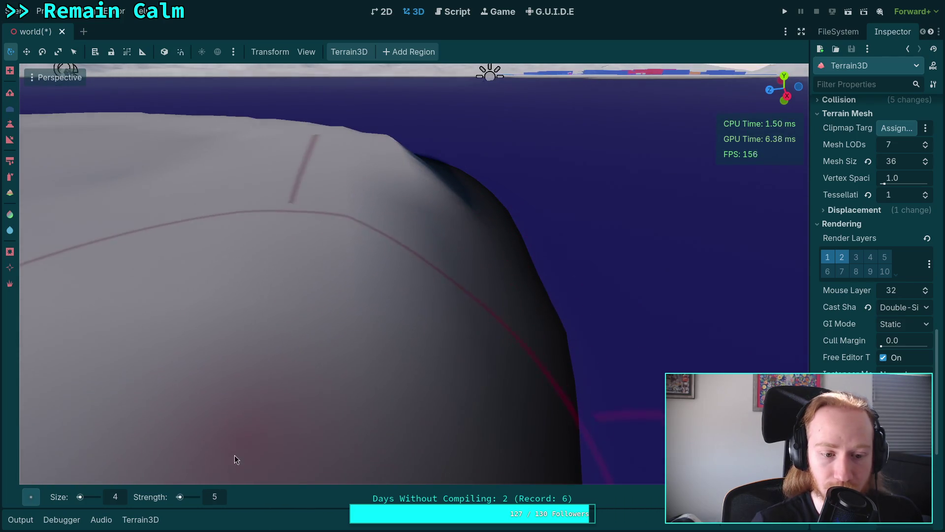
{"action": "left_click", "coordinate": [155, 521]}
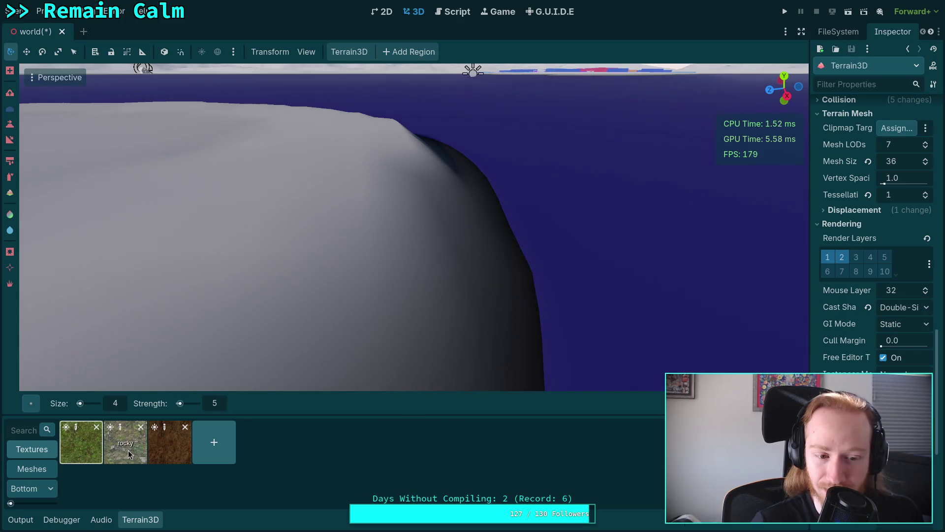
{"action": "left_click", "coordinate": [150, 521]}
Orbit around the terrain hill to frame the ridge's steep face above the purple water
{"action": "left_click_drag", "start_coordinate": [352, 321], "coordinate": [351, 321]}
{"action": "left_click_drag", "start_coordinate": [386, 222], "coordinate": [386, 222]}
{"action": "left_click_drag", "start_coordinate": [295, 256], "coordinate": [294, 256]}
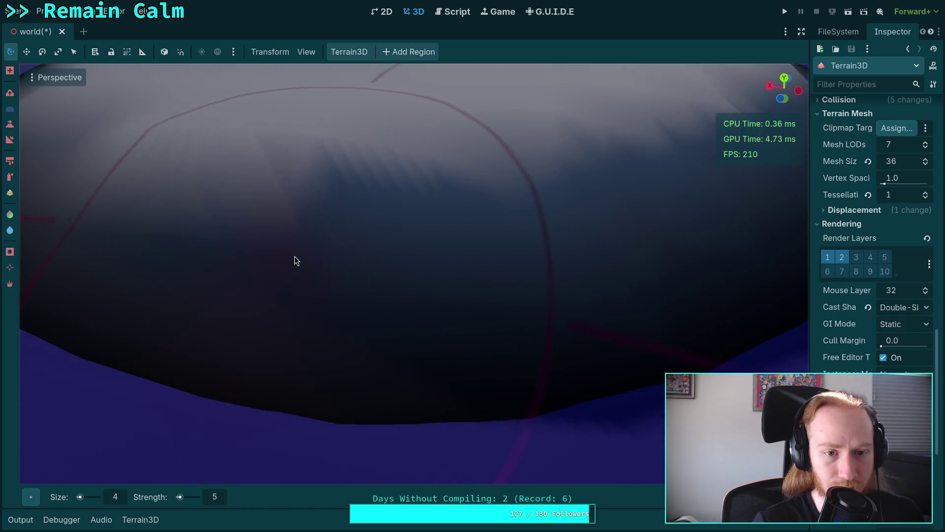
{"action": "left_click_drag", "start_coordinate": [477, 247], "coordinate": [385, 198]}
{"action": "mouse_move", "coordinate": [389, 299]}
{"action": "left_mouse_down"}
{"action": "mouse_move", "coordinate": [433, 241]}
{"action": "mouse_move", "coordinate": [380, 258]}
{"action": "left_mouse_up"}
{"action": "left_click_drag", "start_coordinate": [400, 217], "coordinate": [400, 217]}
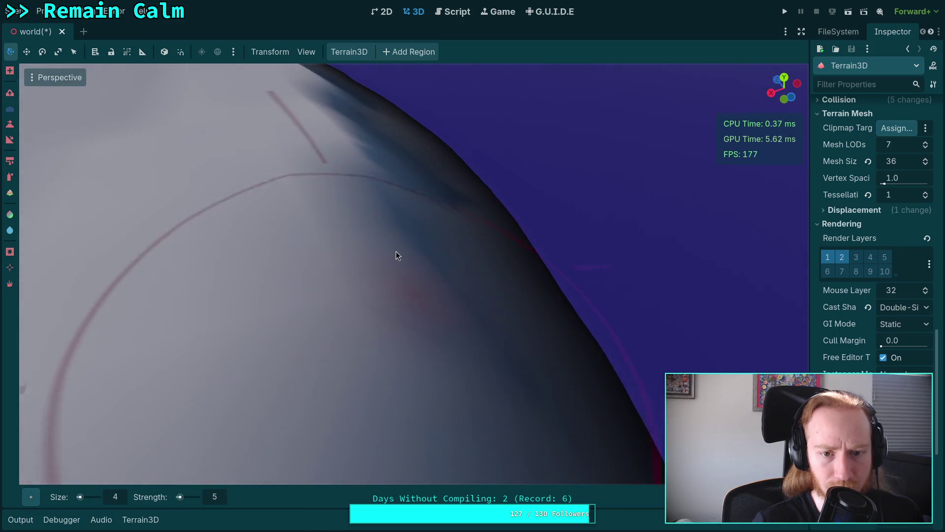
{"action": "mouse_move", "coordinate": [395, 270]}
{"action": "left_mouse_down"}
{"action": "mouse_move", "coordinate": [405, 241]}
{"action": "mouse_move", "coordinate": [433, 285]}
{"action": "mouse_move", "coordinate": [435, 194]}
{"action": "mouse_move", "coordinate": [419, 205]}
{"action": "mouse_move", "coordinate": [445, 143]}
{"action": "left_mouse_up"}
{"action": "mouse_move", "coordinate": [448, 221]}
{"action": "left_mouse_down"}
{"action": "mouse_move", "coordinate": [454, 257]}
{"action": "mouse_move", "coordinate": [429, 295]}
{"action": "mouse_move", "coordinate": [413, 182]}
{"action": "left_mouse_up"}
{"action": "left_click_drag", "start_coordinate": [421, 294], "coordinate": [421, 243]}
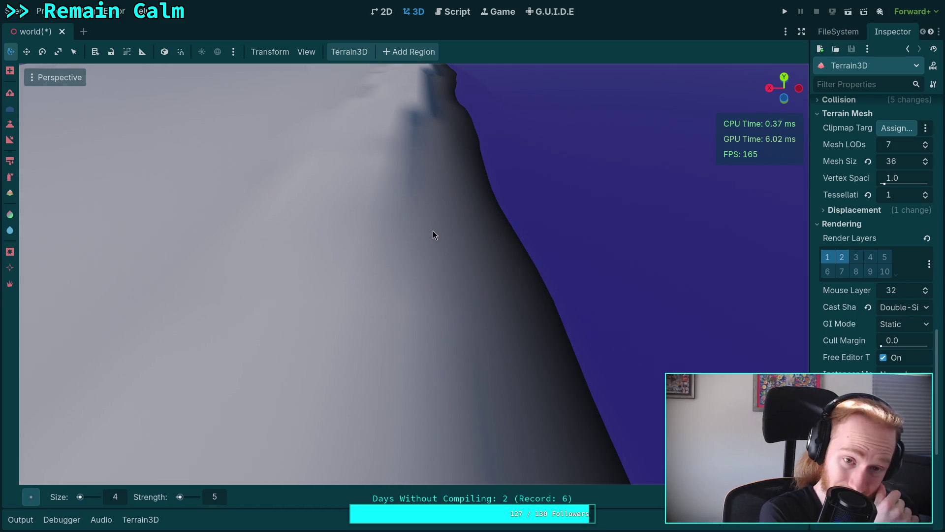
{"action": "mouse_move", "coordinate": [435, 227]}
{"action": "left_mouse_down"}
{"action": "mouse_move", "coordinate": [387, 220]}
{"action": "mouse_move", "coordinate": [285, 327]}
{"action": "mouse_move", "coordinate": [467, 276]}
{"action": "left_mouse_up"}
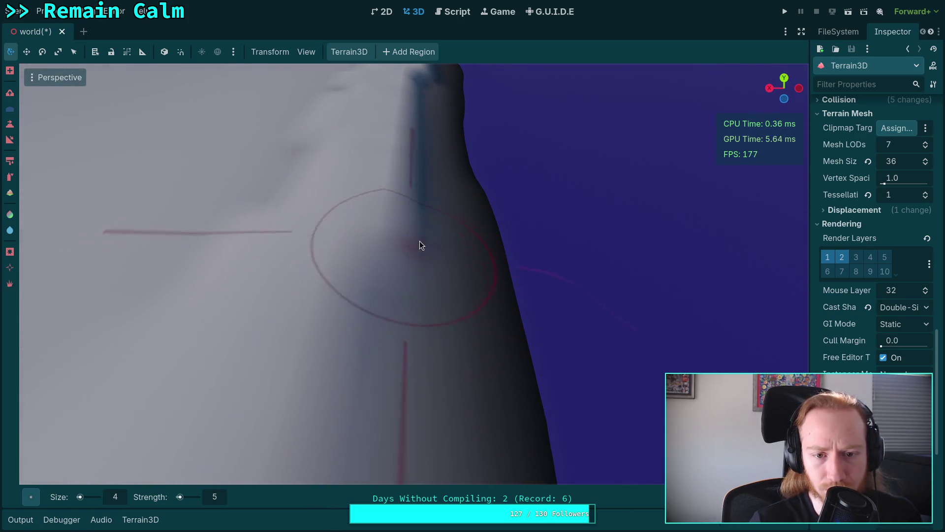
{"action": "left_click_drag", "start_coordinate": [417, 178], "coordinate": [408, 243]}
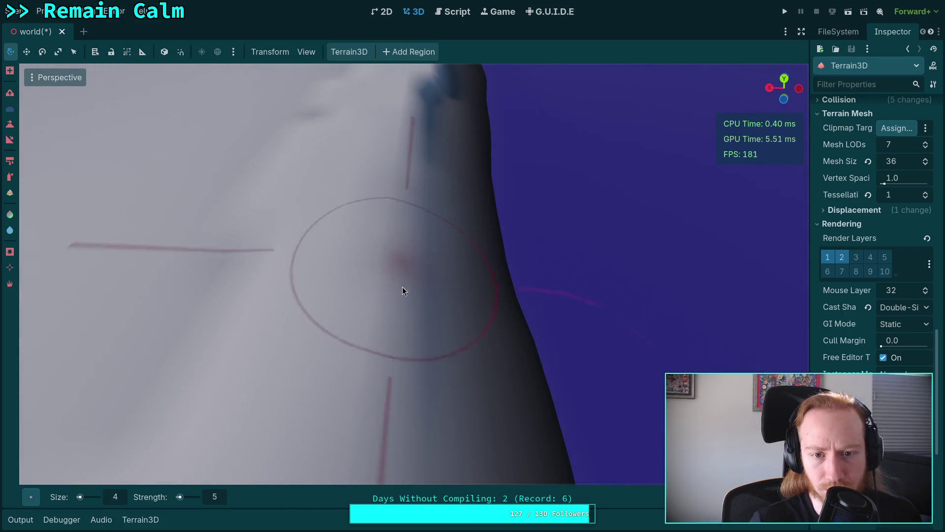
{"action": "mouse_move", "coordinate": [429, 326]}
{"action": "left_mouse_down"}
{"action": "mouse_move", "coordinate": [412, 229]}
{"action": "mouse_move", "coordinate": [440, 295]}
{"action": "mouse_move", "coordinate": [456, 370]}
{"action": "mouse_move", "coordinate": [445, 226]}
{"action": "mouse_move", "coordinate": [438, 269]}
{"action": "mouse_move", "coordinate": [422, 129]}
{"action": "left_mouse_up"}
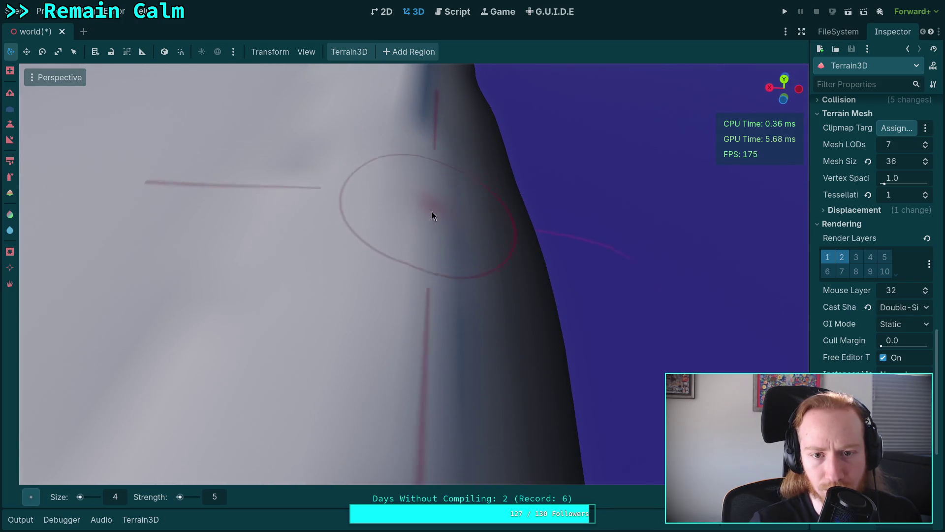
Raise the slope near the ridge crest with the sculpt brush
{"action": "left_click_drag", "start_coordinate": [448, 271], "coordinate": [380, 251]}
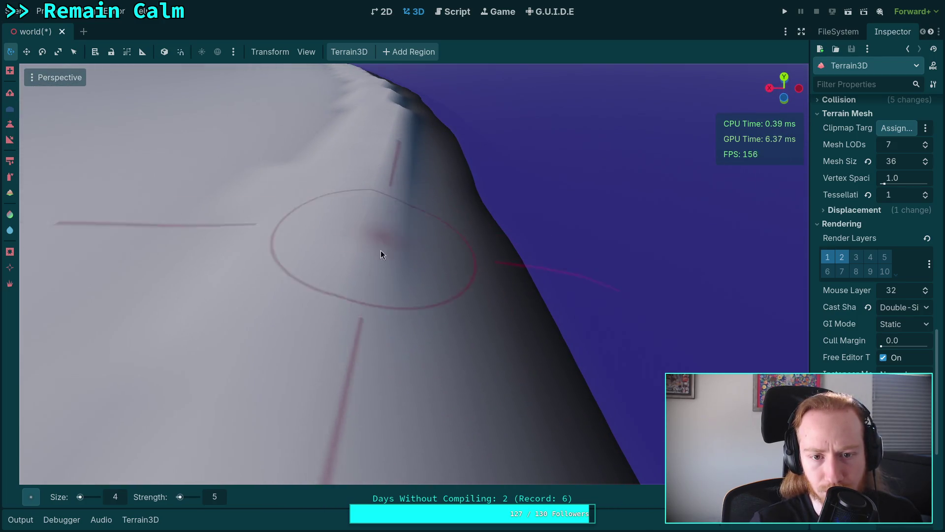
{"action": "left_click_drag", "start_coordinate": [423, 211], "coordinate": [424, 255]}
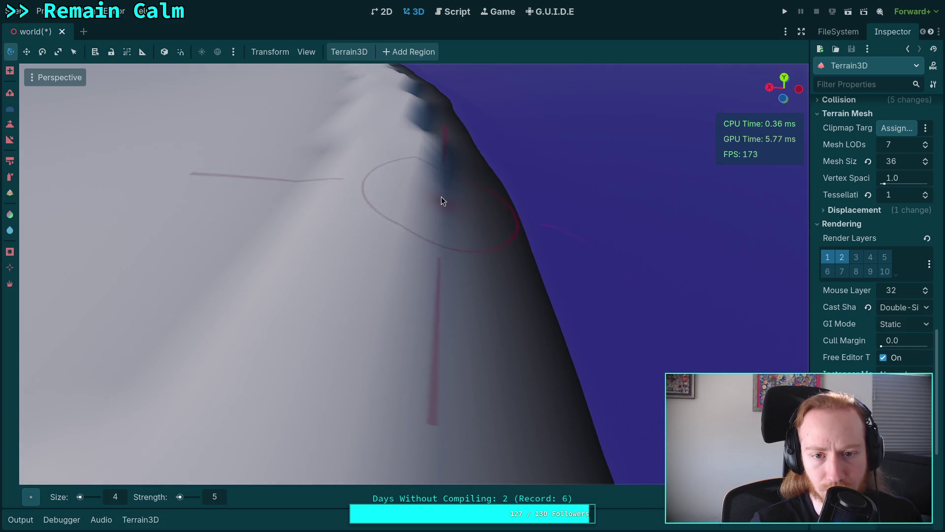
{"action": "mouse_move", "coordinate": [432, 321]}
{"action": "left_mouse_down"}
{"action": "mouse_move", "coordinate": [433, 409]}
{"action": "mouse_move", "coordinate": [416, 233]}
{"action": "left_mouse_up"}
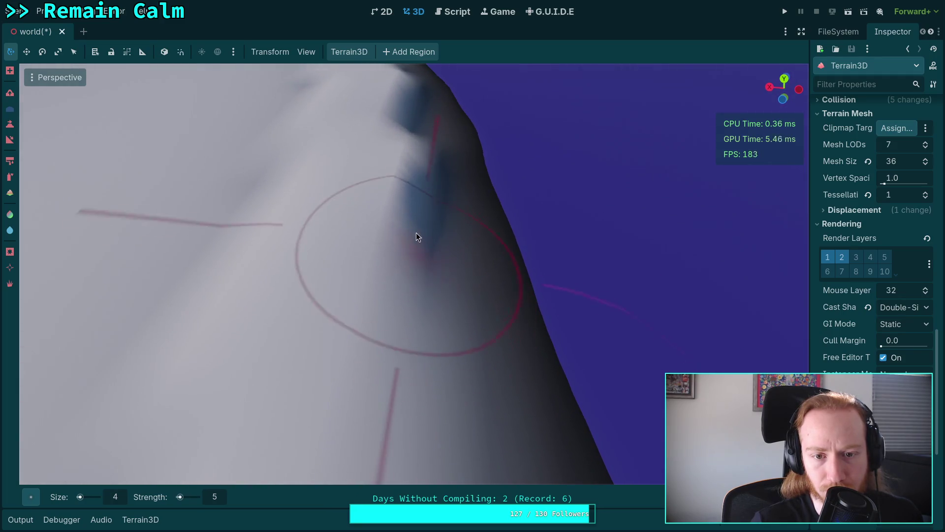
{"action": "mouse_move", "coordinate": [417, 163]}
{"action": "left_mouse_down"}
{"action": "mouse_move", "coordinate": [433, 307]}
{"action": "mouse_move", "coordinate": [400, 115]}
{"action": "mouse_move", "coordinate": [449, 342]}
{"action": "mouse_move", "coordinate": [428, 192]}
{"action": "mouse_move", "coordinate": [445, 388]}
{"action": "mouse_move", "coordinate": [412, 143]}
{"action": "mouse_move", "coordinate": [401, 152]}
{"action": "mouse_move", "coordinate": [432, 356]}
{"action": "mouse_move", "coordinate": [403, 229]}
{"action": "mouse_move", "coordinate": [409, 164]}
{"action": "mouse_move", "coordinate": [424, 276]}
{"action": "mouse_move", "coordinate": [405, 155]}
{"action": "mouse_move", "coordinate": [408, 222]}
{"action": "mouse_move", "coordinate": [435, 305]}
{"action": "left_mouse_up"}
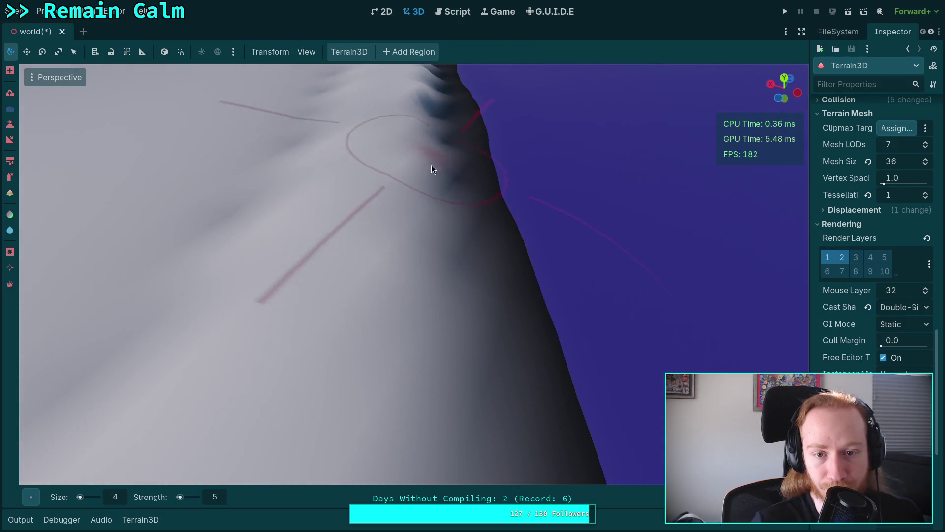
Re-angle the view over the ridge and swing it up to the horizon
{"action": "left_click_drag", "start_coordinate": [436, 187], "coordinate": [443, 169]}
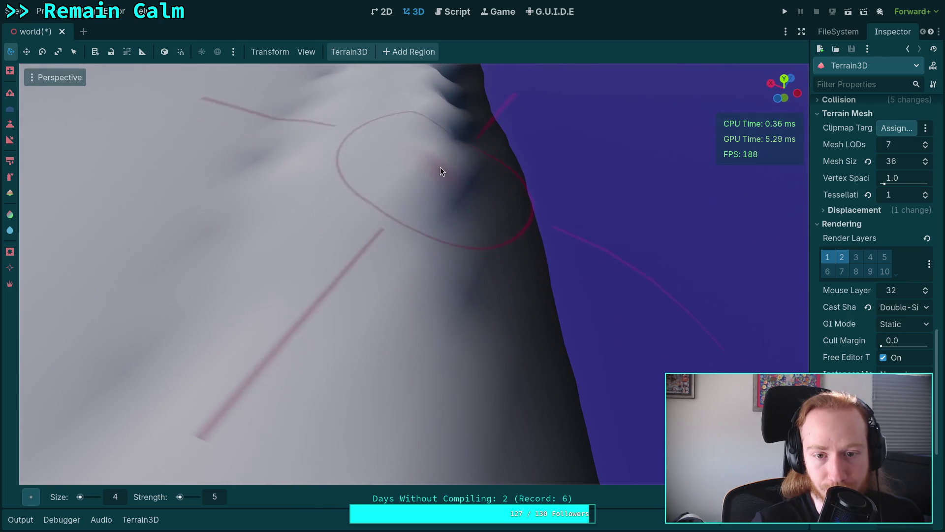
{"action": "left_click_drag", "start_coordinate": [451, 217], "coordinate": [446, 271]}
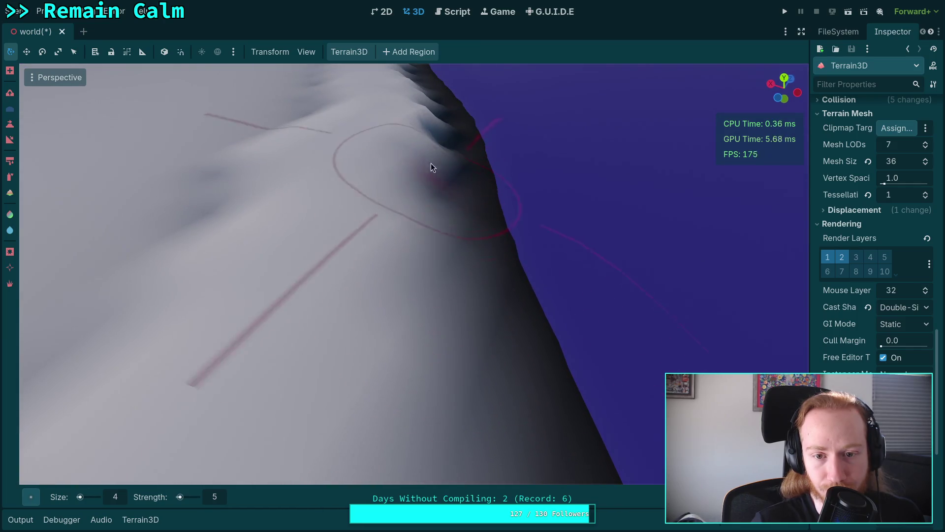
{"action": "left_click_drag", "start_coordinate": [438, 228], "coordinate": [442, 273]}
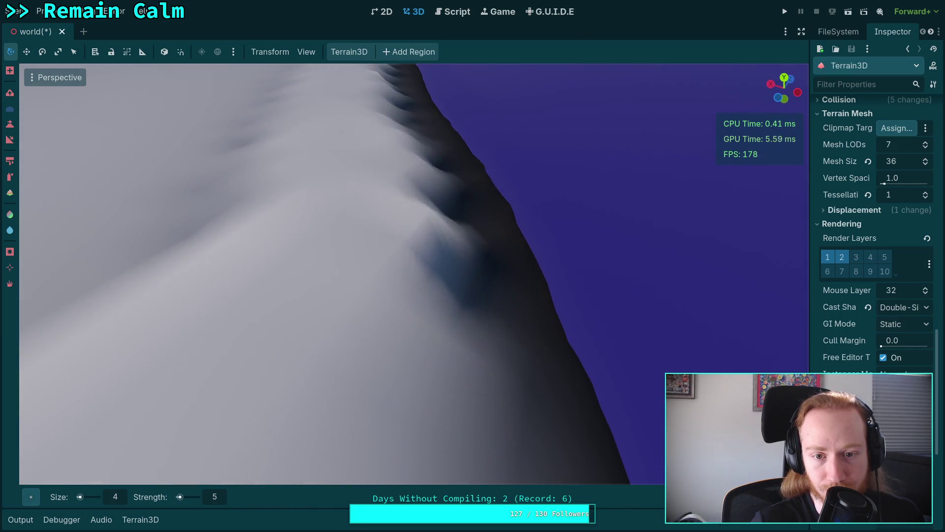
{"action": "left_click_drag", "start_coordinate": [431, 173], "coordinate": [441, 300]}
{"action": "left_click_drag", "start_coordinate": [426, 257], "coordinate": [403, 185]}
{"action": "left_click_drag", "start_coordinate": [428, 301], "coordinate": [428, 158]}
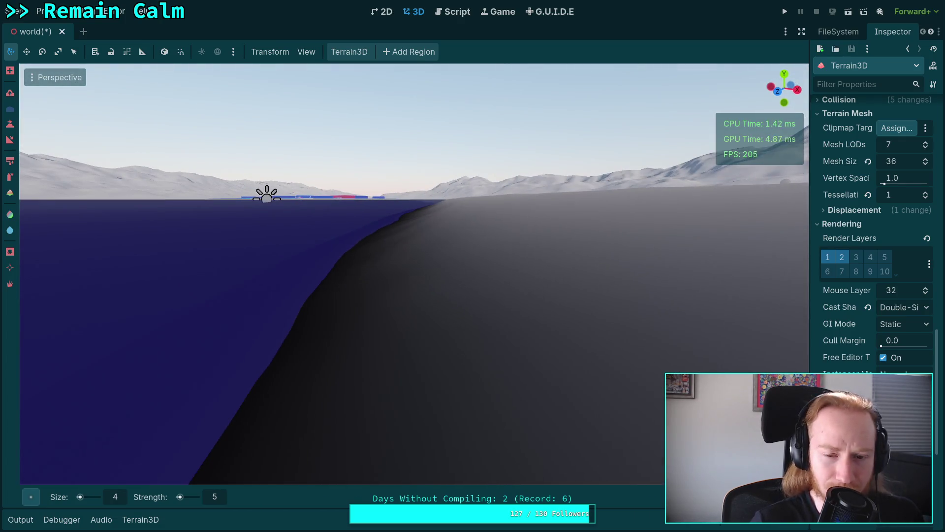
{"action": "key", "text": "d"}
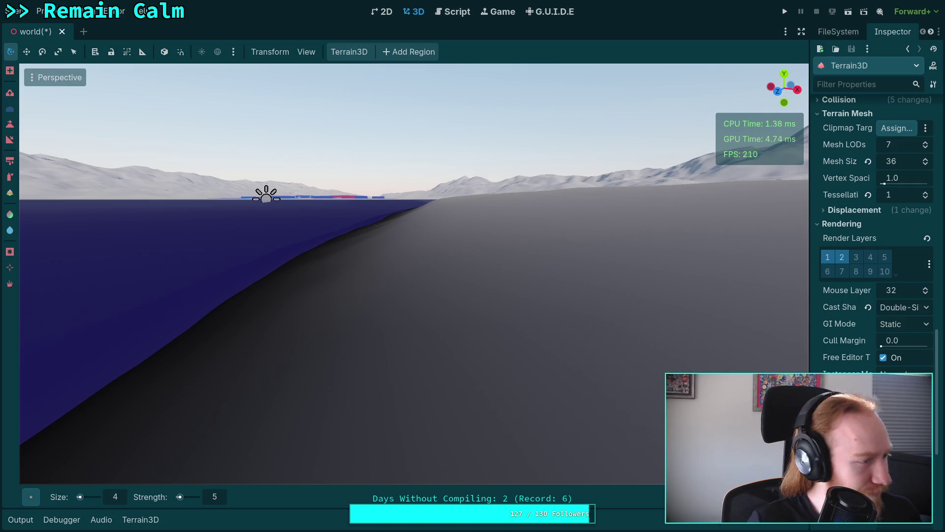
{"action": "key", "text": "a"}
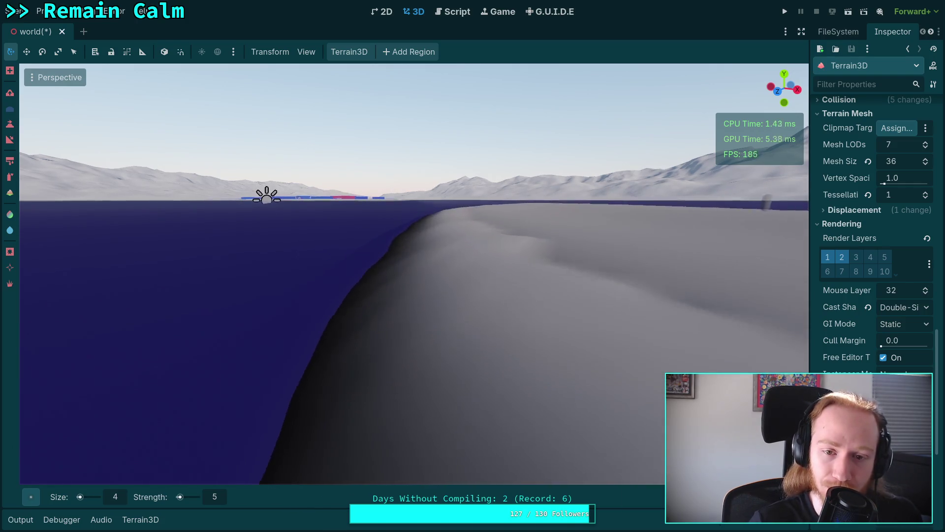
{"action": "key", "text": "d"}
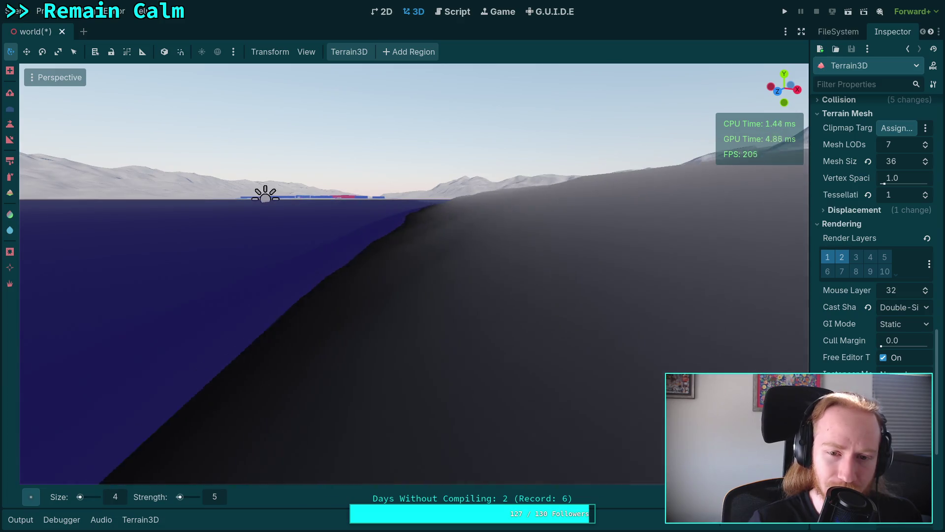
{"action": "key", "text": "a"}
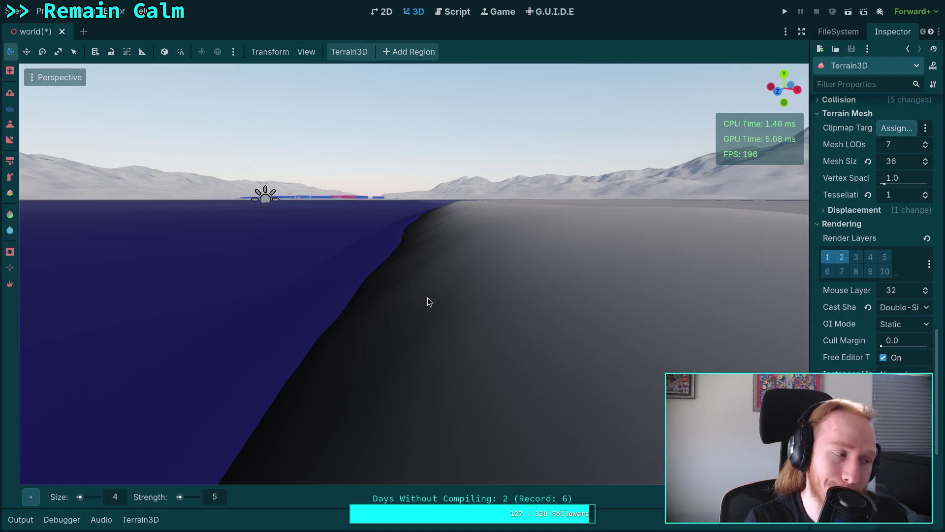
{"action": "left_click_drag", "start_coordinate": [478, 306], "coordinate": [665, 306]}
{"action": "left_click_drag", "start_coordinate": [401, 244], "coordinate": [401, 244]}
{"action": "mouse_move", "coordinate": [376, 304]}
{"action": "left_mouse_down"}
{"action": "mouse_move", "coordinate": [391, 275]}
{"action": "mouse_move", "coordinate": [391, 363]}
{"action": "mouse_move", "coordinate": [406, 247]}
{"action": "mouse_move", "coordinate": [412, 258]}
{"action": "left_mouse_up"}
{"action": "mouse_move", "coordinate": [411, 376]}
{"action": "left_mouse_down"}
{"action": "mouse_move", "coordinate": [412, 201]}
{"action": "mouse_move", "coordinate": [416, 247]}
{"action": "mouse_move", "coordinate": [401, 317]}
{"action": "mouse_move", "coordinate": [404, 295]}
{"action": "mouse_move", "coordinate": [422, 278]}
{"action": "left_mouse_up"}
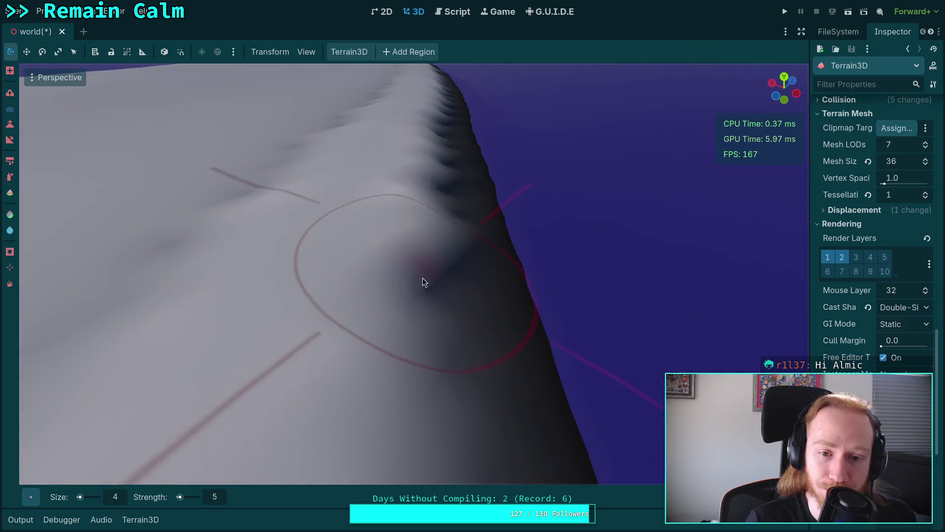
{"action": "left_click_drag", "start_coordinate": [438, 202], "coordinate": [442, 338]}
{"action": "mouse_move", "coordinate": [423, 170]}
{"action": "left_mouse_down"}
{"action": "mouse_move", "coordinate": [425, 216]}
{"action": "mouse_move", "coordinate": [427, 173]}
{"action": "mouse_move", "coordinate": [465, 373]}
{"action": "mouse_move", "coordinate": [440, 164]}
{"action": "mouse_move", "coordinate": [458, 231]}
{"action": "mouse_move", "coordinate": [448, 177]}
{"action": "mouse_move", "coordinate": [450, 308]}
{"action": "mouse_move", "coordinate": [423, 126]}
{"action": "mouse_move", "coordinate": [465, 323]}
{"action": "mouse_move", "coordinate": [416, 277]}
{"action": "mouse_move", "coordinate": [410, 211]}
{"action": "mouse_move", "coordinate": [387, 229]}
{"action": "mouse_move", "coordinate": [424, 285]}
{"action": "mouse_move", "coordinate": [421, 247]}
{"action": "mouse_move", "coordinate": [436, 421]}
{"action": "mouse_move", "coordinate": [407, 206]}
{"action": "mouse_move", "coordinate": [428, 240]}
{"action": "mouse_move", "coordinate": [436, 295]}
{"action": "mouse_move", "coordinate": [431, 145]}
{"action": "mouse_move", "coordinate": [428, 162]}
{"action": "mouse_move", "coordinate": [456, 235]}
{"action": "mouse_move", "coordinate": [463, 208]}
{"action": "mouse_move", "coordinate": [433, 256]}
{"action": "mouse_move", "coordinate": [473, 305]}
{"action": "mouse_move", "coordinate": [468, 234]}
{"action": "mouse_move", "coordinate": [441, 165]}
{"action": "mouse_move", "coordinate": [329, 269]}
{"action": "left_mouse_up"}
{"action": "mouse_move", "coordinate": [671, 229]}
{"action": "left_mouse_down"}
{"action": "mouse_move", "coordinate": [630, 276]}
{"action": "mouse_move", "coordinate": [541, 296]}
{"action": "mouse_move", "coordinate": [512, 276]}
{"action": "mouse_move", "coordinate": [476, 282]}
{"action": "mouse_move", "coordinate": [493, 279]}
{"action": "mouse_move", "coordinate": [329, 229]}
{"action": "left_mouse_up"}
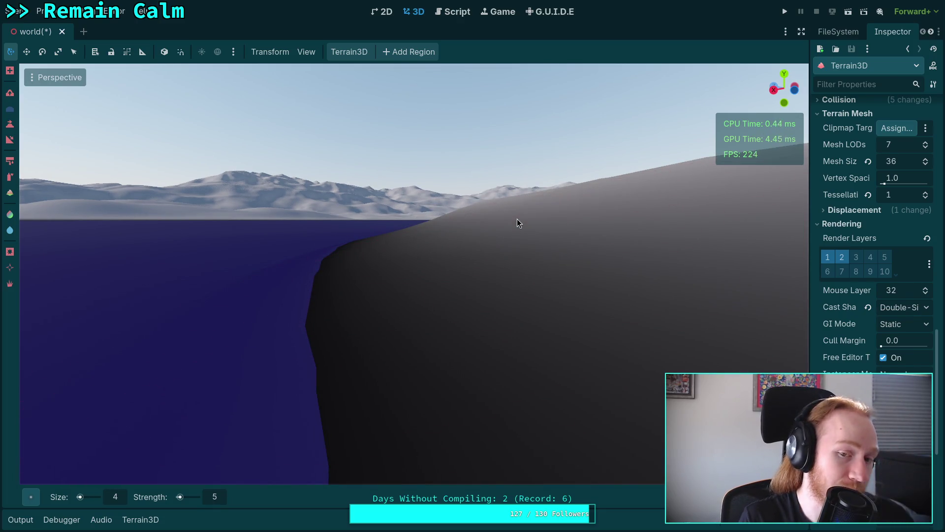
{"action": "left_click_drag", "start_coordinate": [517, 224], "coordinate": [473, 251]}
{"action": "left_click_drag", "start_coordinate": [349, 244], "coordinate": [123, 255]}
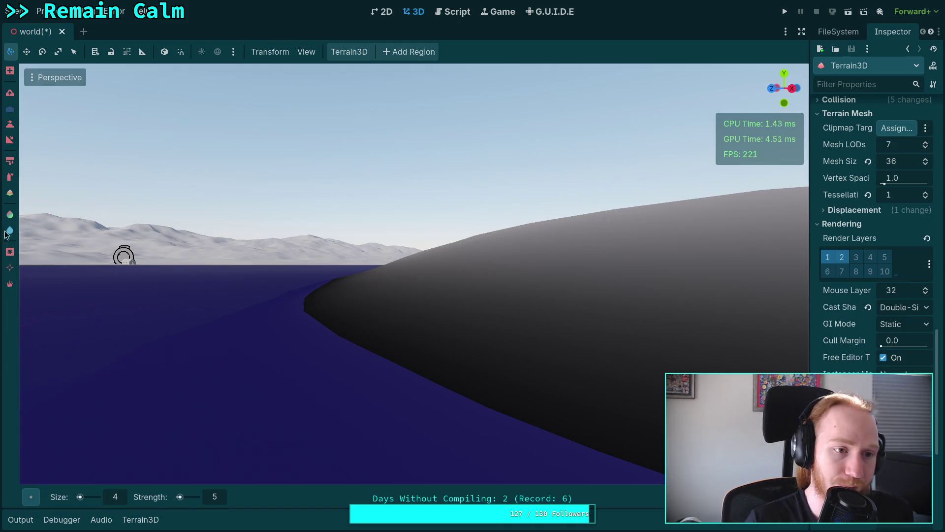
Switch to the set-height tool with a target height of -0.9
{"action": "left_click", "coordinate": [10, 140]}
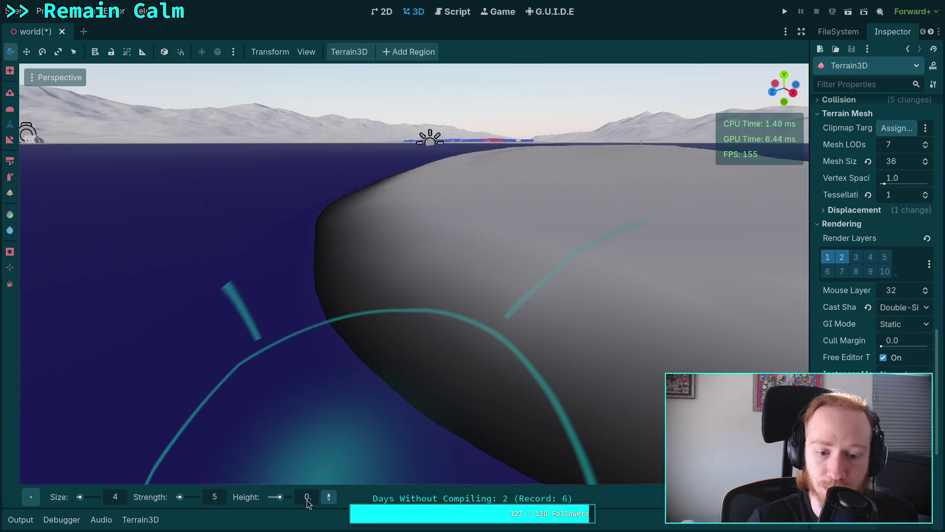
{"action": "left_click", "coordinate": [308, 497]}
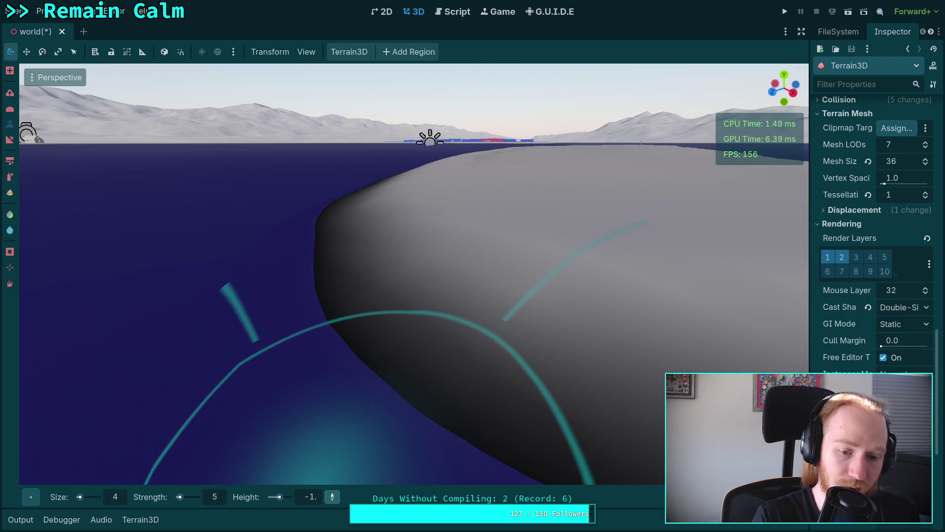
{"action": "left_click", "coordinate": [308, 497]}
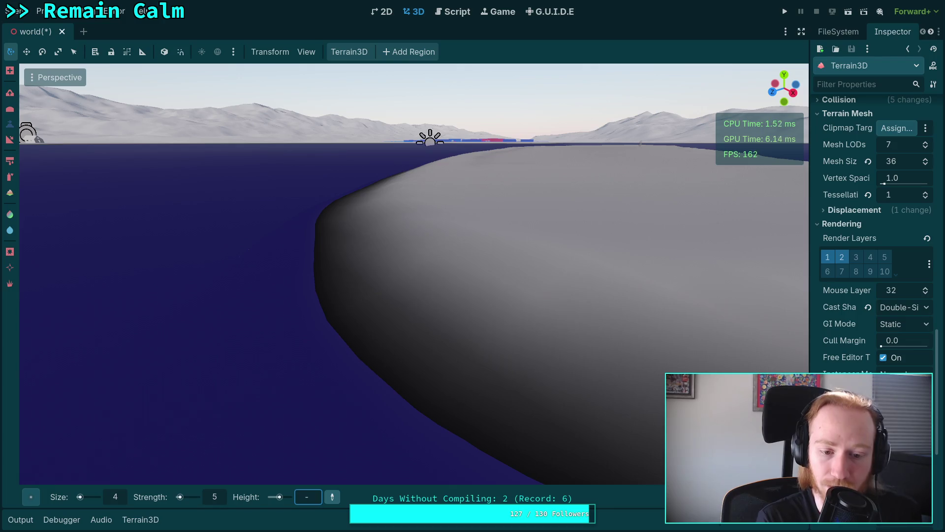
{"action": "type", "text": "0.9"}
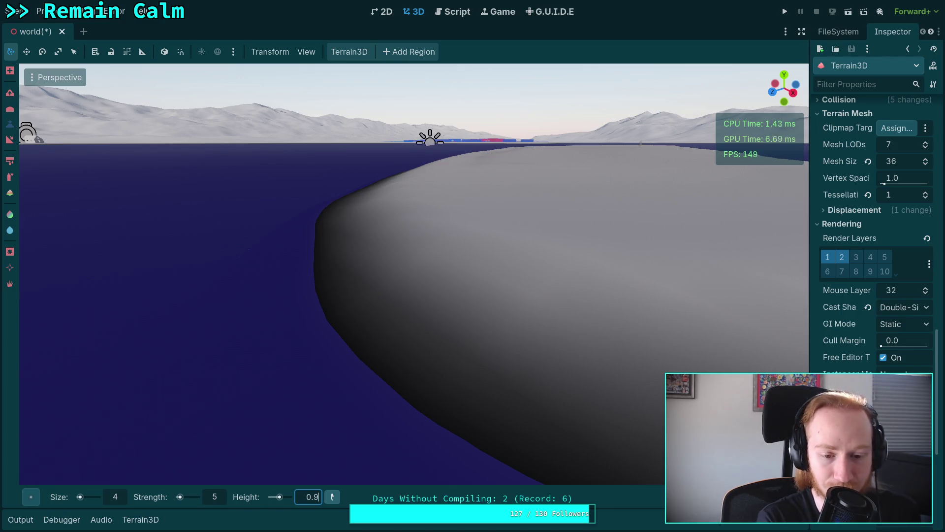
{"action": "key", "text": "Return"}
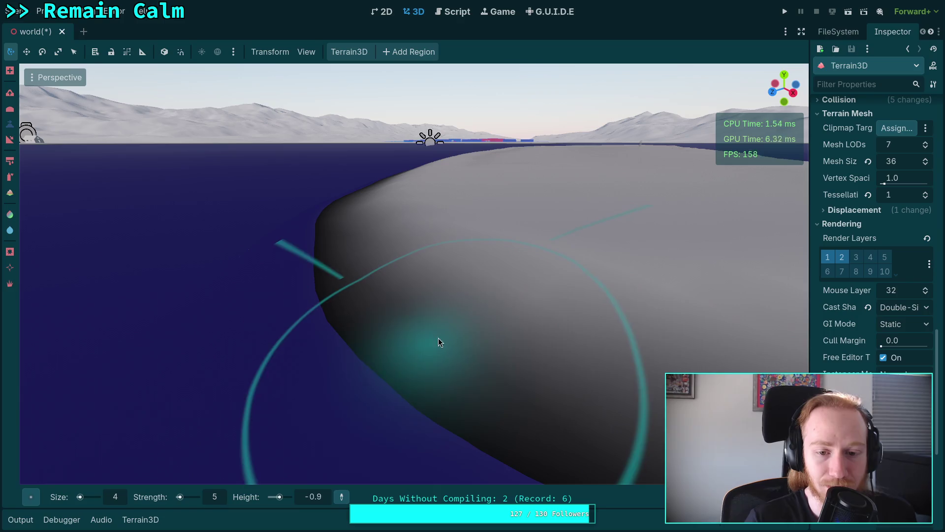
Orbit around the terrain mound and settle the view over the slope
{"action": "left_click_drag", "start_coordinate": [451, 337], "coordinate": [389, 330]}
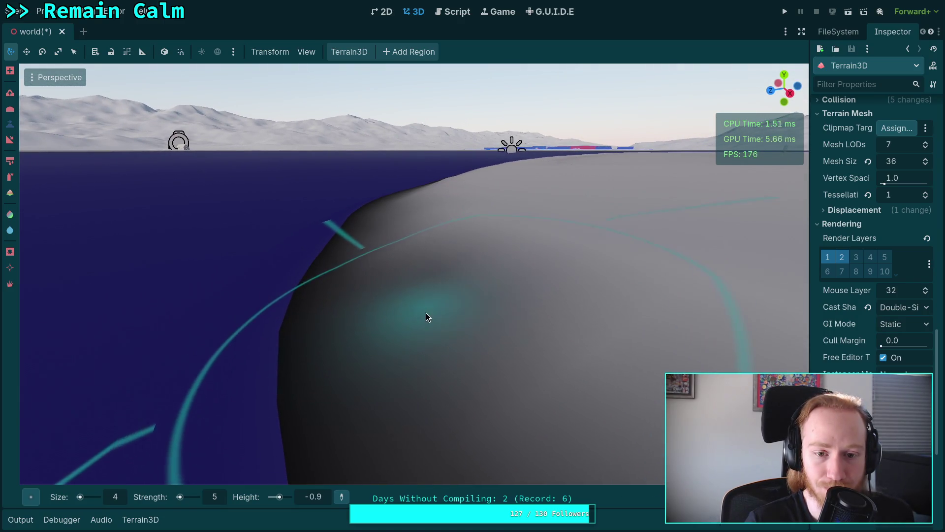
{"action": "mouse_move", "coordinate": [460, 379]}
{"action": "left_mouse_down"}
{"action": "mouse_move", "coordinate": [413, 370]}
{"action": "mouse_move", "coordinate": [468, 237]}
{"action": "mouse_move", "coordinate": [282, 318]}
{"action": "left_mouse_up"}
{"action": "mouse_move", "coordinate": [535, 335]}
{"action": "left_mouse_down"}
{"action": "mouse_move", "coordinate": [463, 263]}
{"action": "mouse_move", "coordinate": [264, 296]}
{"action": "mouse_move", "coordinate": [235, 212]}
{"action": "mouse_move", "coordinate": [420, 270]}
{"action": "mouse_move", "coordinate": [580, 286]}
{"action": "mouse_move", "coordinate": [425, 268]}
{"action": "mouse_move", "coordinate": [490, 264]}
{"action": "mouse_move", "coordinate": [333, 267]}
{"action": "mouse_move", "coordinate": [455, 285]}
{"action": "mouse_move", "coordinate": [391, 224]}
{"action": "mouse_move", "coordinate": [376, 305]}
{"action": "mouse_move", "coordinate": [361, 228]}
{"action": "mouse_move", "coordinate": [365, 320]}
{"action": "mouse_move", "coordinate": [361, 211]}
{"action": "mouse_move", "coordinate": [379, 222]}
{"action": "mouse_move", "coordinate": [368, 261]}
{"action": "left_mouse_up"}
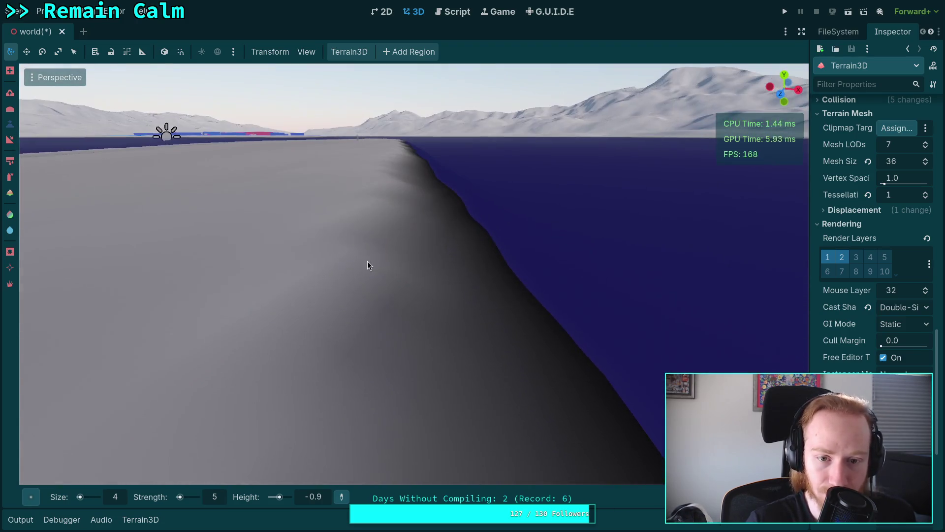
{"action": "mouse_move", "coordinate": [399, 293]}
{"action": "left_mouse_down"}
{"action": "mouse_move", "coordinate": [394, 232]}
{"action": "mouse_move", "coordinate": [403, 238]}
{"action": "mouse_move", "coordinate": [393, 327]}
{"action": "mouse_move", "coordinate": [395, 205]}
{"action": "mouse_move", "coordinate": [364, 275]}
{"action": "mouse_move", "coordinate": [408, 311]}
{"action": "mouse_move", "coordinate": [406, 207]}
{"action": "mouse_move", "coordinate": [390, 285]}
{"action": "mouse_move", "coordinate": [394, 345]}
{"action": "mouse_move", "coordinate": [403, 335]}
{"action": "mouse_move", "coordinate": [392, 329]}
{"action": "left_mouse_up"}
{"action": "mouse_move", "coordinate": [387, 231]}
{"action": "left_mouse_down"}
{"action": "mouse_move", "coordinate": [385, 244]}
{"action": "mouse_move", "coordinate": [390, 181]}
{"action": "mouse_move", "coordinate": [401, 405]}
{"action": "mouse_move", "coordinate": [387, 154]}
{"action": "left_mouse_up"}
{"action": "left_click_drag", "start_coordinate": [384, 254], "coordinate": [382, 314]}
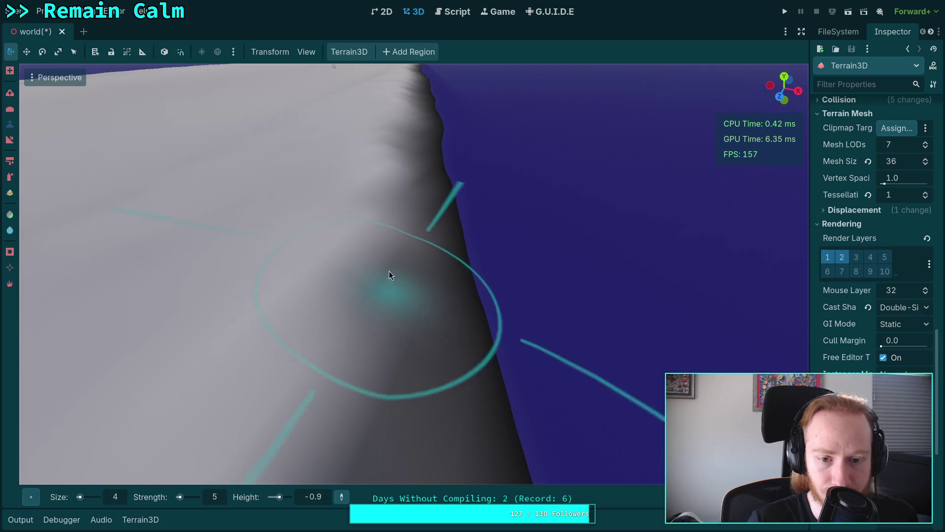
{"action": "left_click_drag", "start_coordinate": [380, 254], "coordinate": [388, 264]}
{"action": "left_click_drag", "start_coordinate": [374, 343], "coordinate": [386, 337]}
Choose the Circle1 brush shape, zoom in, and paint the slope toward height -0.9
{"action": "left_click", "coordinate": [31, 497]}
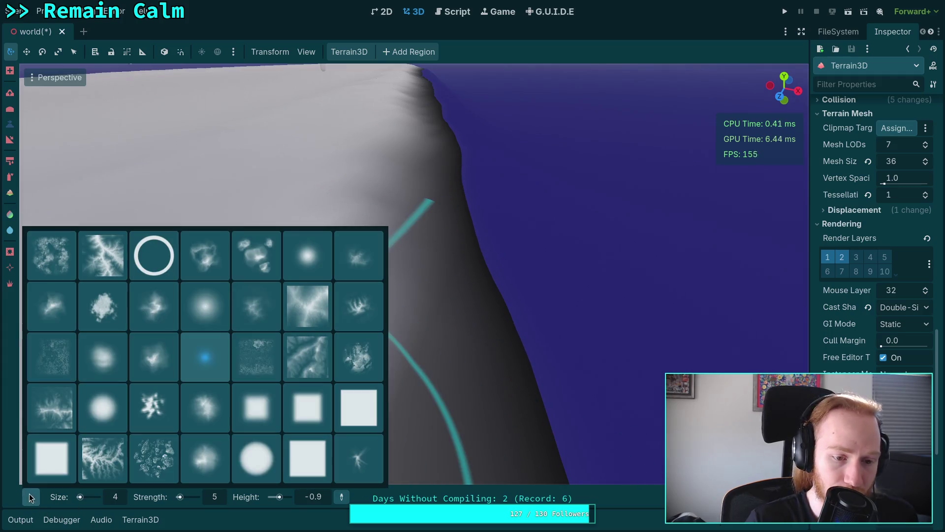
{"action": "left_click", "coordinate": [311, 265]}
{"action": "mouse_move", "coordinate": [384, 320]}
{"action": "left_mouse_down"}
{"action": "mouse_move", "coordinate": [382, 277]}
{"action": "mouse_move", "coordinate": [377, 316]}
{"action": "left_mouse_up"}
{"action": "left_click_drag", "start_coordinate": [385, 223], "coordinate": [385, 223]}
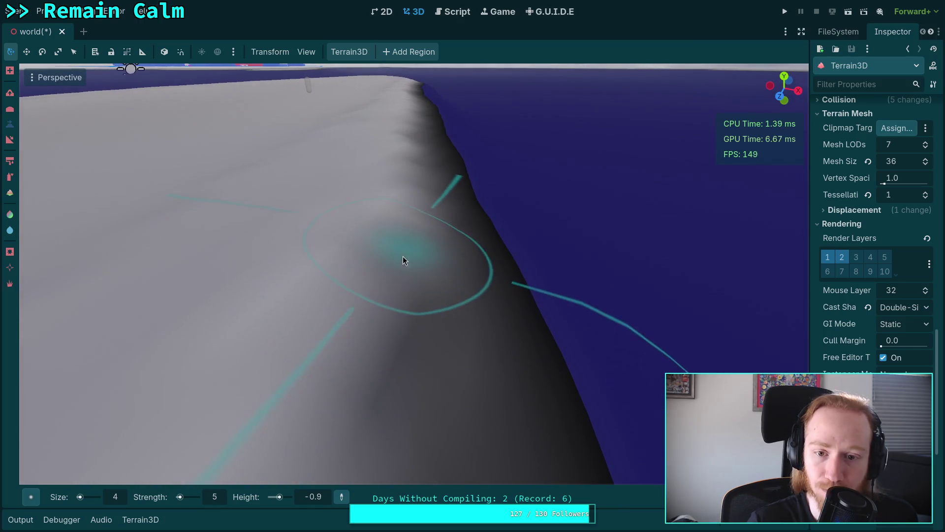
{"action": "scroll", "coordinate": [406, 248], "scroll_direction": "up", "scroll_amount": 2}
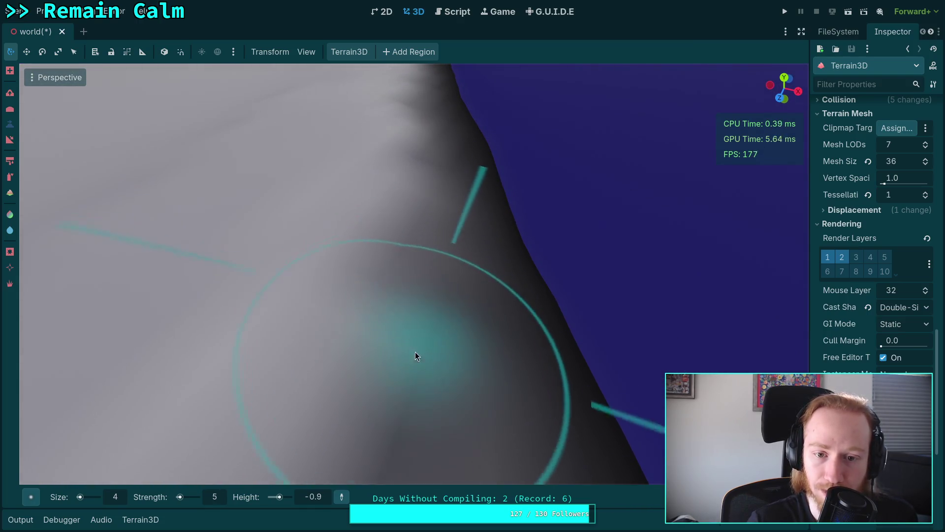
{"action": "key", "text": "b"}
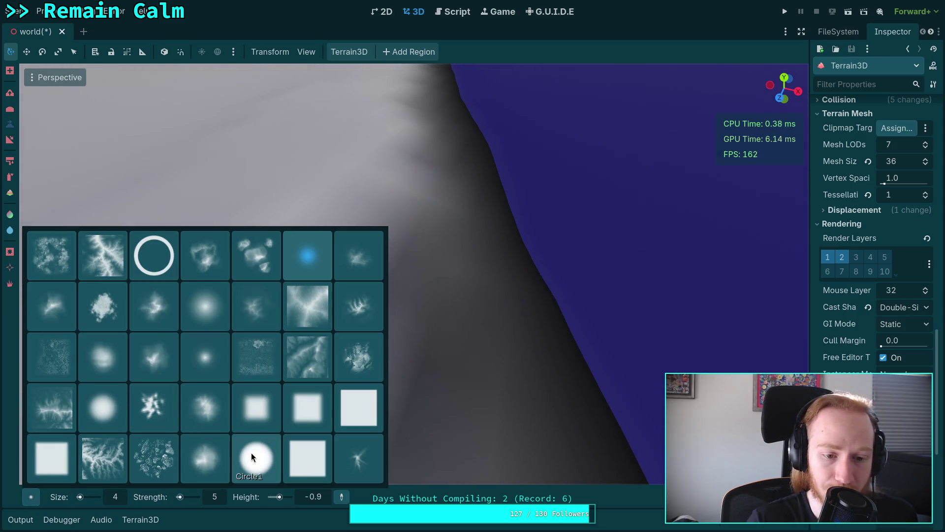
{"action": "left_click", "coordinate": [117, 403]}
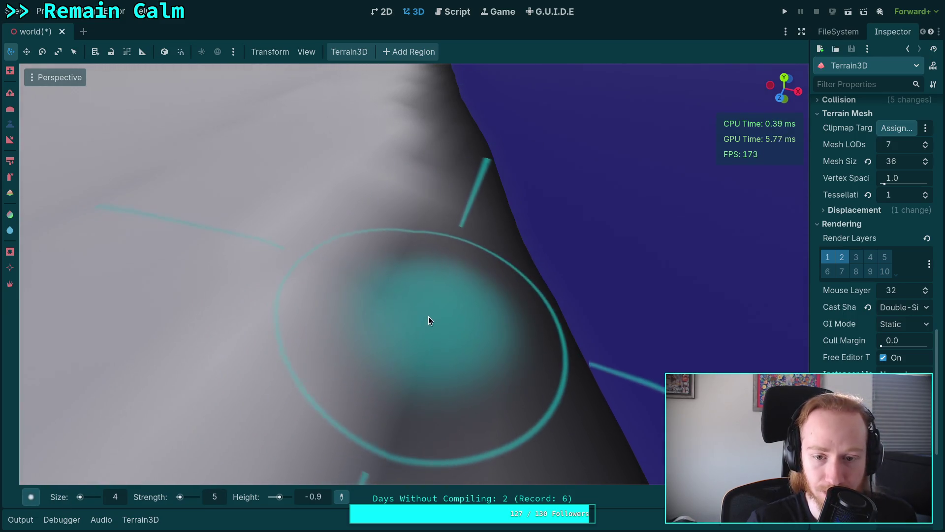
{"action": "mouse_move", "coordinate": [418, 335]}
{"action": "left_mouse_down"}
{"action": "mouse_move", "coordinate": [418, 232]}
{"action": "mouse_move", "coordinate": [391, 273]}
{"action": "mouse_move", "coordinate": [415, 264]}
{"action": "mouse_move", "coordinate": [415, 305]}
{"action": "mouse_move", "coordinate": [414, 232]}
{"action": "mouse_move", "coordinate": [389, 246]}
{"action": "mouse_move", "coordinate": [404, 325]}
{"action": "mouse_move", "coordinate": [426, 344]}
{"action": "mouse_move", "coordinate": [407, 228]}
{"action": "mouse_move", "coordinate": [414, 213]}
{"action": "mouse_move", "coordinate": [399, 295]}
{"action": "mouse_move", "coordinate": [400, 193]}
{"action": "mouse_move", "coordinate": [389, 389]}
{"action": "mouse_move", "coordinate": [412, 291]}
{"action": "mouse_move", "coordinate": [407, 219]}
{"action": "mouse_move", "coordinate": [394, 286]}
{"action": "mouse_move", "coordinate": [401, 418]}
{"action": "mouse_move", "coordinate": [400, 225]}
{"action": "mouse_move", "coordinate": [349, 212]}
{"action": "mouse_move", "coordinate": [402, 418]}
{"action": "mouse_move", "coordinate": [409, 303]}
{"action": "mouse_move", "coordinate": [400, 193]}
{"action": "mouse_move", "coordinate": [404, 345]}
{"action": "mouse_move", "coordinate": [412, 176]}
{"action": "mouse_move", "coordinate": [420, 235]}
{"action": "mouse_move", "coordinate": [409, 414]}
{"action": "mouse_move", "coordinate": [415, 332]}
{"action": "mouse_move", "coordinate": [405, 194]}
{"action": "mouse_move", "coordinate": [401, 317]}
{"action": "mouse_move", "coordinate": [407, 243]}
{"action": "mouse_move", "coordinate": [412, 358]}
{"action": "mouse_move", "coordinate": [403, 179]}
{"action": "mouse_move", "coordinate": [392, 295]}
{"action": "mouse_move", "coordinate": [396, 490]}
{"action": "mouse_move", "coordinate": [400, 163]}
{"action": "mouse_move", "coordinate": [380, 212]}
{"action": "mouse_move", "coordinate": [394, 488]}
{"action": "mouse_move", "coordinate": [408, 281]}
{"action": "mouse_move", "coordinate": [390, 186]}
{"action": "mouse_move", "coordinate": [407, 217]}
{"action": "mouse_move", "coordinate": [379, 384]}
{"action": "mouse_move", "coordinate": [387, 208]}
{"action": "mouse_move", "coordinate": [395, 216]}
{"action": "mouse_move", "coordinate": [380, 305]}
{"action": "mouse_move", "coordinate": [397, 277]}
{"action": "mouse_move", "coordinate": [400, 177]}
{"action": "mouse_move", "coordinate": [389, 295]}
{"action": "mouse_move", "coordinate": [405, 258]}
{"action": "mouse_move", "coordinate": [398, 196]}
{"action": "mouse_move", "coordinate": [389, 362]}
{"action": "mouse_move", "coordinate": [403, 289]}
{"action": "mouse_move", "coordinate": [392, 152]}
{"action": "mouse_move", "coordinate": [389, 244]}
{"action": "left_mouse_up"}
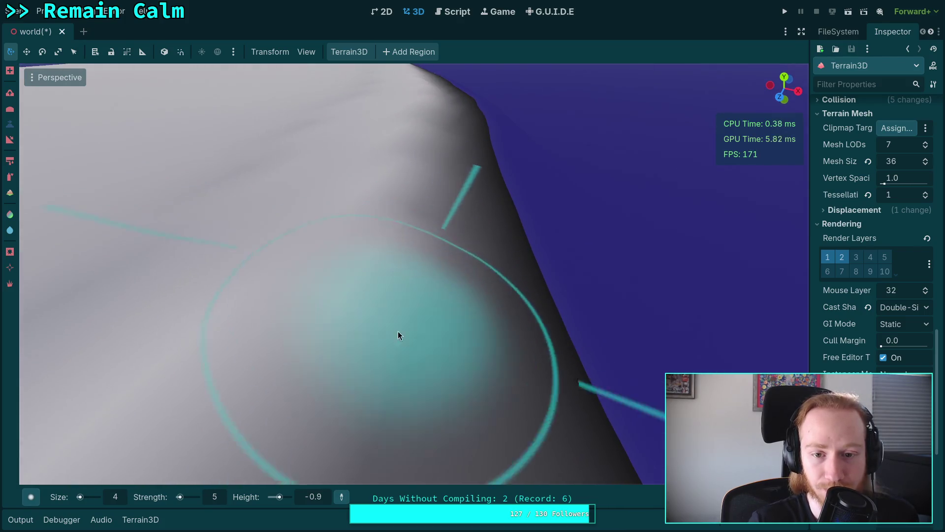
Lower the hill's slope to the set height, carving a dip into it
{"action": "mouse_move", "coordinate": [412, 227]}
{"action": "left_mouse_down"}
{"action": "mouse_move", "coordinate": [389, 409]}
{"action": "mouse_move", "coordinate": [410, 179]}
{"action": "mouse_move", "coordinate": [380, 338]}
{"action": "mouse_move", "coordinate": [392, 443]}
{"action": "mouse_move", "coordinate": [404, 168]}
{"action": "mouse_move", "coordinate": [354, 187]}
{"action": "mouse_move", "coordinate": [401, 223]}
{"action": "mouse_move", "coordinate": [406, 292]}
{"action": "mouse_move", "coordinate": [405, 192]}
{"action": "mouse_move", "coordinate": [340, 329]}
{"action": "mouse_move", "coordinate": [373, 288]}
{"action": "mouse_move", "coordinate": [377, 188]}
{"action": "left_mouse_up"}
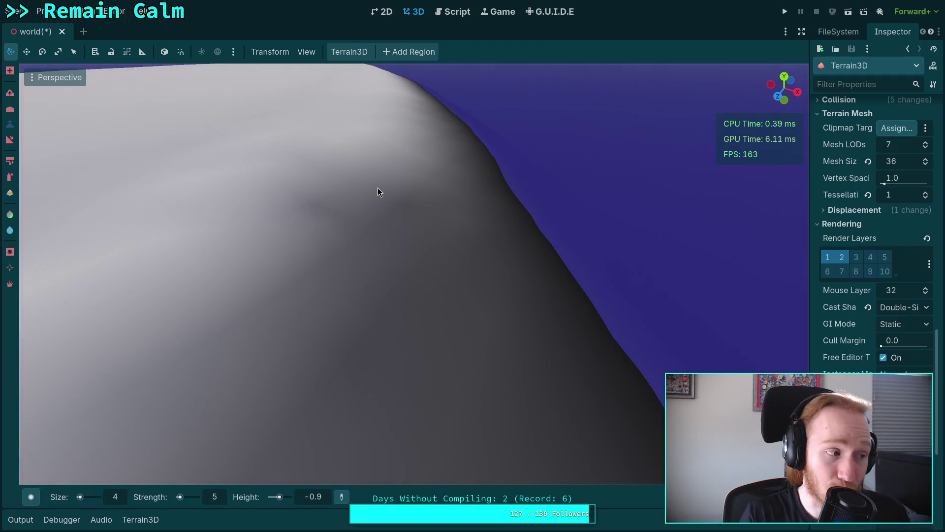
{"action": "scroll", "coordinate": [438, 242], "scroll_direction": "down", "scroll_amount": 3}
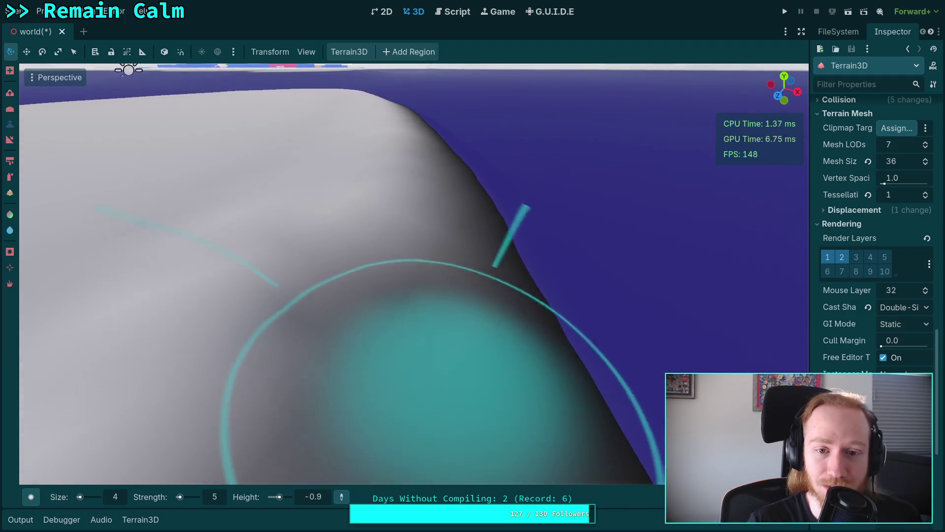
{"action": "mouse_move", "coordinate": [384, 197]}
{"action": "left_mouse_down"}
{"action": "mouse_move", "coordinate": [394, 296]}
{"action": "mouse_move", "coordinate": [401, 288]}
{"action": "mouse_move", "coordinate": [396, 191]}
{"action": "mouse_move", "coordinate": [379, 281]}
{"action": "mouse_move", "coordinate": [404, 257]}
{"action": "mouse_move", "coordinate": [403, 285]}
{"action": "mouse_move", "coordinate": [401, 212]}
{"action": "mouse_move", "coordinate": [406, 294]}
{"action": "mouse_move", "coordinate": [394, 179]}
{"action": "mouse_move", "coordinate": [344, 345]}
{"action": "mouse_move", "coordinate": [392, 298]}
{"action": "mouse_move", "coordinate": [398, 199]}
{"action": "mouse_move", "coordinate": [403, 285]}
{"action": "mouse_move", "coordinate": [394, 211]}
{"action": "mouse_move", "coordinate": [355, 340]}
{"action": "mouse_move", "coordinate": [400, 296]}
{"action": "mouse_move", "coordinate": [398, 240]}
{"action": "left_mouse_up"}
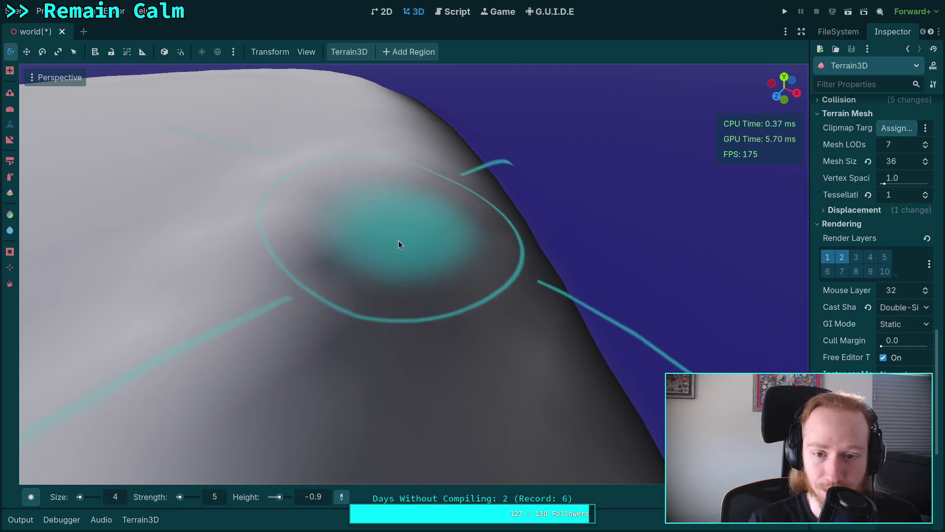
{"action": "scroll", "coordinate": [398, 240], "scroll_direction": "down", "scroll_amount": 3}
{"action": "scroll", "coordinate": [318, 358], "scroll_direction": "up", "scroll_amount": 3}
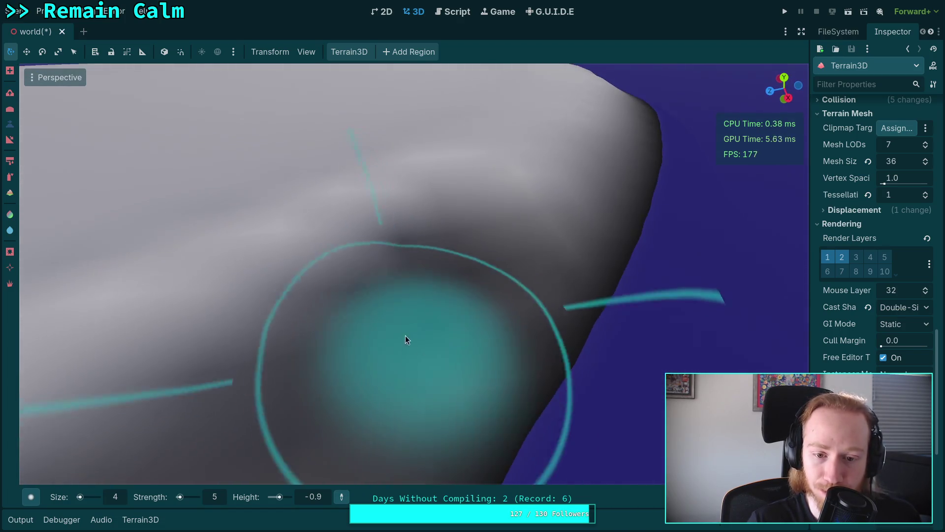
{"action": "mouse_move", "coordinate": [404, 308]}
{"action": "left_mouse_down"}
{"action": "mouse_move", "coordinate": [386, 320]}
{"action": "mouse_move", "coordinate": [479, 249]}
{"action": "mouse_move", "coordinate": [414, 325]}
{"action": "mouse_move", "coordinate": [448, 313]}
{"action": "mouse_move", "coordinate": [424, 382]}
{"action": "mouse_move", "coordinate": [453, 267]}
{"action": "mouse_move", "coordinate": [423, 325]}
{"action": "mouse_move", "coordinate": [451, 310]}
{"action": "mouse_move", "coordinate": [420, 355]}
{"action": "mouse_move", "coordinate": [413, 274]}
{"action": "mouse_move", "coordinate": [403, 330]}
{"action": "mouse_move", "coordinate": [407, 275]}
{"action": "mouse_move", "coordinate": [420, 343]}
{"action": "mouse_move", "coordinate": [410, 237]}
{"action": "left_mouse_up"}
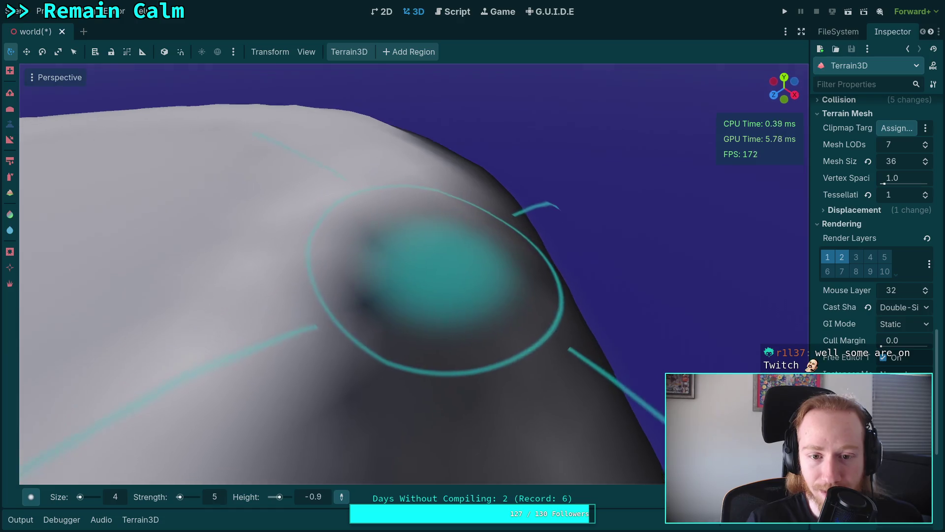
{"action": "left_click_drag", "start_coordinate": [376, 335], "coordinate": [381, 247]}
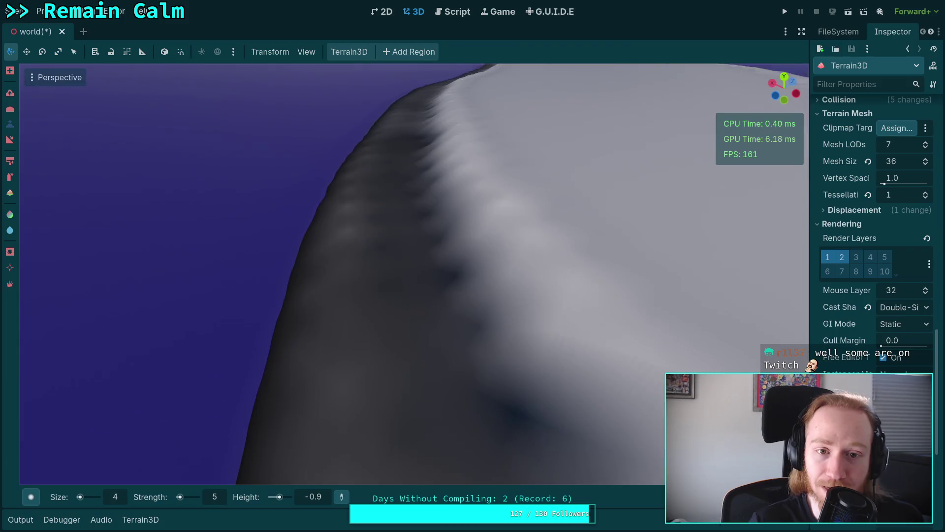
Orbit in close to the hill and widen the Inspector so property names are readable
{"action": "left_click_drag", "start_coordinate": [338, 274], "coordinate": [338, 274]}
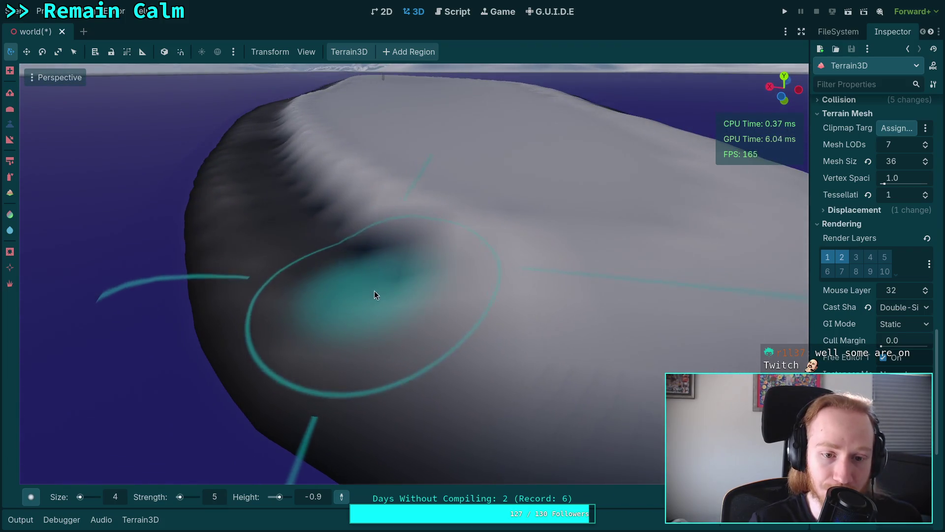
{"action": "mouse_move", "coordinate": [469, 327]}
{"action": "left_mouse_down"}
{"action": "mouse_move", "coordinate": [323, 327]}
{"action": "mouse_move", "coordinate": [396, 308]}
{"action": "mouse_move", "coordinate": [486, 251]}
{"action": "mouse_move", "coordinate": [444, 279]}
{"action": "left_mouse_up"}
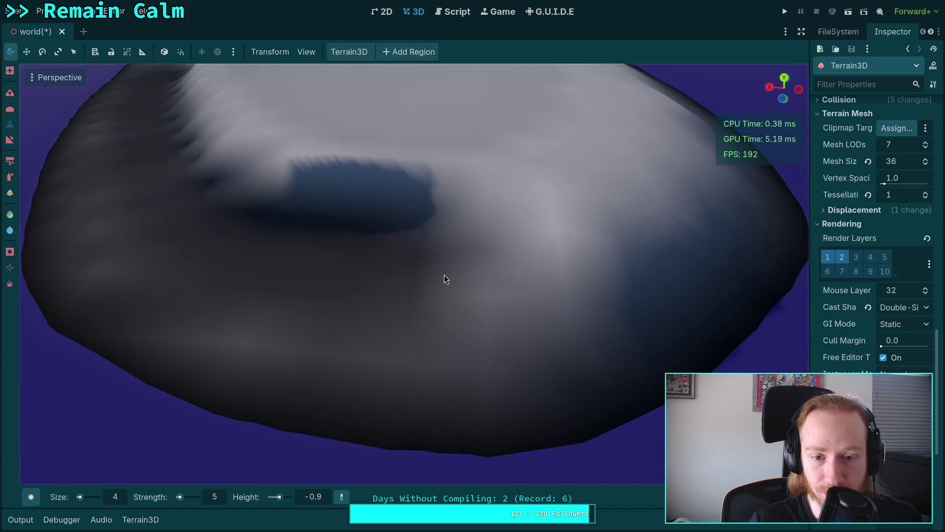
{"action": "mouse_move", "coordinate": [602, 238]}
{"action": "left_mouse_down"}
{"action": "mouse_move", "coordinate": [472, 298]}
{"action": "mouse_move", "coordinate": [391, 355]}
{"action": "mouse_move", "coordinate": [401, 261]}
{"action": "mouse_move", "coordinate": [418, 254]}
{"action": "mouse_move", "coordinate": [423, 340]}
{"action": "mouse_move", "coordinate": [418, 319]}
{"action": "mouse_move", "coordinate": [418, 271]}
{"action": "mouse_move", "coordinate": [441, 357]}
{"action": "left_mouse_up"}
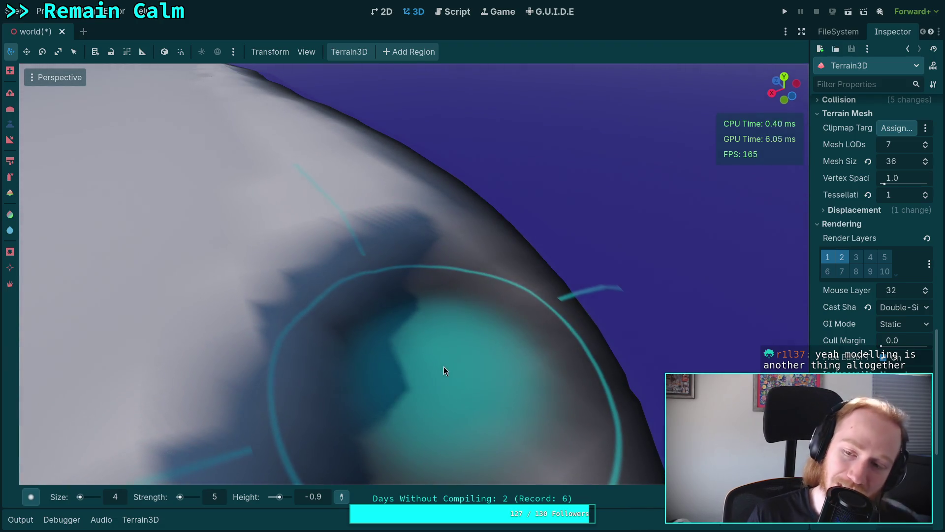
{"action": "left_click_drag", "start_coordinate": [810, 237], "coordinate": [750, 240]}
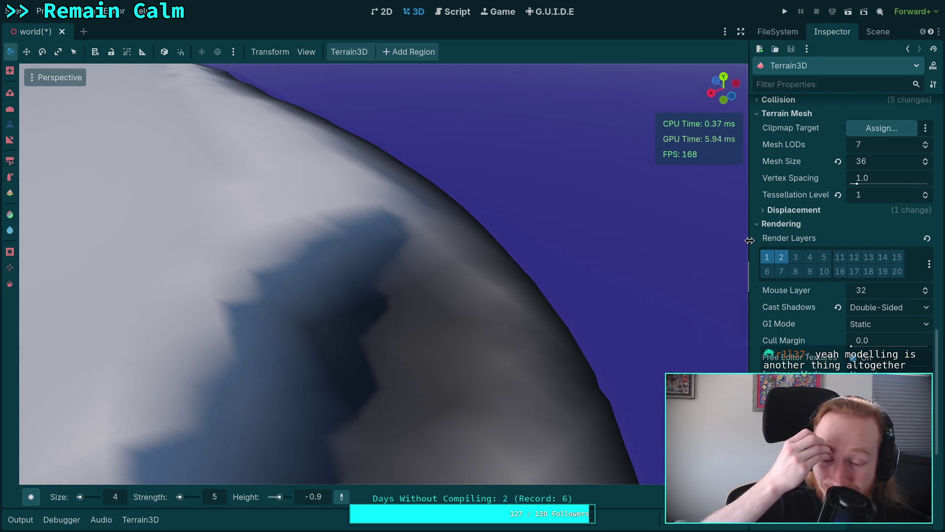
{"action": "scroll", "coordinate": [776, 257], "scroll_direction": "up", "scroll_amount": 5}
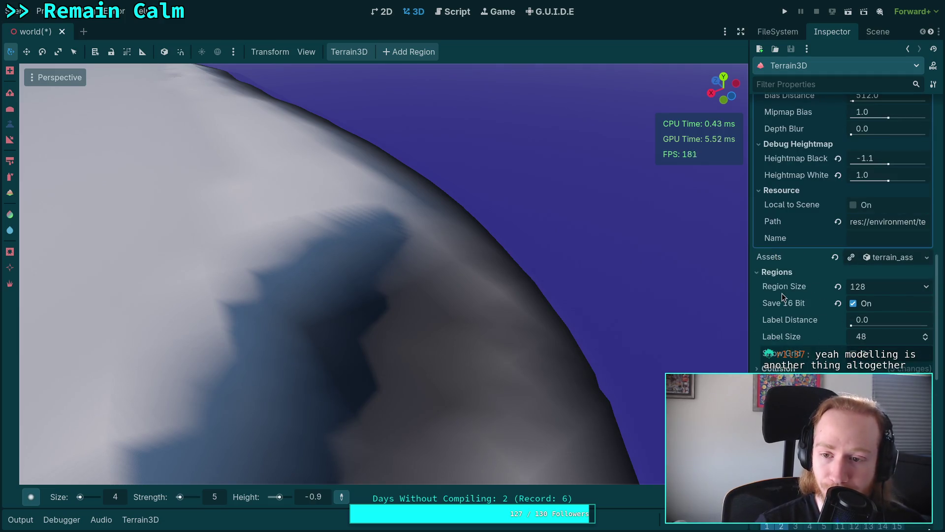
{"action": "scroll", "coordinate": [804, 327], "scroll_direction": "down", "scroll_amount": 5}
{"action": "scroll", "coordinate": [830, 352], "scroll_direction": "down", "scroll_amount": 4}
{"action": "scroll", "coordinate": [819, 341], "scroll_direction": "up", "scroll_amount": 4}
{"action": "scroll", "coordinate": [816, 309], "scroll_direction": "down", "scroll_amount": 5}
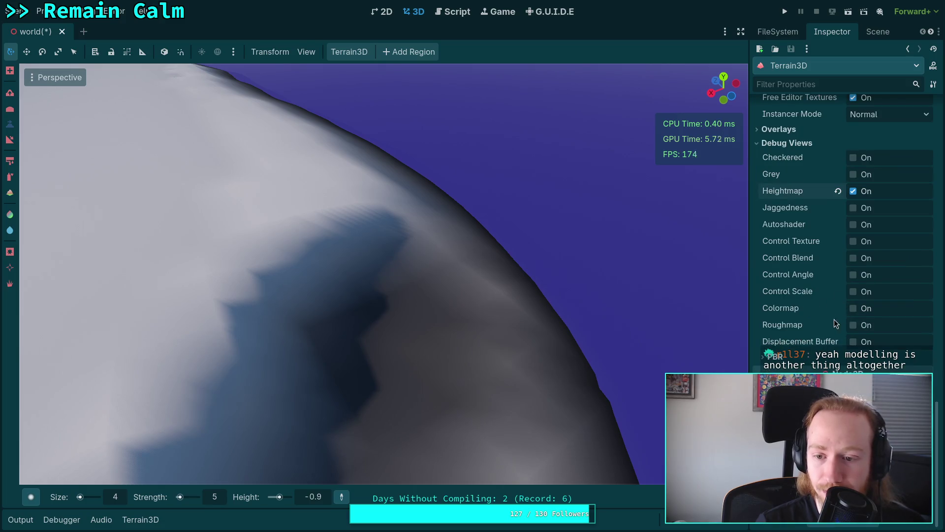
{"action": "scroll", "coordinate": [795, 302], "scroll_direction": "up", "scroll_amount": 8}
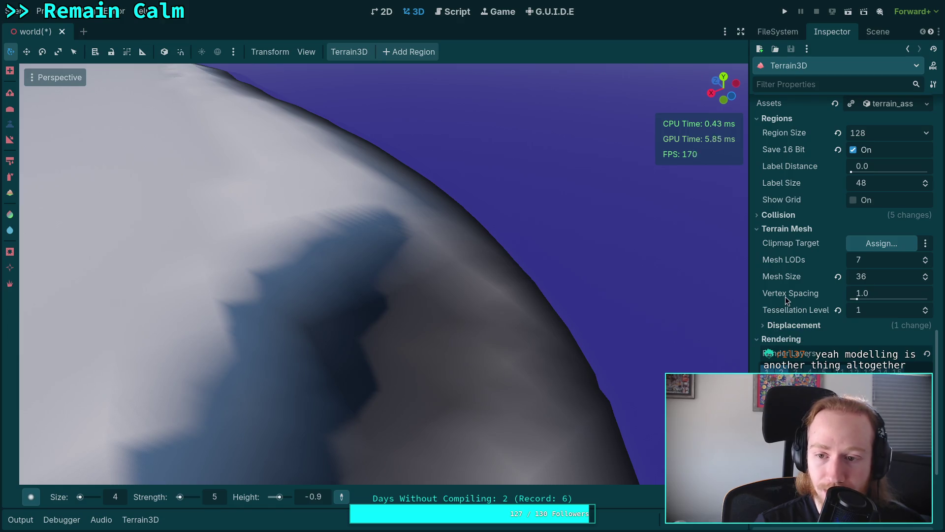
{"action": "mouse_move", "coordinate": [785, 298]}
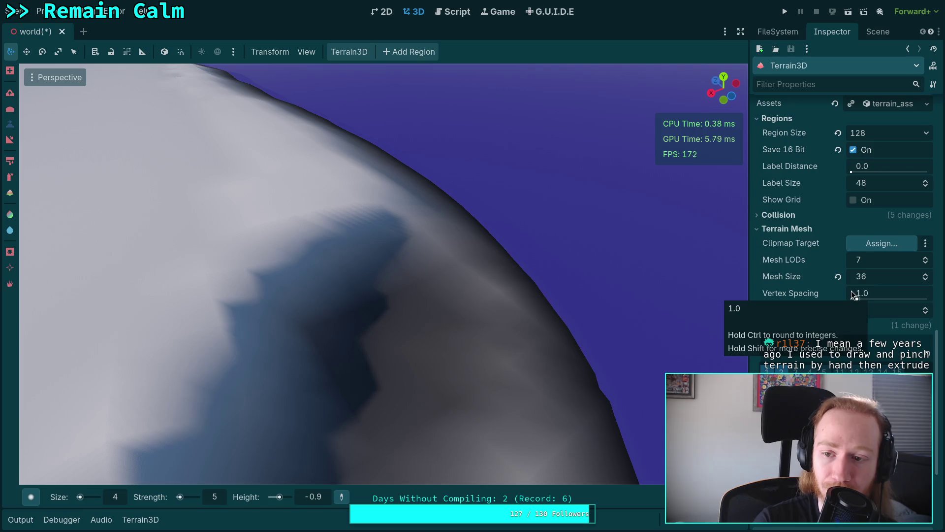
Reshape the depression on the ridge with the sculpt brush, then orbit in close along the ridge
{"action": "mouse_move", "coordinate": [536, 354]}
{"action": "left_mouse_down"}
{"action": "mouse_move", "coordinate": [511, 88]}
{"action": "mouse_move", "coordinate": [386, 186]}
{"action": "mouse_move", "coordinate": [565, 333]}
{"action": "left_mouse_up"}
{"action": "left_click_drag", "start_coordinate": [497, 337], "coordinate": [434, 334]}
{"action": "mouse_move", "coordinate": [401, 290]}
{"action": "left_mouse_down"}
{"action": "mouse_move", "coordinate": [389, 261]}
{"action": "mouse_move", "coordinate": [408, 300]}
{"action": "mouse_move", "coordinate": [480, 302]}
{"action": "left_mouse_up"}
{"action": "mouse_move", "coordinate": [466, 246]}
{"action": "left_mouse_down"}
{"action": "mouse_move", "coordinate": [463, 236]}
{"action": "mouse_move", "coordinate": [466, 264]}
{"action": "left_mouse_up"}
{"action": "left_click_drag", "start_coordinate": [469, 199], "coordinate": [491, 252]}
{"action": "left_click_drag", "start_coordinate": [496, 203], "coordinate": [486, 255]}
{"action": "left_click_drag", "start_coordinate": [492, 205], "coordinate": [478, 317]}
{"action": "mouse_move", "coordinate": [489, 266]}
{"action": "left_mouse_down"}
{"action": "mouse_move", "coordinate": [501, 333]}
{"action": "mouse_move", "coordinate": [506, 279]}
{"action": "mouse_move", "coordinate": [433, 267]}
{"action": "left_mouse_up"}
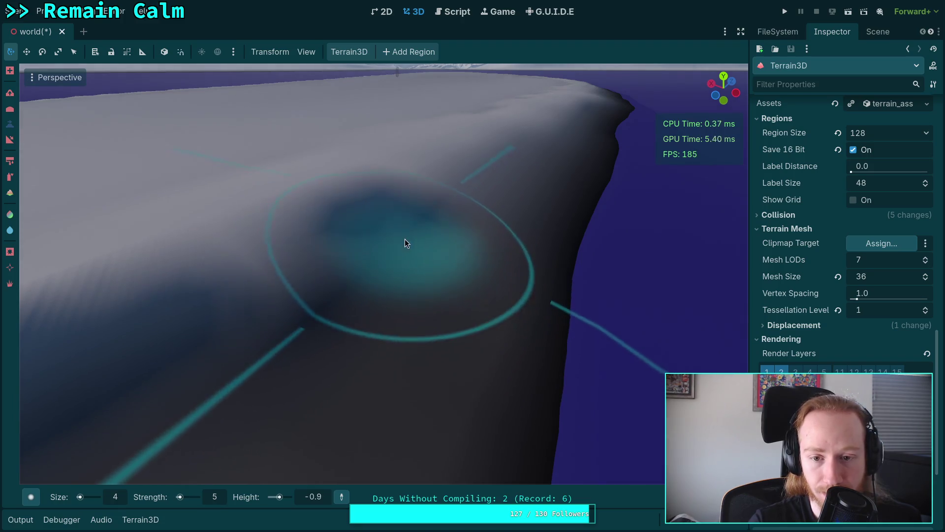
{"action": "mouse_move", "coordinate": [445, 216]}
{"action": "left_mouse_down"}
{"action": "mouse_move", "coordinate": [418, 305]}
{"action": "mouse_move", "coordinate": [388, 321]}
{"action": "mouse_move", "coordinate": [416, 226]}
{"action": "mouse_move", "coordinate": [432, 306]}
{"action": "mouse_move", "coordinate": [434, 241]}
{"action": "mouse_move", "coordinate": [443, 268]}
{"action": "mouse_move", "coordinate": [440, 213]}
{"action": "mouse_move", "coordinate": [433, 231]}
{"action": "mouse_move", "coordinate": [439, 154]}
{"action": "mouse_move", "coordinate": [434, 296]}
{"action": "mouse_move", "coordinate": [451, 270]}
{"action": "mouse_move", "coordinate": [442, 193]}
{"action": "mouse_move", "coordinate": [448, 341]}
{"action": "mouse_move", "coordinate": [434, 228]}
{"action": "mouse_move", "coordinate": [435, 324]}
{"action": "mouse_move", "coordinate": [427, 224]}
{"action": "mouse_move", "coordinate": [417, 249]}
{"action": "mouse_move", "coordinate": [433, 315]}
{"action": "mouse_move", "coordinate": [413, 222]}
{"action": "mouse_move", "coordinate": [421, 333]}
{"action": "mouse_move", "coordinate": [424, 296]}
{"action": "mouse_move", "coordinate": [429, 318]}
{"action": "mouse_move", "coordinate": [405, 246]}
{"action": "mouse_move", "coordinate": [412, 306]}
{"action": "left_mouse_up"}
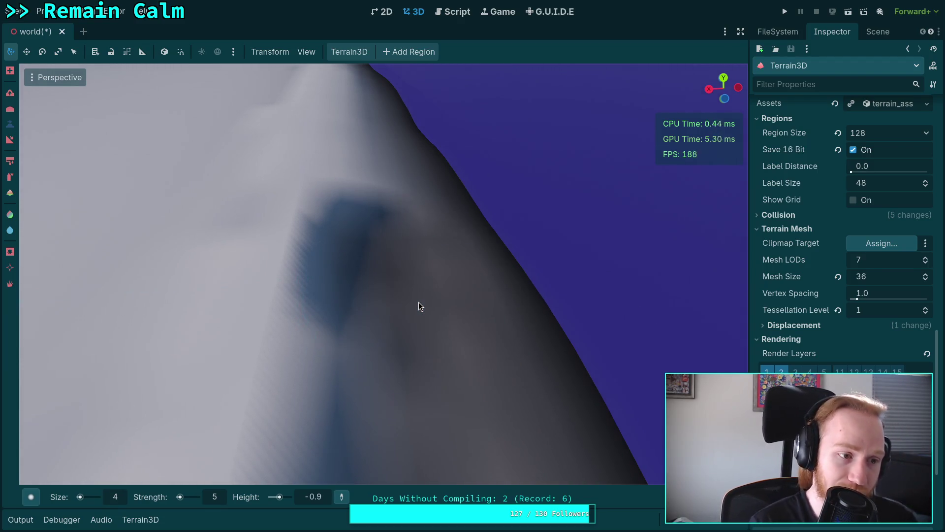
{"action": "mouse_move", "coordinate": [420, 303]}
{"action": "left_mouse_down"}
{"action": "mouse_move", "coordinate": [379, 240]}
{"action": "mouse_move", "coordinate": [365, 376]}
{"action": "mouse_move", "coordinate": [370, 255]}
{"action": "mouse_move", "coordinate": [306, 316]}
{"action": "left_mouse_up"}
Sculpt along the mound's slope and carve a dip into it
{"action": "left_click_drag", "start_coordinate": [367, 276], "coordinate": [384, 316]}
{"action": "mouse_move", "coordinate": [374, 433]}
{"action": "left_mouse_down"}
{"action": "mouse_move", "coordinate": [357, 210]}
{"action": "mouse_move", "coordinate": [360, 345]}
{"action": "mouse_move", "coordinate": [362, 243]}
{"action": "mouse_move", "coordinate": [371, 305]}
{"action": "mouse_move", "coordinate": [373, 179]}
{"action": "mouse_move", "coordinate": [340, 316]}
{"action": "mouse_move", "coordinate": [345, 394]}
{"action": "mouse_move", "coordinate": [364, 314]}
{"action": "mouse_move", "coordinate": [369, 202]}
{"action": "mouse_move", "coordinate": [340, 217]}
{"action": "mouse_move", "coordinate": [394, 312]}
{"action": "mouse_move", "coordinate": [369, 207]}
{"action": "mouse_move", "coordinate": [394, 335]}
{"action": "mouse_move", "coordinate": [362, 253]}
{"action": "mouse_move", "coordinate": [352, 394]}
{"action": "mouse_move", "coordinate": [386, 310]}
{"action": "mouse_move", "coordinate": [368, 237]}
{"action": "mouse_move", "coordinate": [377, 280]}
{"action": "mouse_move", "coordinate": [367, 443]}
{"action": "mouse_move", "coordinate": [373, 340]}
{"action": "mouse_move", "coordinate": [359, 226]}
{"action": "mouse_move", "coordinate": [367, 287]}
{"action": "mouse_move", "coordinate": [383, 284]}
{"action": "mouse_move", "coordinate": [389, 310]}
{"action": "mouse_move", "coordinate": [355, 280]}
{"action": "mouse_move", "coordinate": [352, 375]}
{"action": "mouse_move", "coordinate": [323, 296]}
{"action": "mouse_move", "coordinate": [340, 423]}
{"action": "mouse_move", "coordinate": [358, 239]}
{"action": "mouse_move", "coordinate": [311, 340]}
{"action": "mouse_move", "coordinate": [348, 200]}
{"action": "mouse_move", "coordinate": [301, 433]}
{"action": "mouse_move", "coordinate": [328, 220]}
{"action": "mouse_move", "coordinate": [350, 246]}
{"action": "mouse_move", "coordinate": [350, 331]}
{"action": "mouse_move", "coordinate": [345, 231]}
{"action": "mouse_move", "coordinate": [367, 259]}
{"action": "mouse_move", "coordinate": [370, 198]}
{"action": "mouse_move", "coordinate": [271, 396]}
{"action": "mouse_move", "coordinate": [371, 253]}
{"action": "mouse_move", "coordinate": [369, 275]}
{"action": "mouse_move", "coordinate": [367, 150]}
{"action": "mouse_move", "coordinate": [404, 242]}
{"action": "mouse_move", "coordinate": [380, 217]}
{"action": "mouse_move", "coordinate": [375, 310]}
{"action": "mouse_move", "coordinate": [375, 205]}
{"action": "mouse_move", "coordinate": [370, 243]}
{"action": "mouse_move", "coordinate": [387, 232]}
{"action": "mouse_move", "coordinate": [382, 264]}
{"action": "mouse_move", "coordinate": [371, 184]}
{"action": "mouse_move", "coordinate": [380, 340]}
{"action": "mouse_move", "coordinate": [376, 236]}
{"action": "mouse_move", "coordinate": [368, 275]}
{"action": "mouse_move", "coordinate": [359, 172]}
{"action": "mouse_move", "coordinate": [338, 296]}
{"action": "left_mouse_up"}
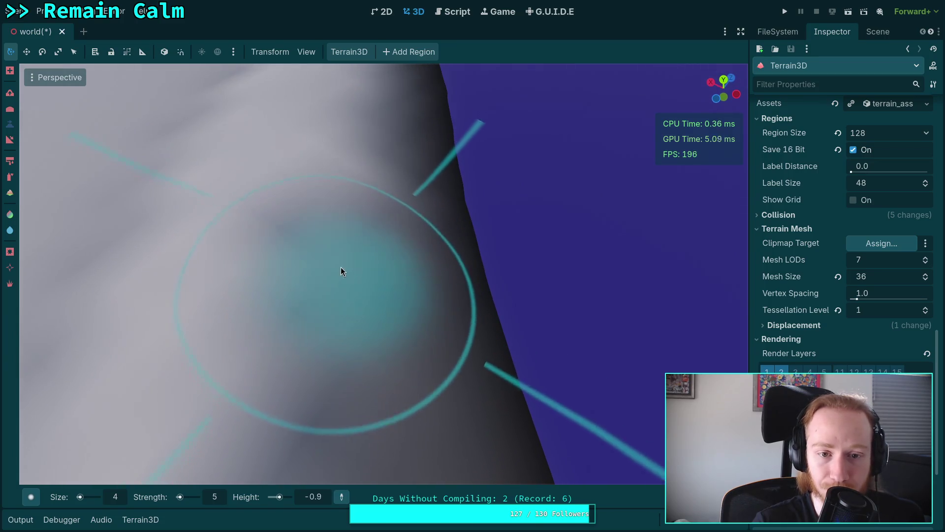
{"action": "mouse_move", "coordinate": [355, 176]}
{"action": "left_mouse_down"}
{"action": "mouse_move", "coordinate": [325, 206]}
{"action": "mouse_move", "coordinate": [295, 335]}
{"action": "mouse_move", "coordinate": [346, 270]}
{"action": "mouse_move", "coordinate": [359, 169]}
{"action": "mouse_move", "coordinate": [328, 266]}
{"action": "mouse_move", "coordinate": [354, 207]}
{"action": "mouse_move", "coordinate": [345, 274]}
{"action": "mouse_move", "coordinate": [355, 173]}
{"action": "mouse_move", "coordinate": [332, 224]}
{"action": "mouse_move", "coordinate": [422, 443]}
{"action": "mouse_move", "coordinate": [323, 326]}
{"action": "mouse_move", "coordinate": [329, 226]}
{"action": "left_mouse_up"}
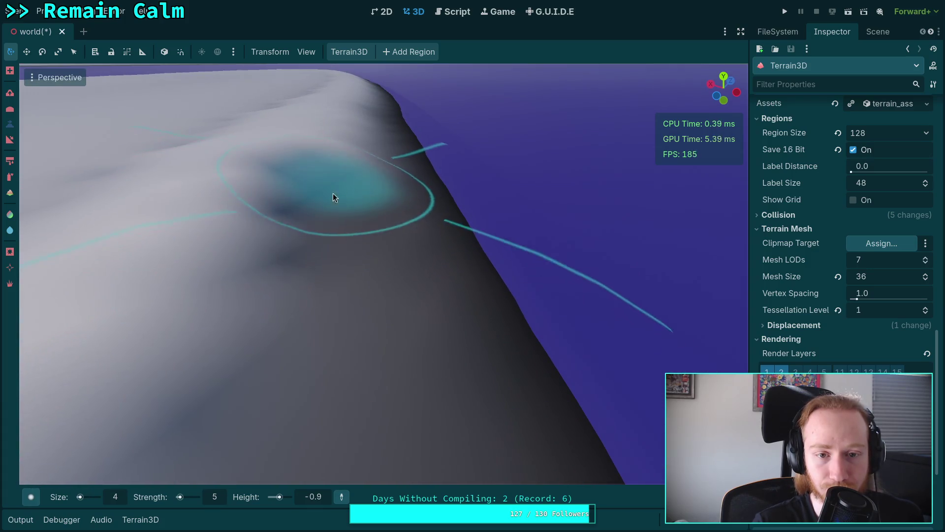
{"action": "scroll", "coordinate": [333, 193], "scroll_direction": "up", "scroll_amount": 5}
{"action": "scroll", "coordinate": [344, 241], "scroll_direction": "down", "scroll_amount": 3}
{"action": "scroll", "coordinate": [369, 197], "scroll_direction": "down", "scroll_amount": 3}
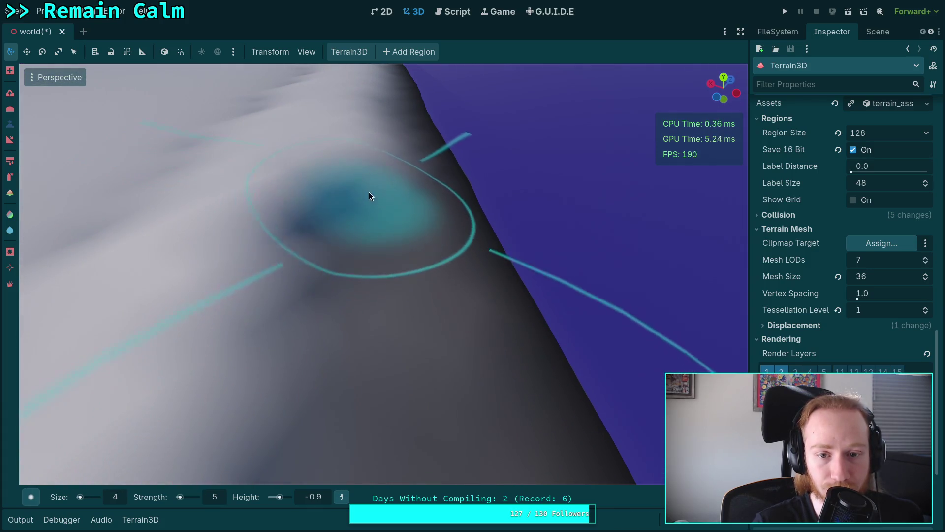
{"action": "scroll", "coordinate": [368, 207], "scroll_direction": "up", "scroll_amount": 5}
{"action": "scroll", "coordinate": [369, 276], "scroll_direction": "down", "scroll_amount": 3}
{"action": "scroll", "coordinate": [371, 256], "scroll_direction": "down", "scroll_amount": 3}
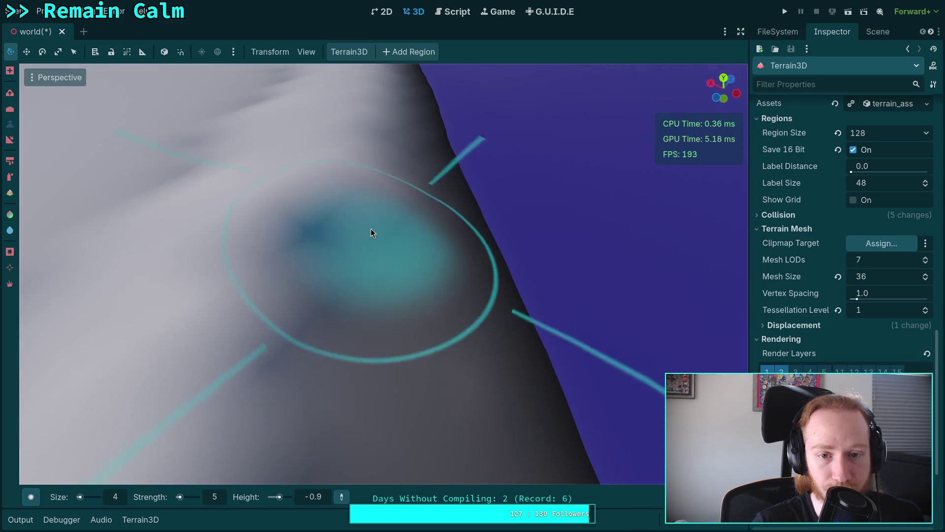
{"action": "scroll", "coordinate": [373, 170], "scroll_direction": "up", "scroll_amount": 5}
{"action": "scroll", "coordinate": [377, 207], "scroll_direction": "down", "scroll_amount": 3}
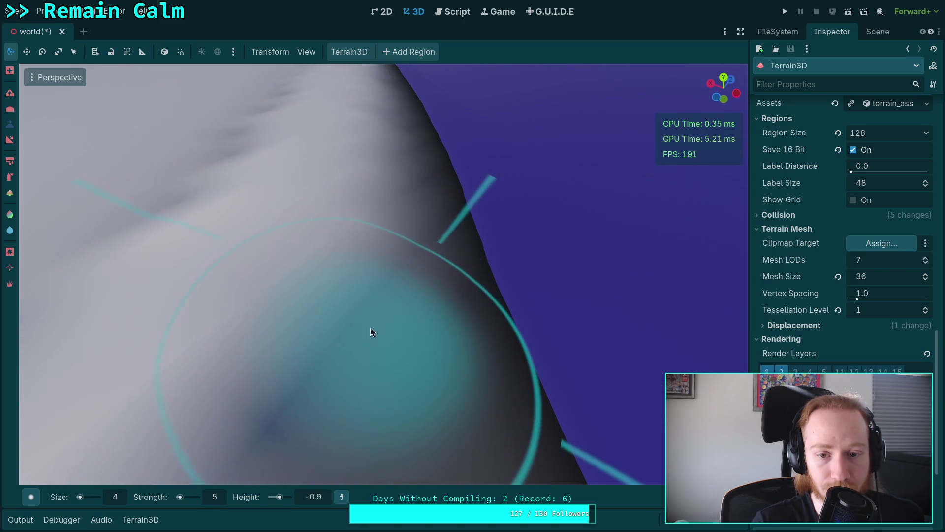
{"action": "scroll", "coordinate": [371, 224], "scroll_direction": "up", "scroll_amount": 3}
{"action": "scroll", "coordinate": [362, 303], "scroll_direction": "down", "scroll_amount": 5}
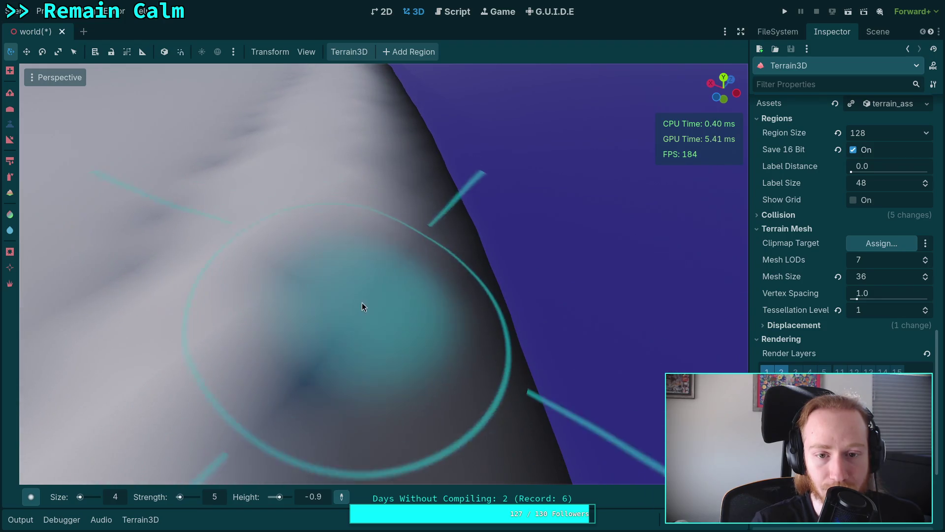
{"action": "scroll", "coordinate": [359, 178], "scroll_direction": "up", "scroll_amount": 2}
{"action": "scroll", "coordinate": [358, 231], "scroll_direction": "up", "scroll_amount": 2}
{"action": "scroll", "coordinate": [347, 297], "scroll_direction": "down", "scroll_amount": 4}
{"action": "scroll", "coordinate": [353, 190], "scroll_direction": "up", "scroll_amount": 3}
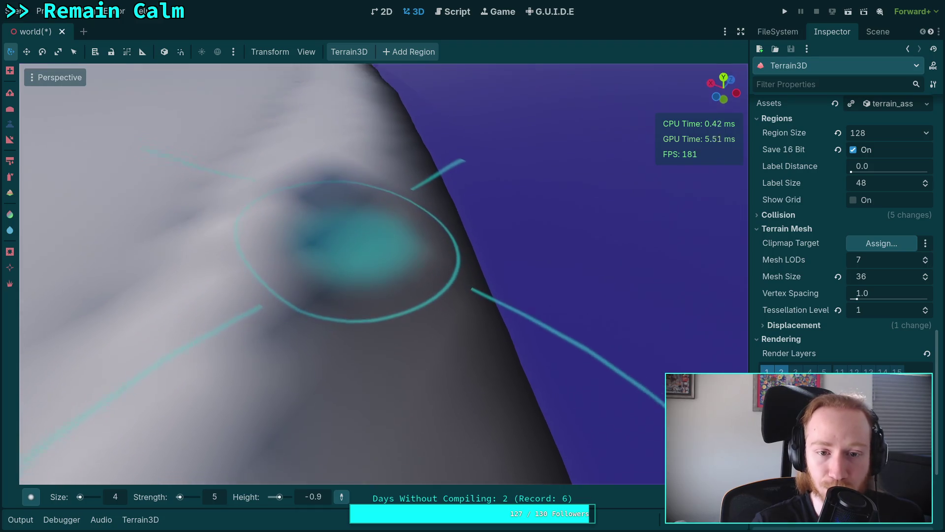
{"action": "scroll", "coordinate": [350, 296], "scroll_direction": "down", "scroll_amount": 2}
{"action": "scroll", "coordinate": [352, 192], "scroll_direction": "down", "scroll_amount": 2}
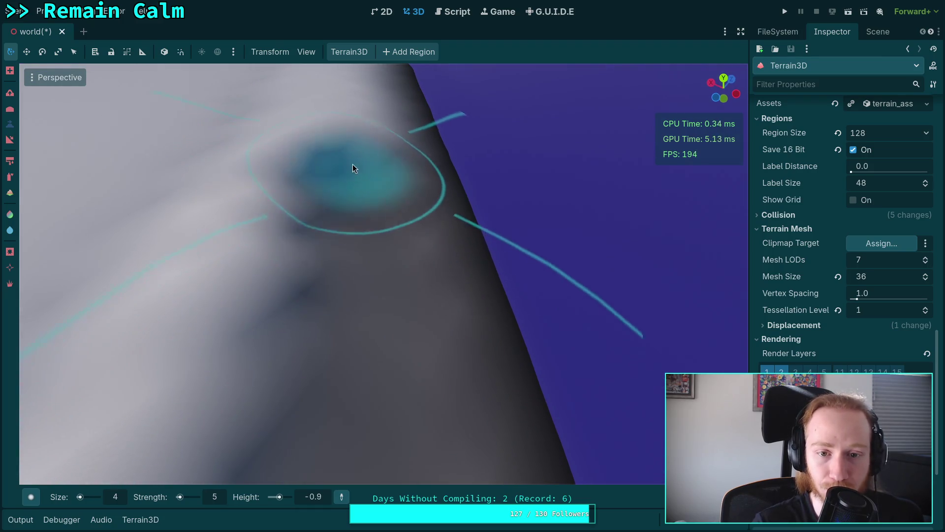
{"action": "scroll", "coordinate": [351, 207], "scroll_direction": "up", "scroll_amount": 3}
{"action": "scroll", "coordinate": [347, 256], "scroll_direction": "down", "scroll_amount": 2}
Carve a series of dips up the mound's slope, lowering and darkening it
{"action": "mouse_move", "coordinate": [347, 275]}
{"action": "left_mouse_down"}
{"action": "mouse_move", "coordinate": [353, 194]}
{"action": "mouse_move", "coordinate": [355, 286]}
{"action": "mouse_move", "coordinate": [359, 168]}
{"action": "left_mouse_up"}
{"action": "scroll", "coordinate": [359, 168], "scroll_direction": "up", "scroll_amount": 3}
{"action": "mouse_move", "coordinate": [360, 298]}
{"action": "left_mouse_down"}
{"action": "mouse_move", "coordinate": [371, 278]}
{"action": "mouse_move", "coordinate": [370, 162]}
{"action": "left_mouse_up"}
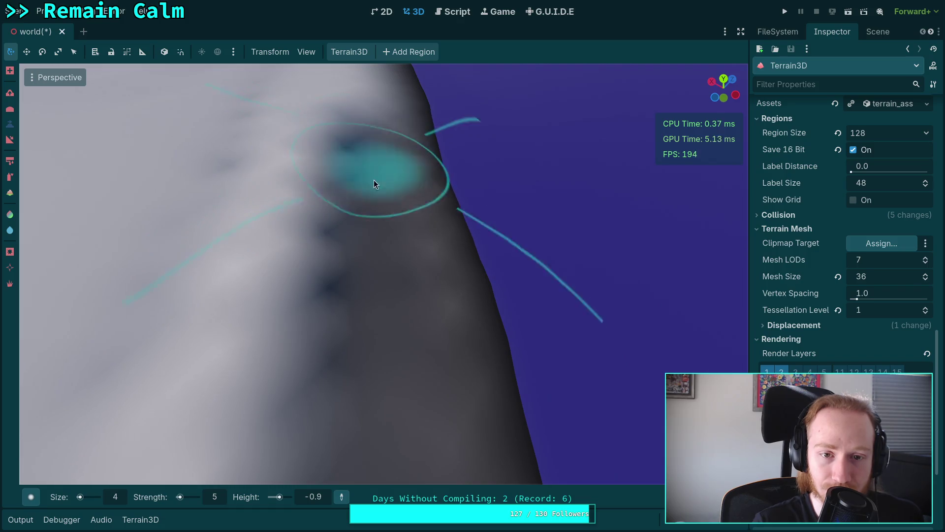
{"action": "scroll", "coordinate": [374, 179], "scroll_direction": "up", "scroll_amount": 3}
{"action": "mouse_move", "coordinate": [392, 270]}
{"action": "left_mouse_down"}
{"action": "mouse_move", "coordinate": [401, 165]}
{"action": "mouse_move", "coordinate": [393, 194]}
{"action": "left_mouse_up"}
{"action": "scroll", "coordinate": [393, 194], "scroll_direction": "down", "scroll_amount": 3}
{"action": "mouse_move", "coordinate": [458, 373]}
{"action": "left_mouse_down"}
{"action": "mouse_move", "coordinate": [421, 305]}
{"action": "mouse_move", "coordinate": [423, 231]}
{"action": "left_mouse_up"}
{"action": "scroll", "coordinate": [424, 232], "scroll_direction": "up", "scroll_amount": 2}
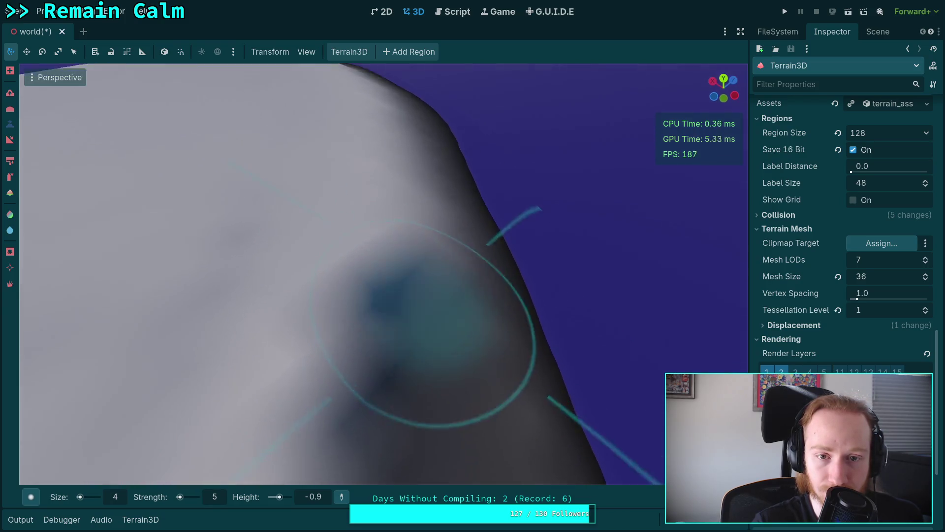
{"action": "left_click_drag", "start_coordinate": [424, 315], "coordinate": [415, 188]}
{"action": "scroll", "coordinate": [415, 188], "scroll_direction": "up", "scroll_amount": 1}
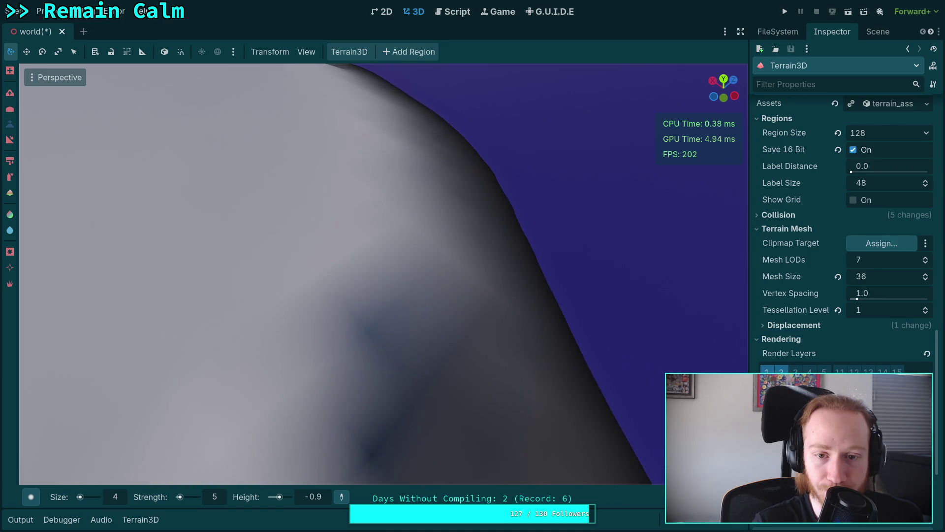
{"action": "mouse_move", "coordinate": [421, 295]}
{"action": "left_mouse_down"}
{"action": "mouse_move", "coordinate": [415, 213]}
{"action": "mouse_move", "coordinate": [402, 209]}
{"action": "left_mouse_up"}
{"action": "scroll", "coordinate": [402, 209], "scroll_direction": "up", "scroll_amount": 2}
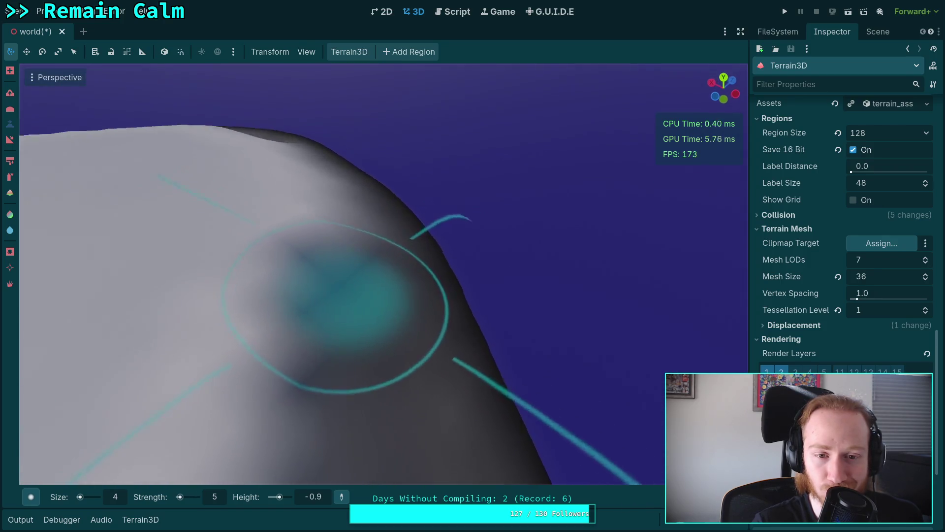
{"action": "left_click_drag", "start_coordinate": [404, 311], "coordinate": [403, 232]}
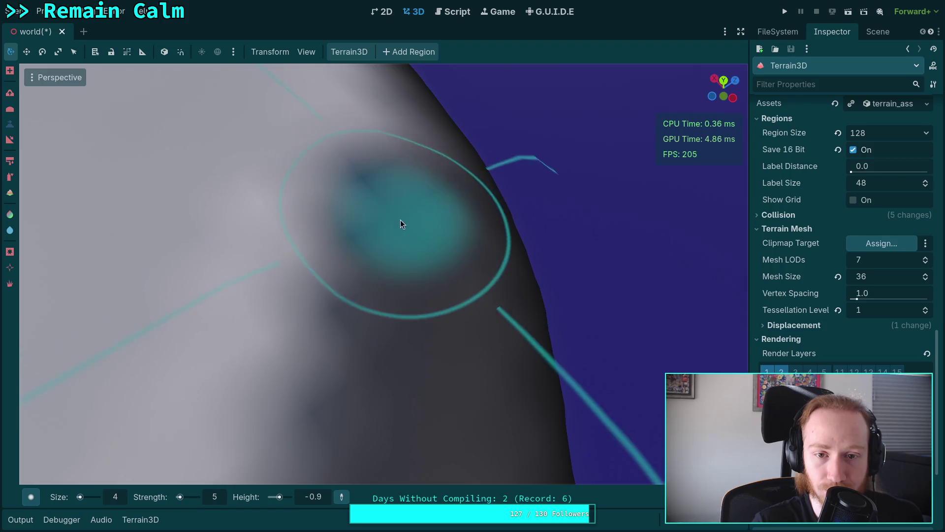
{"action": "scroll", "coordinate": [400, 224], "scroll_direction": "up", "scroll_amount": 2}
{"action": "left_click_drag", "start_coordinate": [405, 291], "coordinate": [386, 166]}
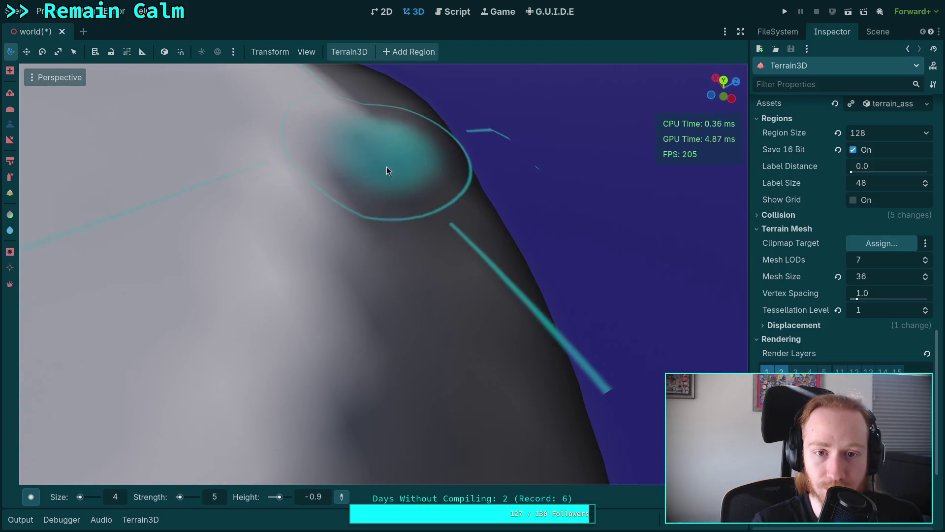
{"action": "scroll", "coordinate": [386, 167], "scroll_direction": "up", "scroll_amount": 2}
Orbit around the island mound to view it from another side
{"action": "left_click_drag", "start_coordinate": [406, 273], "coordinate": [355, 224]}
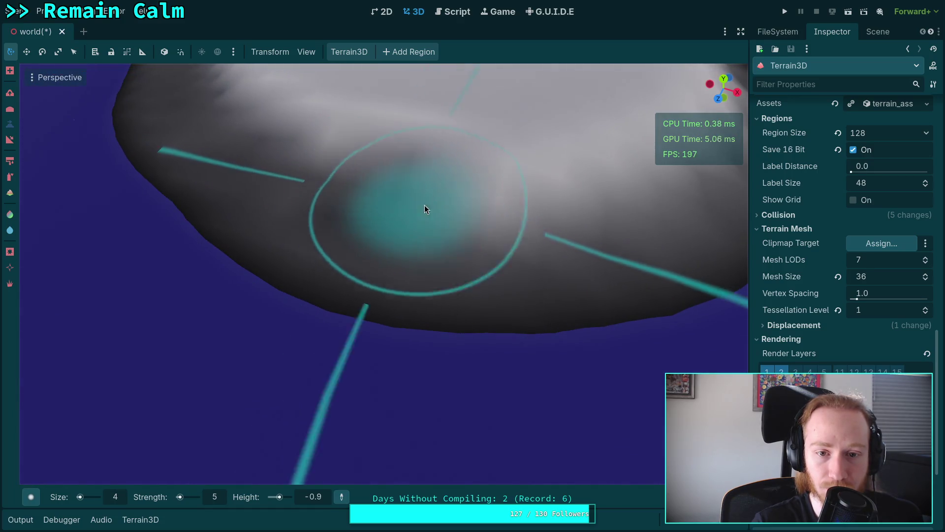
{"action": "mouse_move", "coordinate": [450, 217]}
{"action": "left_mouse_down"}
{"action": "mouse_move", "coordinate": [407, 258]}
{"action": "mouse_move", "coordinate": [311, 306]}
{"action": "mouse_move", "coordinate": [344, 292]}
{"action": "mouse_move", "coordinate": [389, 231]}
{"action": "left_mouse_up"}
{"action": "scroll", "coordinate": [386, 271], "scroll_direction": "up", "scroll_amount": 2}
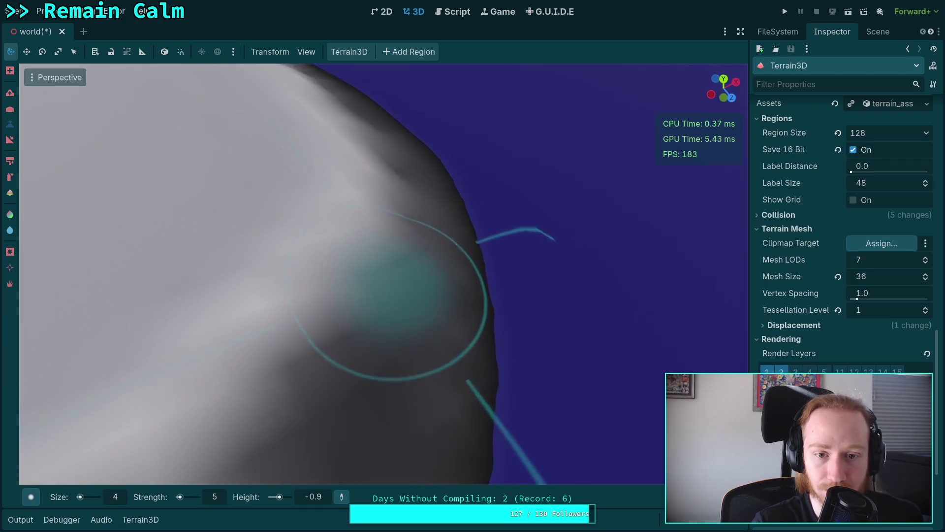
{"action": "left_click_drag", "start_coordinate": [382, 158], "coordinate": [382, 158]}
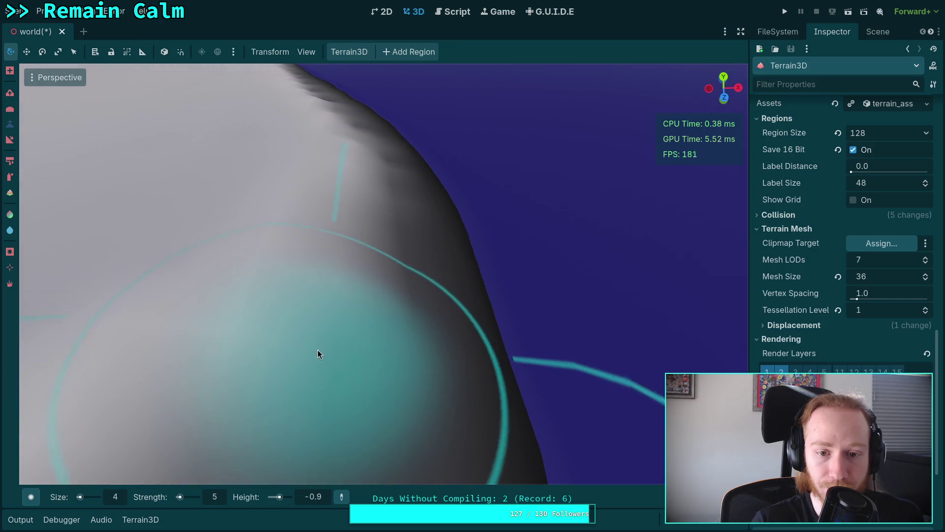
Sculpt the mound's surface along the ridge into a broad flat top
{"action": "mouse_move", "coordinate": [362, 280]}
{"action": "left_mouse_down"}
{"action": "mouse_move", "coordinate": [374, 212]}
{"action": "mouse_move", "coordinate": [378, 232]}
{"action": "mouse_move", "coordinate": [372, 210]}
{"action": "mouse_move", "coordinate": [366, 288]}
{"action": "mouse_move", "coordinate": [367, 219]}
{"action": "mouse_move", "coordinate": [376, 214]}
{"action": "mouse_move", "coordinate": [394, 325]}
{"action": "mouse_move", "coordinate": [105, 91]}
{"action": "mouse_move", "coordinate": [116, 91]}
{"action": "left_mouse_up"}
{"action": "scroll", "coordinate": [366, 276], "scroll_direction": "down", "scroll_amount": 5}
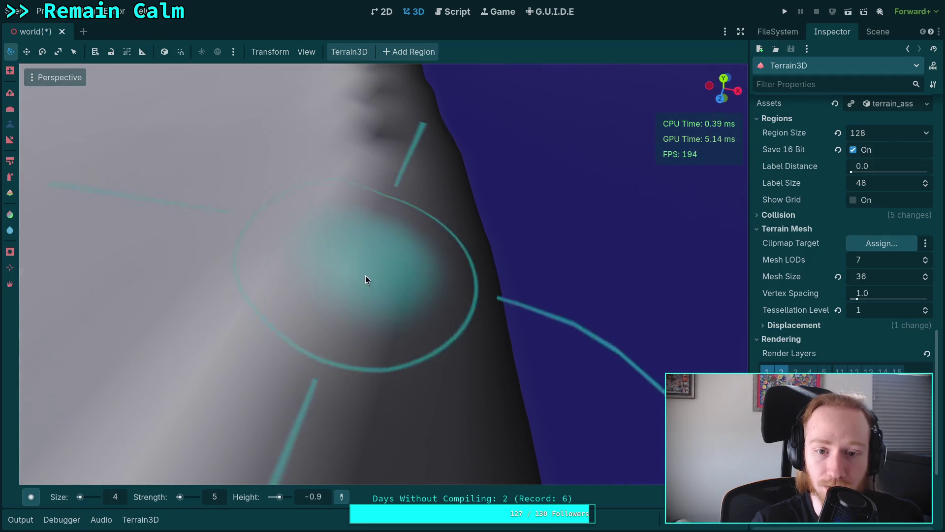
{"action": "scroll", "coordinate": [380, 185], "scroll_direction": "up", "scroll_amount": 3}
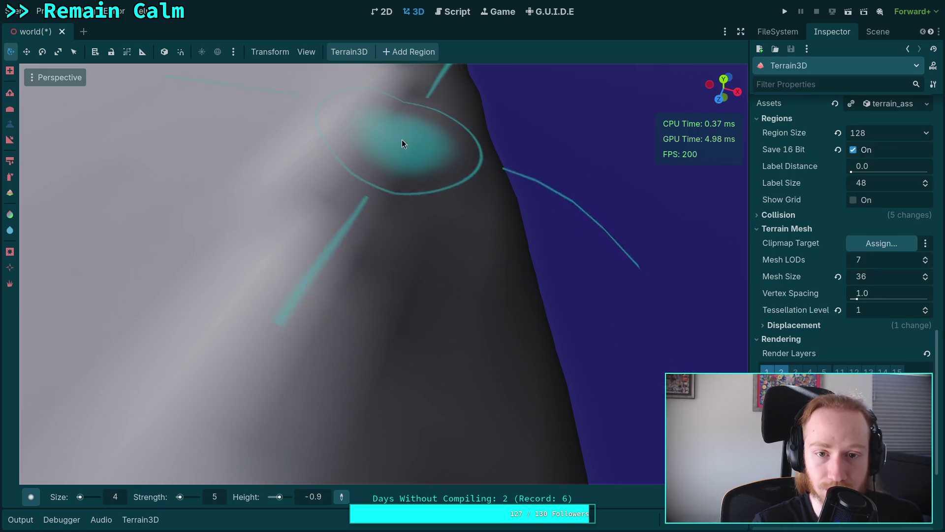
{"action": "scroll", "coordinate": [402, 143], "scroll_direction": "up", "scroll_amount": 3}
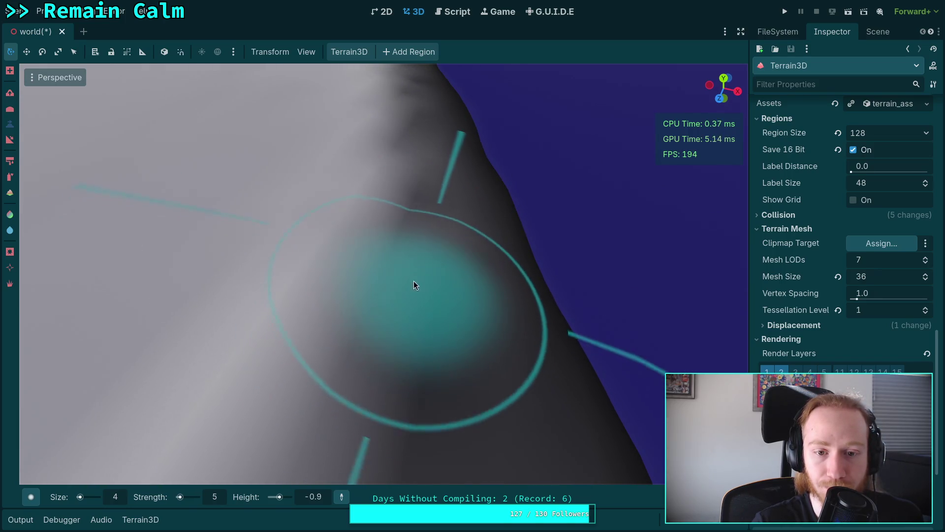
{"action": "scroll", "coordinate": [412, 167], "scroll_direction": "up", "scroll_amount": 5}
{"action": "scroll", "coordinate": [372, 306], "scroll_direction": "down", "scroll_amount": 2}
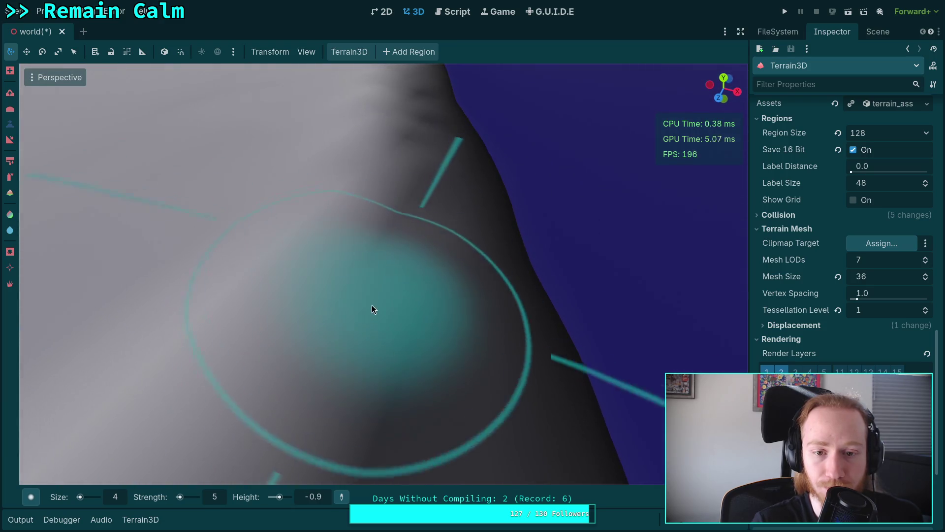
{"action": "scroll", "coordinate": [384, 273], "scroll_direction": "down", "scroll_amount": 3}
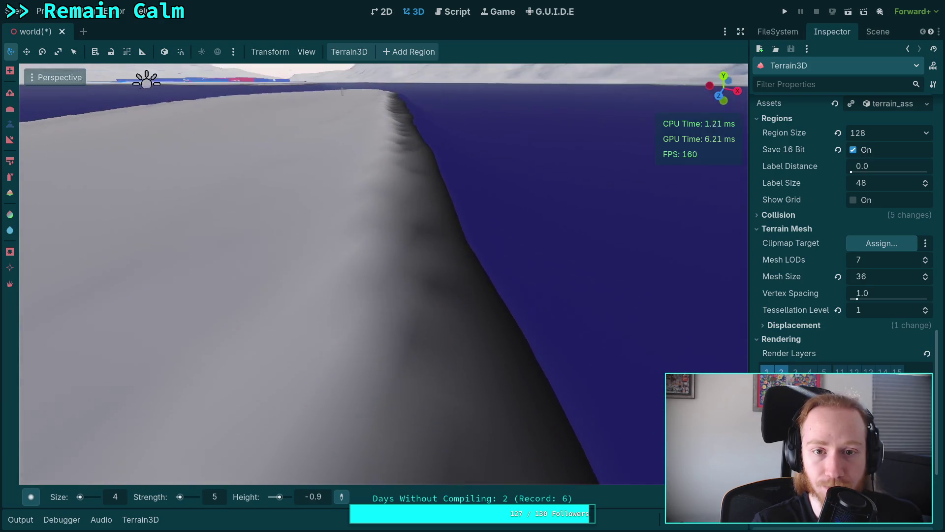
Survey the ridge, water and distant mountains, then expand the Inspector's debug view settings
{"action": "left_click_drag", "start_coordinate": [401, 218], "coordinate": [401, 218]}
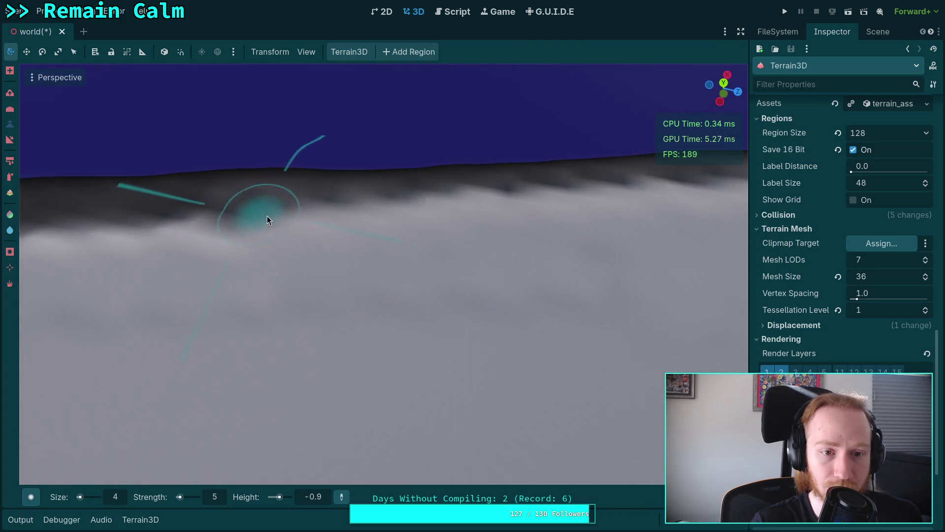
{"action": "left_click_drag", "start_coordinate": [463, 216], "coordinate": [463, 216]}
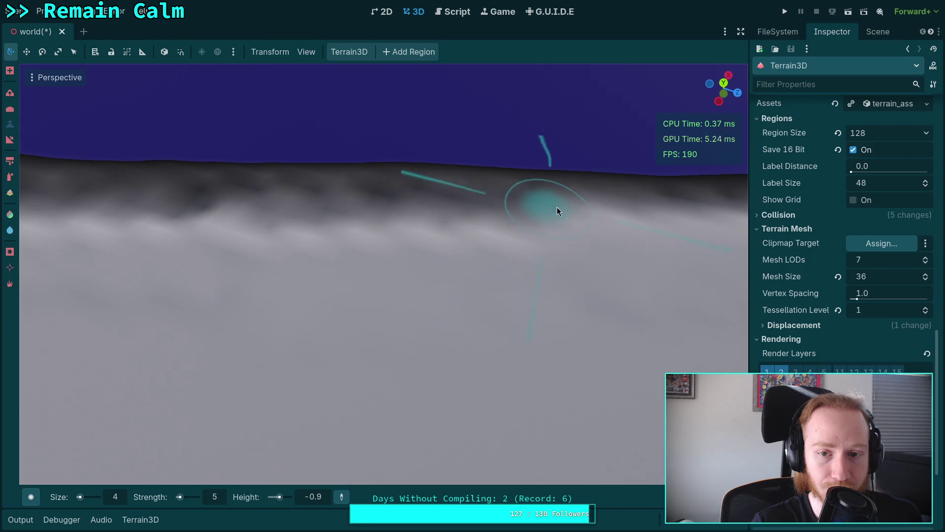
{"action": "left_click_drag", "start_coordinate": [361, 214], "coordinate": [347, 215]}
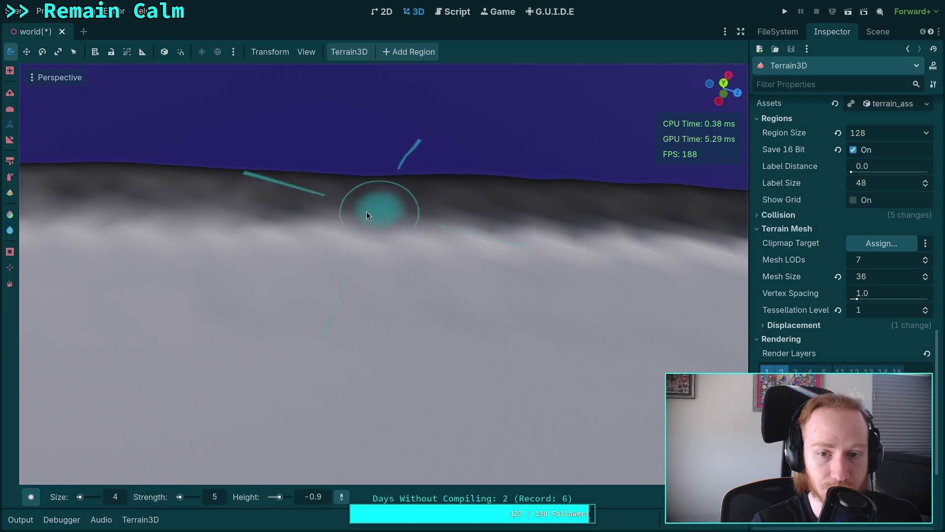
{"action": "left_click_drag", "start_coordinate": [360, 211], "coordinate": [495, 221]}
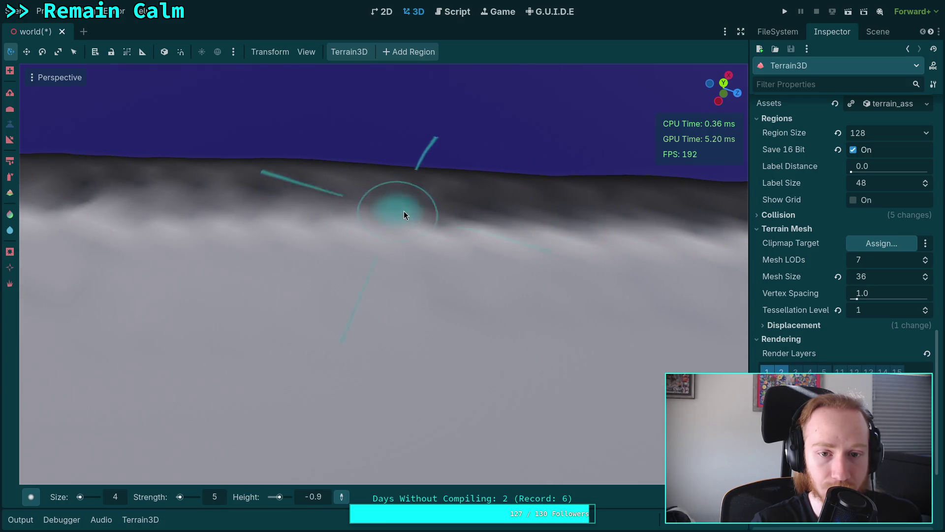
{"action": "mouse_move", "coordinate": [71, 194]}
{"action": "left_mouse_down"}
{"action": "mouse_move", "coordinate": [246, 275]}
{"action": "mouse_move", "coordinate": [443, 221]}
{"action": "left_mouse_up"}
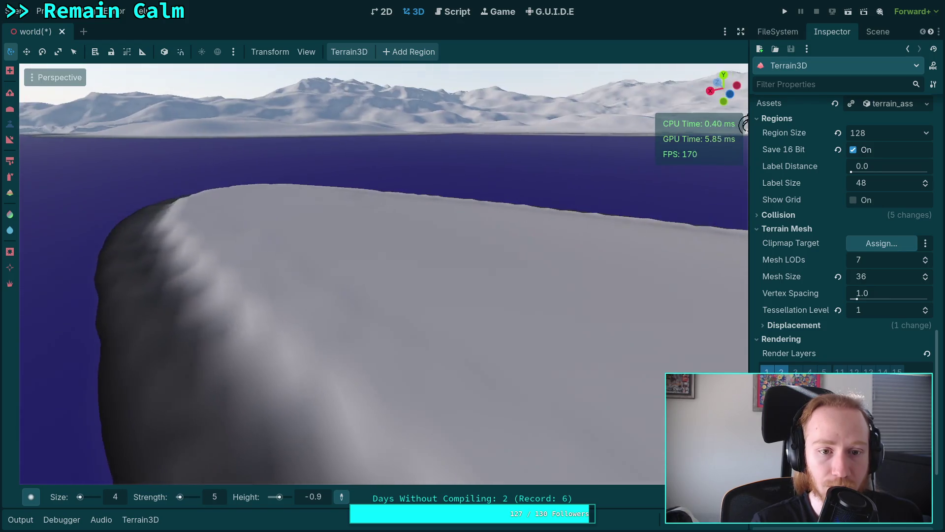
{"action": "key", "text": "a"}
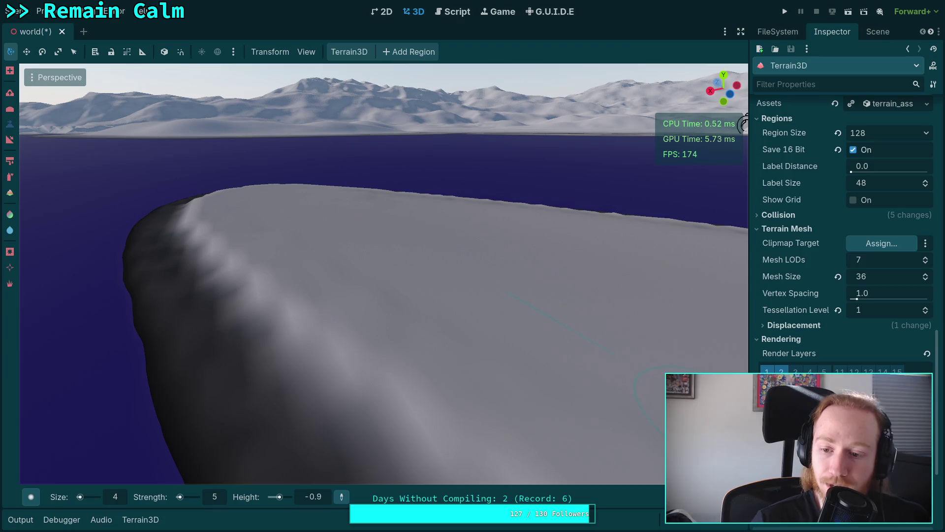
{"action": "scroll", "coordinate": [843, 222], "scroll_direction": "down", "scroll_amount": 3}
{"action": "left_click", "coordinate": [811, 356]}
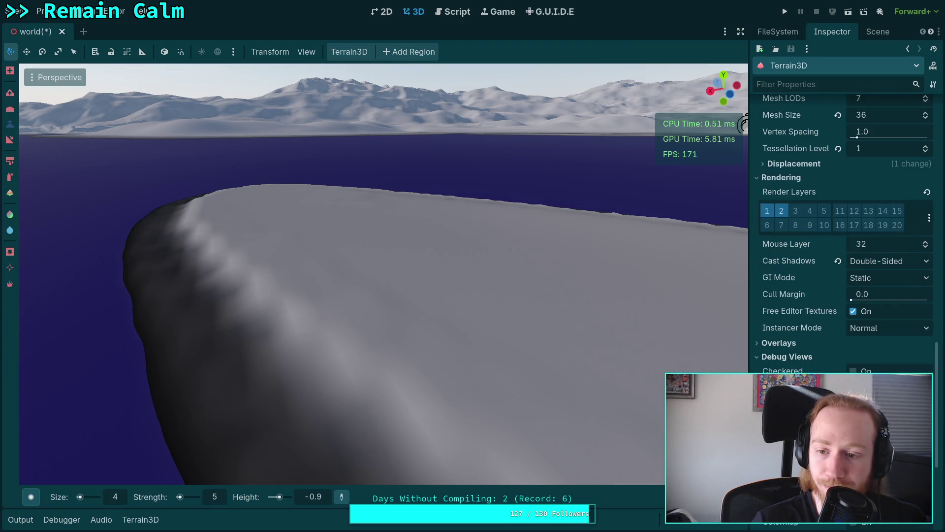
Uncheck the Grey debug view to reveal grass and purple water, then fly over the ridge
{"action": "scroll", "coordinate": [811, 353], "scroll_direction": "down", "scroll_amount": 1}
{"action": "left_click", "coordinate": [853, 375]}
{"action": "key", "text": "w"}
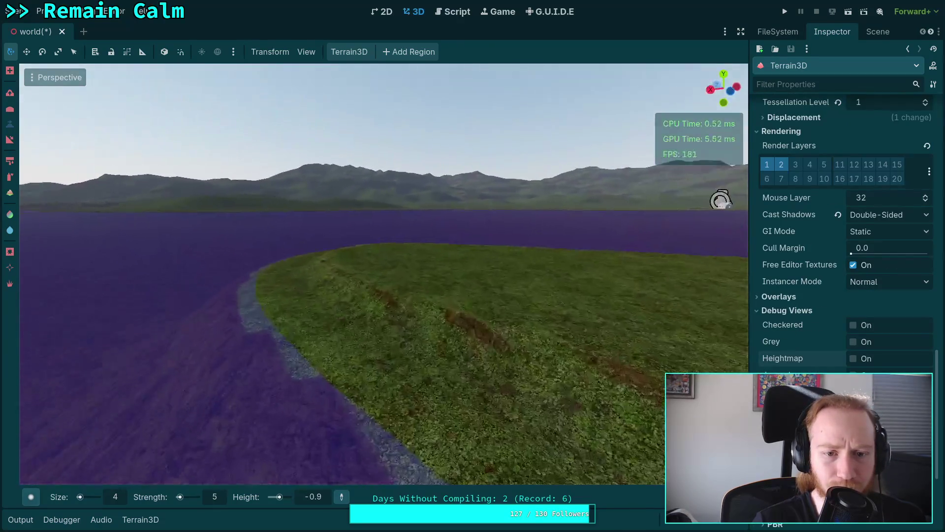
{"action": "key", "text": "w"}
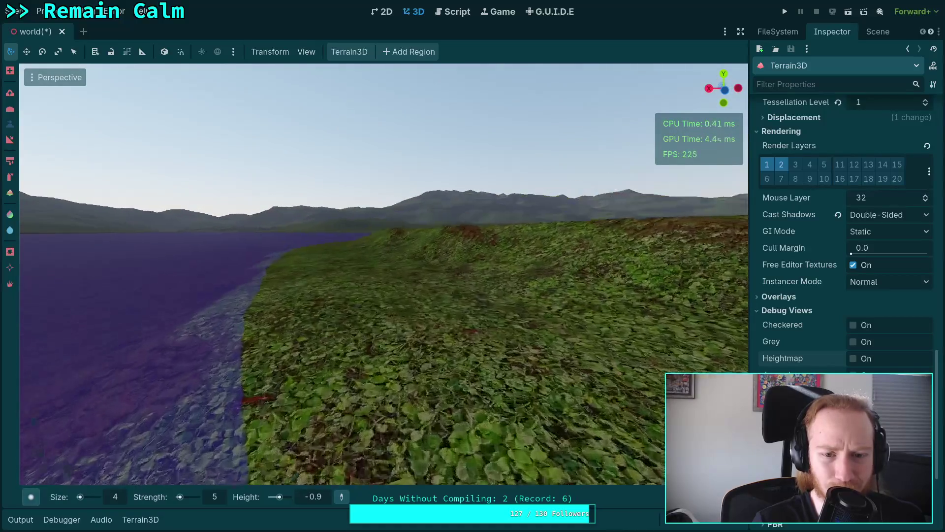
{"action": "key", "text": "w"}
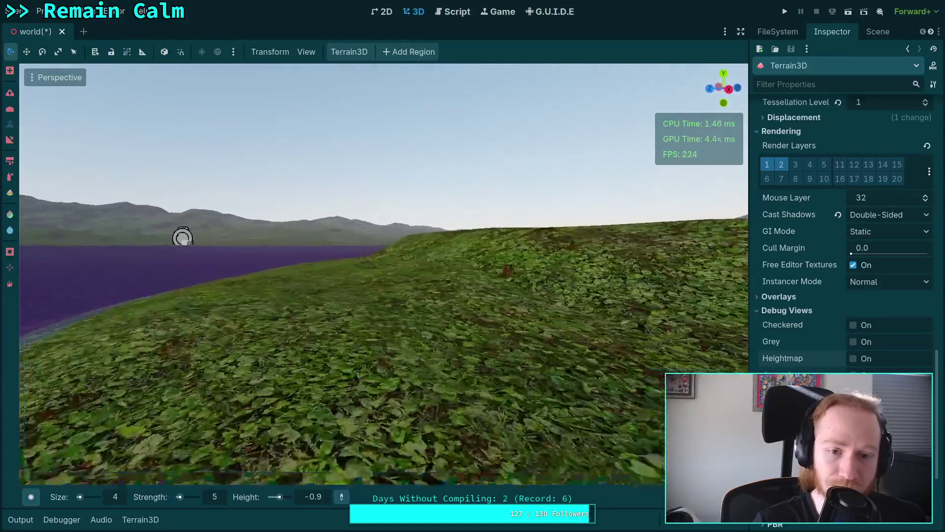
{"action": "key", "text": "w"}
{"action": "key", "text": "w"}
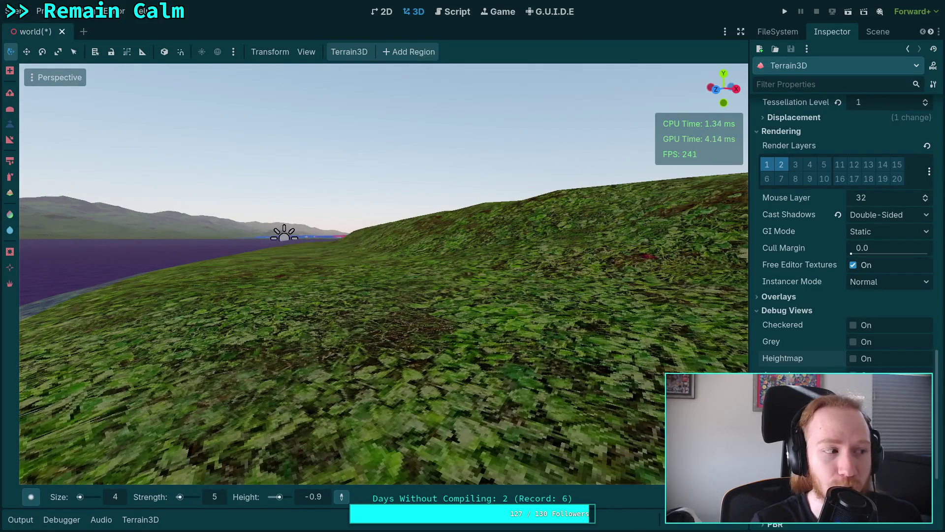
{"action": "key", "text": "w"}
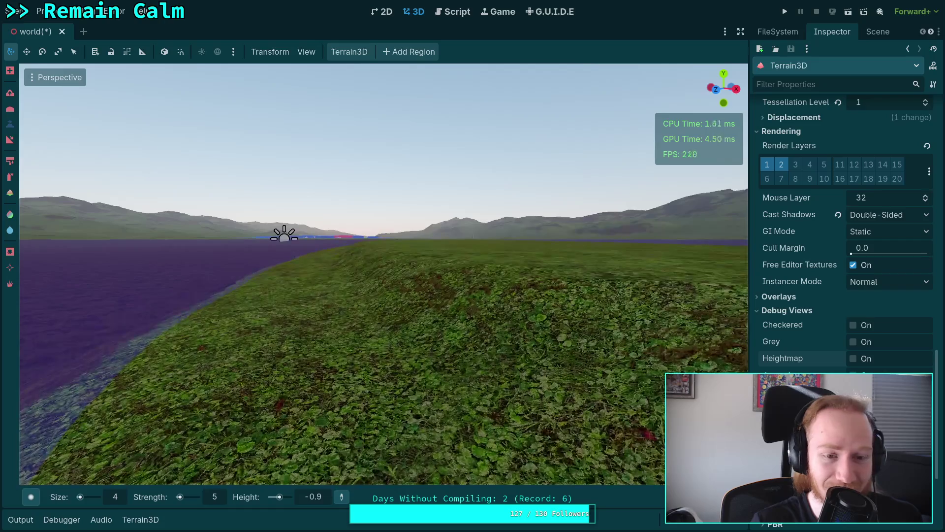
{"action": "key", "text": "w"}
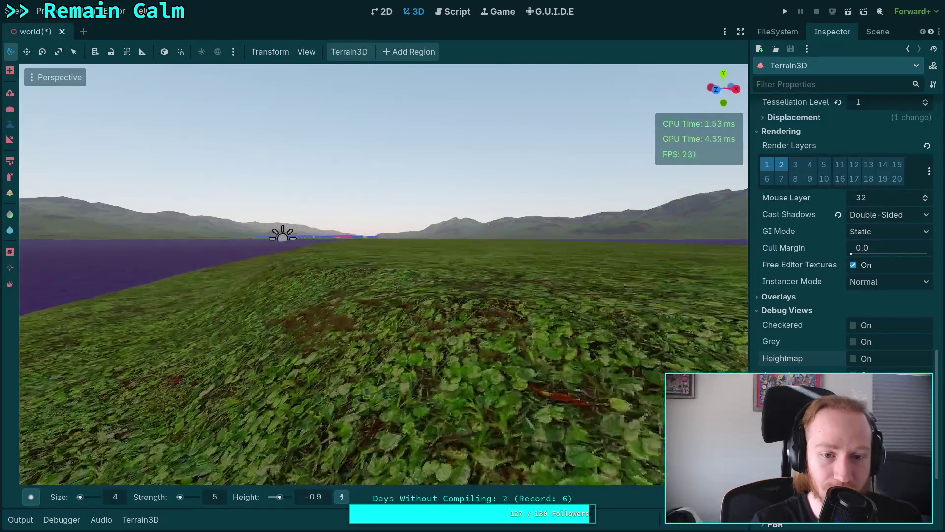
{"action": "key", "text": "w"}
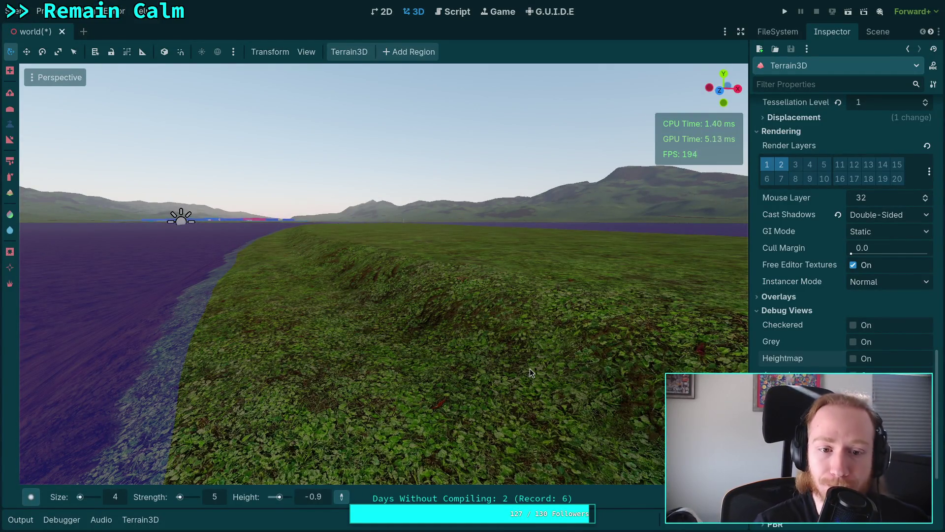
{"action": "key", "text": "w"}
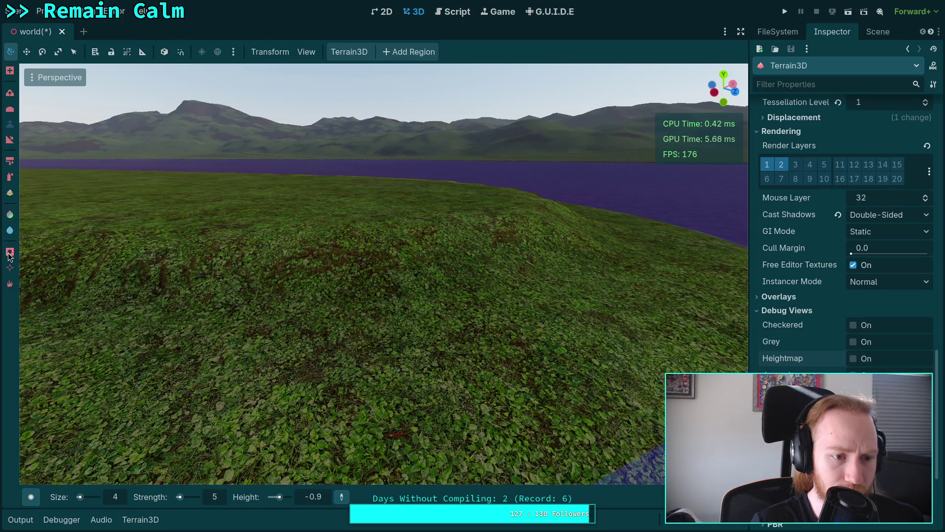
Switch to Paint Texture with the dirt texture, paint a trial shore patch, then undo it
{"action": "left_click", "coordinate": [11, 161]}
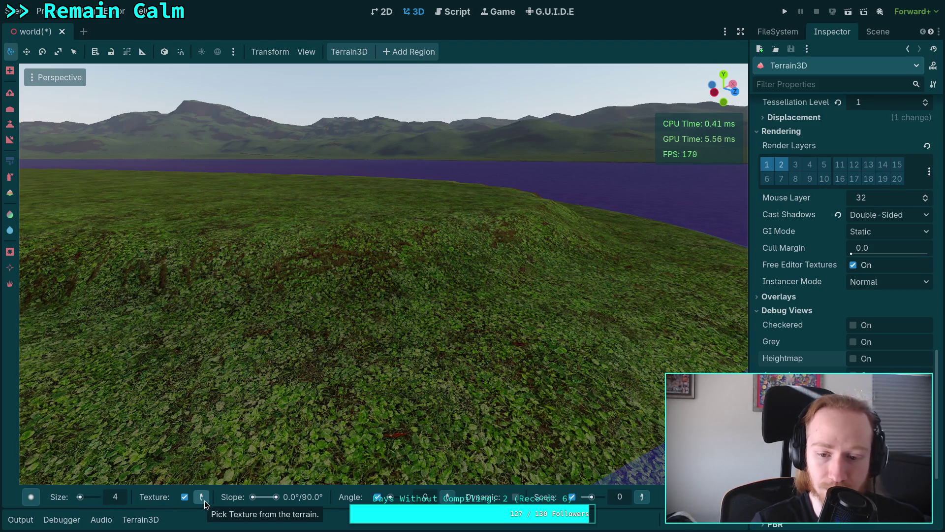
{"action": "left_click", "coordinate": [133, 526]}
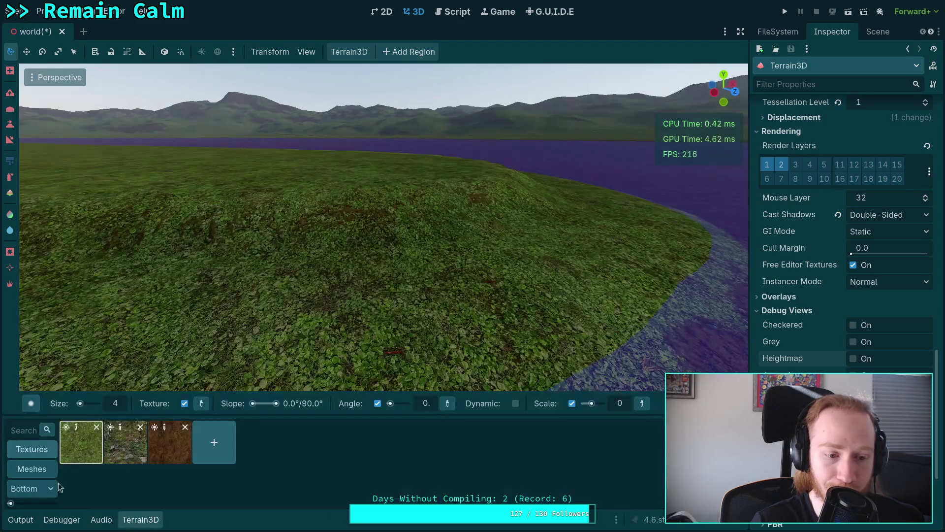
{"action": "left_click", "coordinate": [146, 527]}
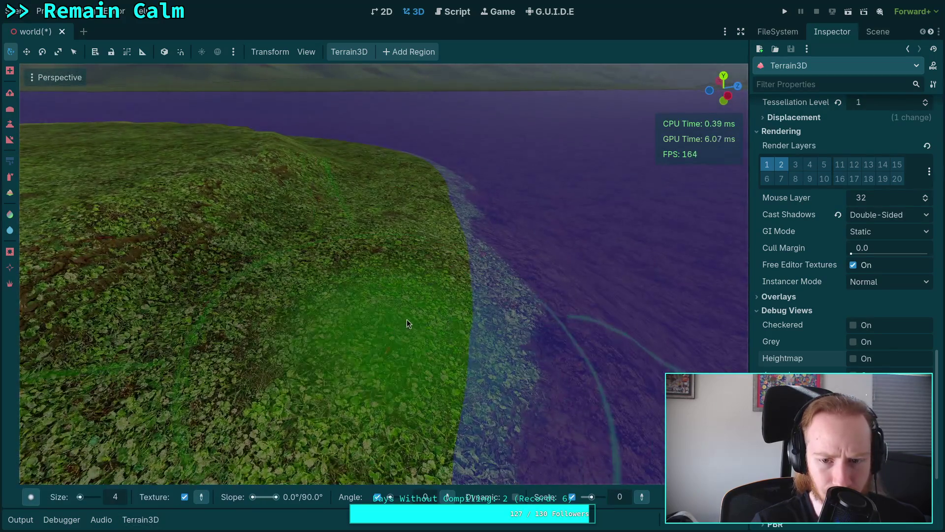
{"action": "left_click_drag", "start_coordinate": [430, 315], "coordinate": [429, 317]}
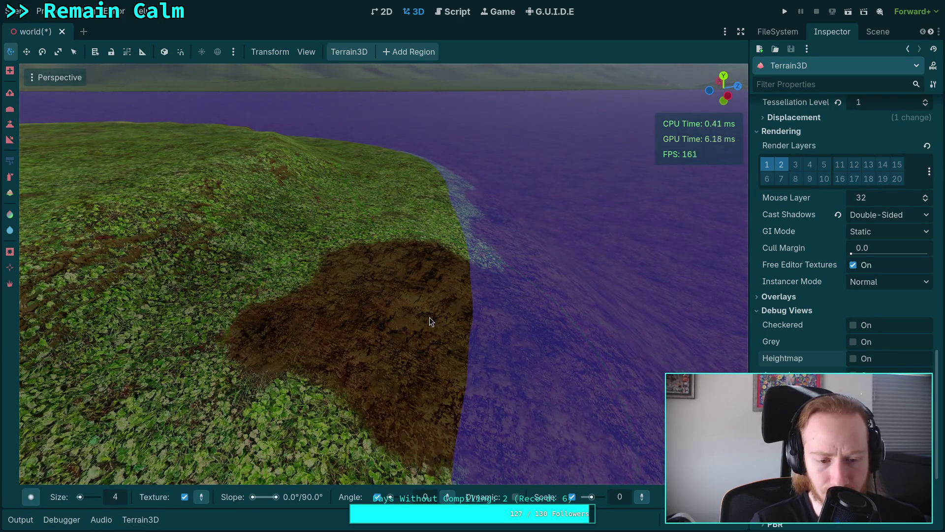
{"action": "key", "text": "ctrl"}
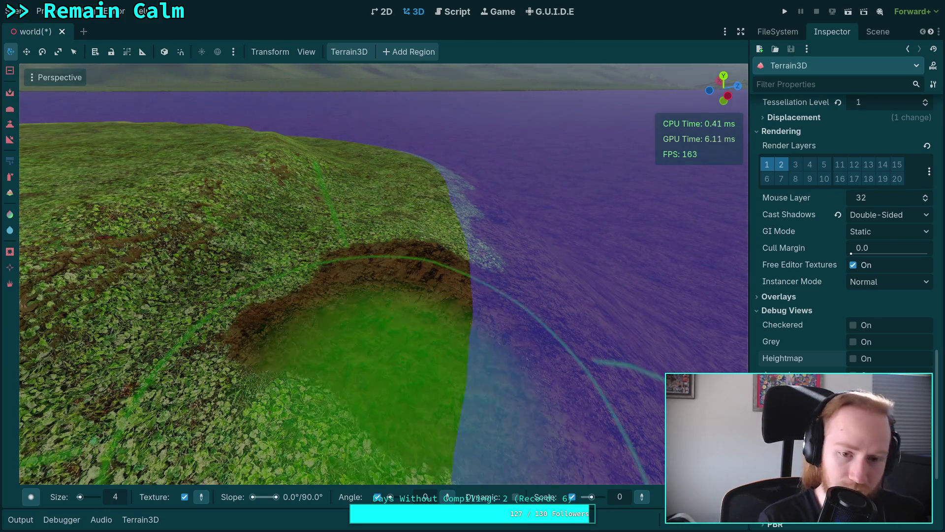
{"action": "key", "text": "ctrl+z"}
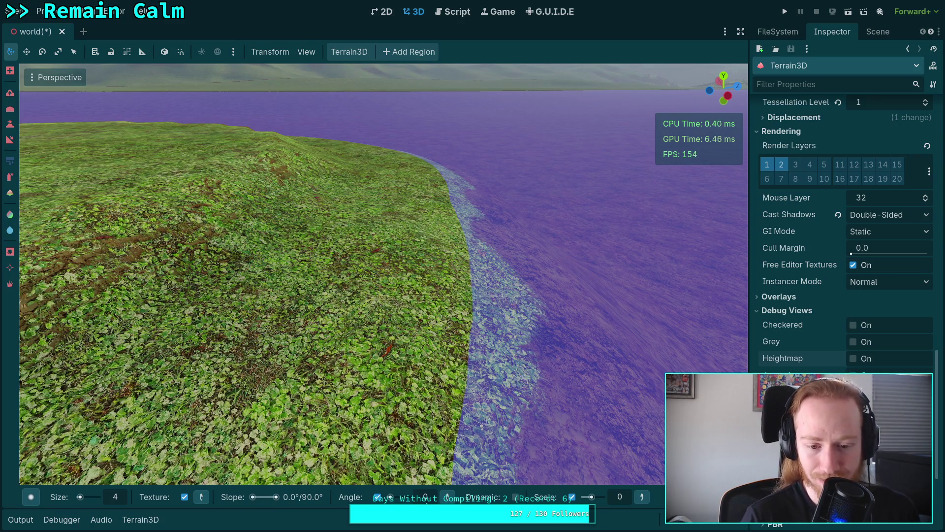
Paint dirt patches across the slope, varying the brush angle through 135, 90 and 225 degrees
{"action": "mouse_move", "coordinate": [398, 327]}
{"action": "left_mouse_down"}
{"action": "mouse_move", "coordinate": [438, 303]}
{"action": "mouse_move", "coordinate": [466, 315]}
{"action": "mouse_move", "coordinate": [436, 342]}
{"action": "left_mouse_up"}
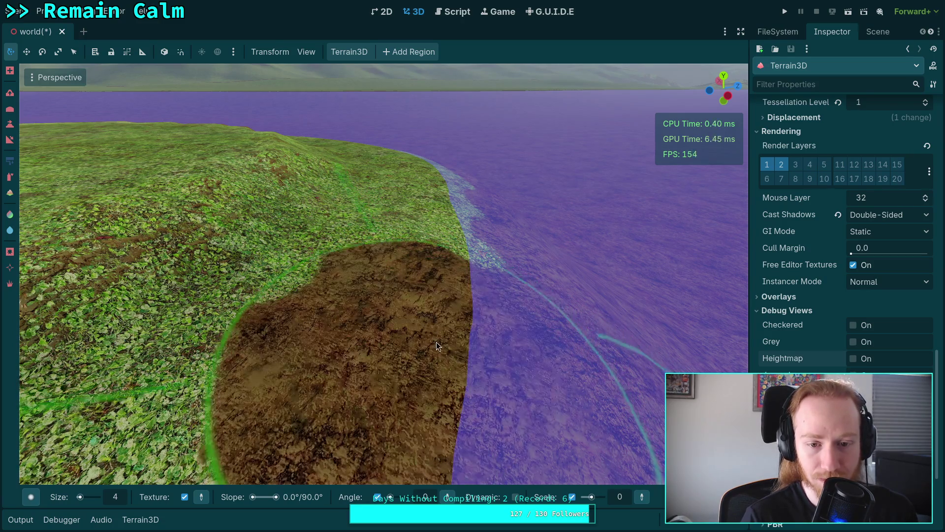
{"action": "left_click_drag", "start_coordinate": [395, 499], "coordinate": [398, 497]}
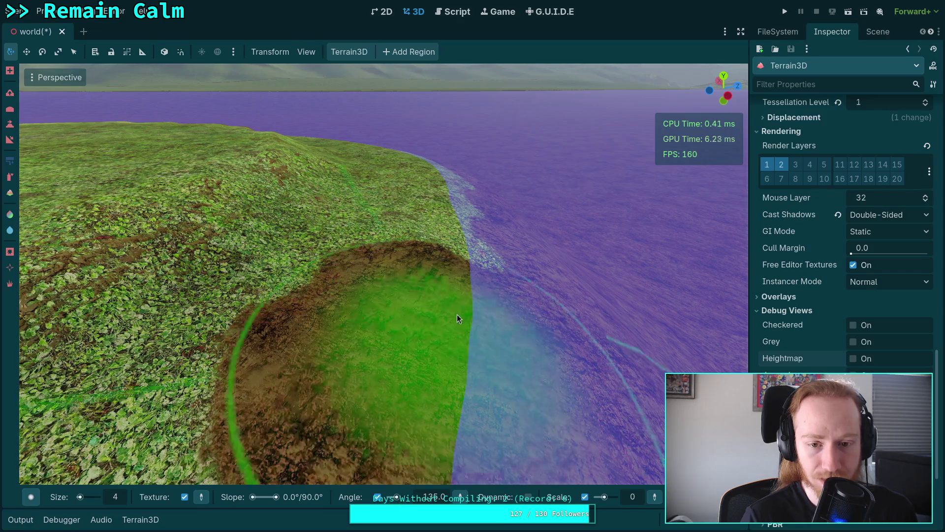
{"action": "left_click_drag", "start_coordinate": [457, 318], "coordinate": [456, 283]}
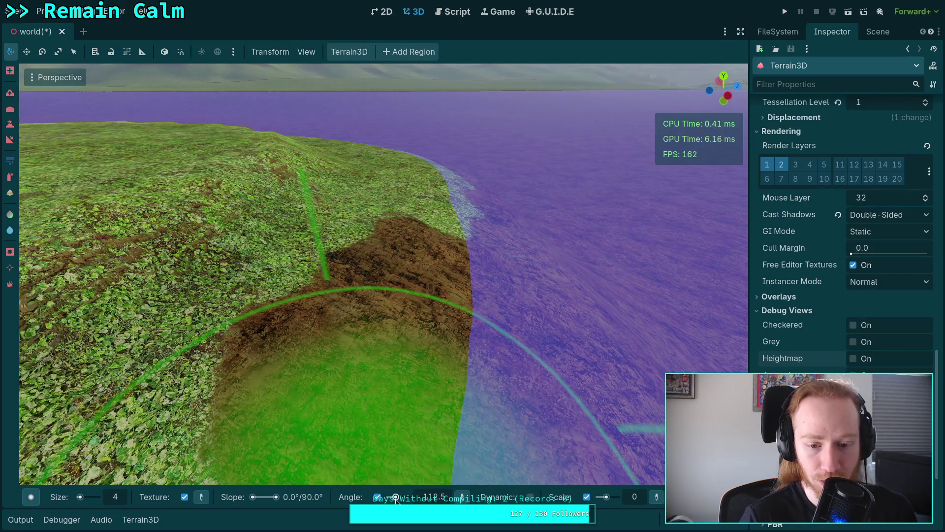
{"action": "left_click_drag", "start_coordinate": [396, 498], "coordinate": [394, 498]}
{"action": "mouse_move", "coordinate": [436, 415]}
{"action": "left_mouse_down"}
{"action": "mouse_move", "coordinate": [460, 376]}
{"action": "mouse_move", "coordinate": [427, 441]}
{"action": "mouse_move", "coordinate": [459, 310]}
{"action": "left_mouse_up"}
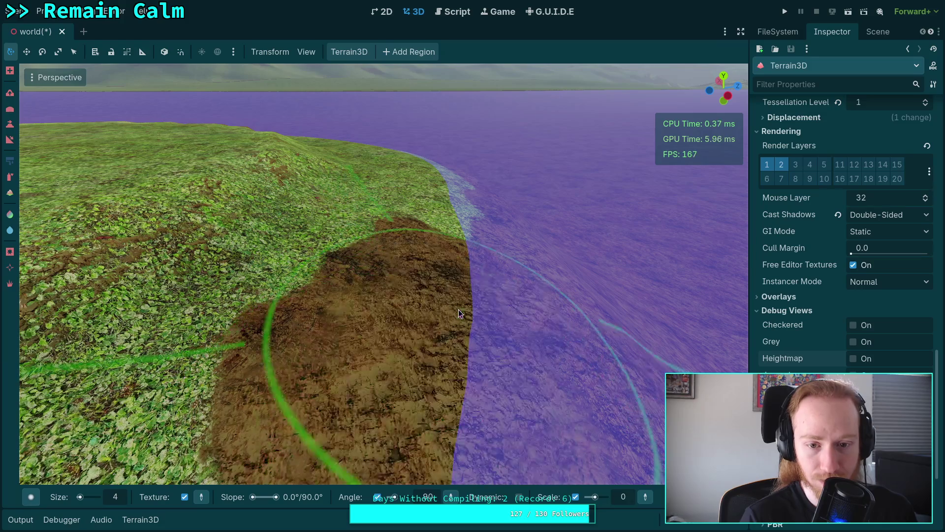
{"action": "left_click_drag", "start_coordinate": [394, 497], "coordinate": [401, 498]}
{"action": "mouse_move", "coordinate": [465, 329]}
{"action": "left_mouse_down"}
{"action": "mouse_move", "coordinate": [466, 433]}
{"action": "mouse_move", "coordinate": [465, 314]}
{"action": "mouse_move", "coordinate": [456, 380]}
{"action": "mouse_move", "coordinate": [481, 398]}
{"action": "left_mouse_up"}
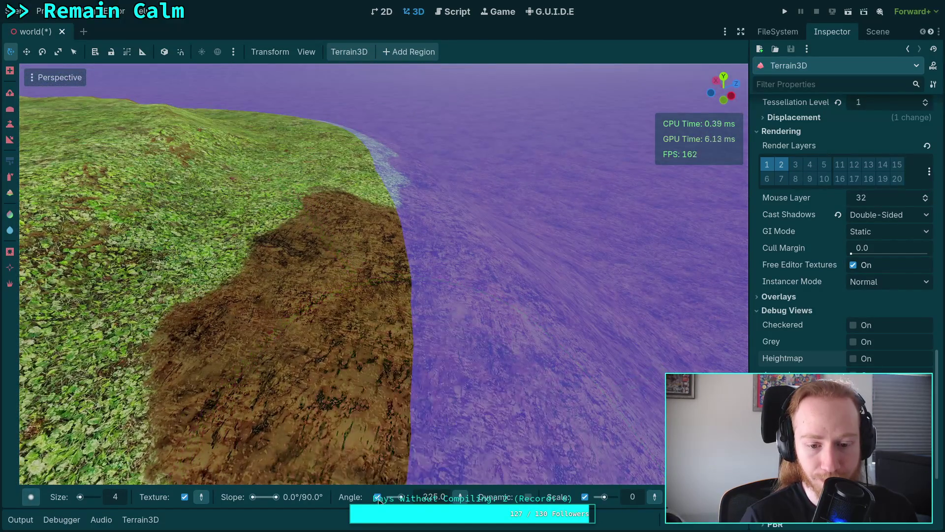
Enable brush angle rotation at 112.5, paint darker dirt near the shore, then reset angle to 0
{"action": "left_click_drag", "start_coordinate": [401, 498], "coordinate": [396, 497]}
{"action": "left_click", "coordinate": [378, 497]}
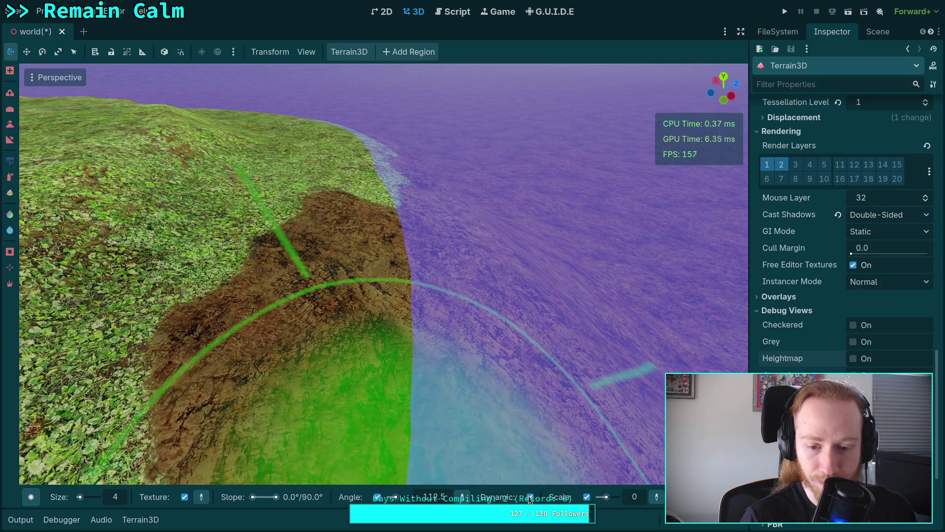
{"action": "mouse_move", "coordinate": [394, 349]}
{"action": "left_mouse_down"}
{"action": "mouse_move", "coordinate": [395, 286]}
{"action": "mouse_move", "coordinate": [380, 252]}
{"action": "mouse_move", "coordinate": [384, 314]}
{"action": "mouse_move", "coordinate": [397, 271]}
{"action": "mouse_move", "coordinate": [425, 308]}
{"action": "left_mouse_up"}
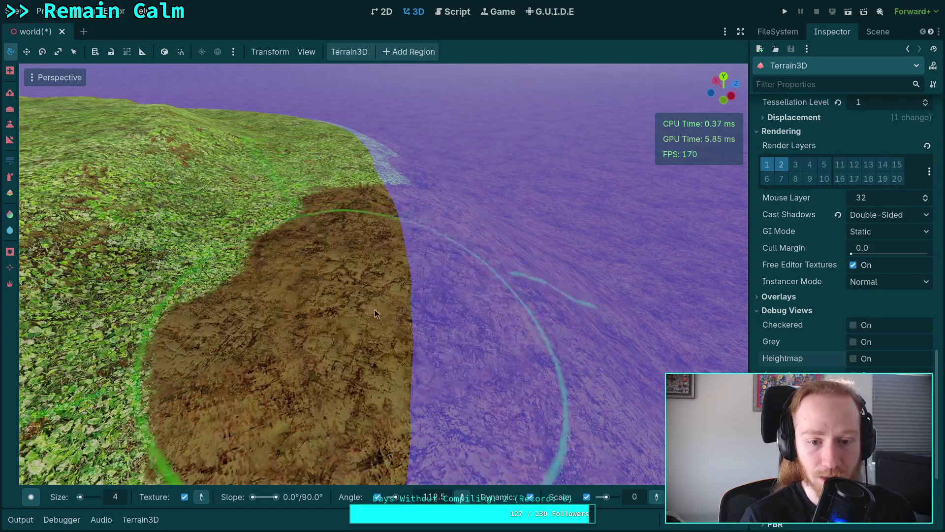
{"action": "left_click_drag", "start_coordinate": [442, 382], "coordinate": [442, 383]}
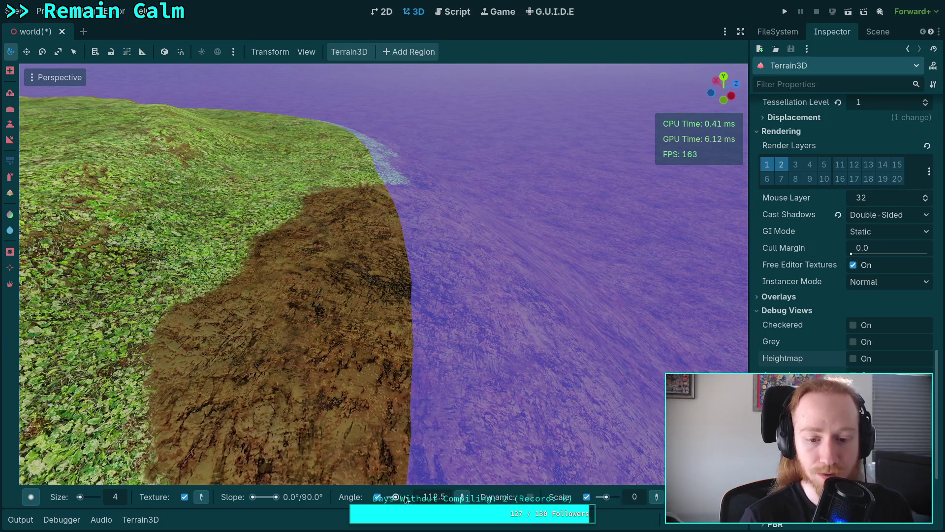
{"action": "left_click_drag", "start_coordinate": [395, 497], "coordinate": [386, 498]}
{"action": "left_click", "coordinate": [378, 497]}
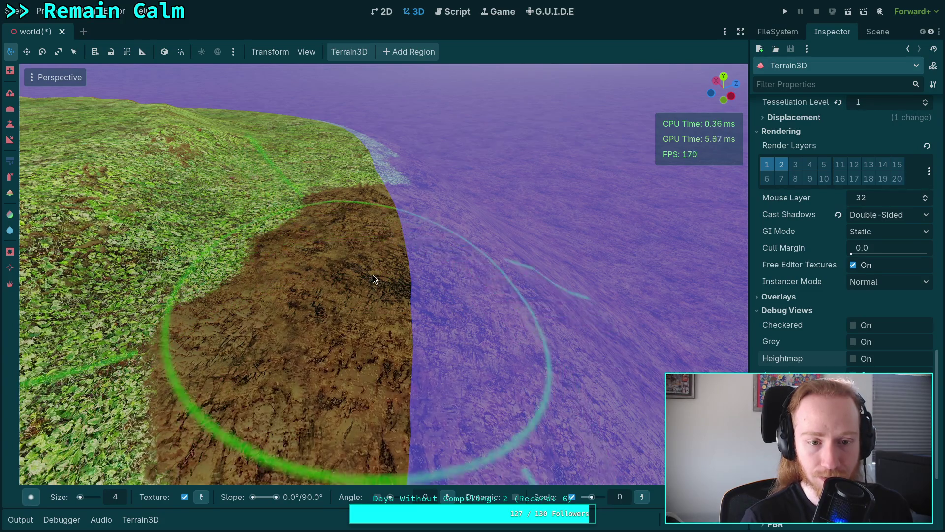
{"action": "left_click", "coordinate": [377, 497]}
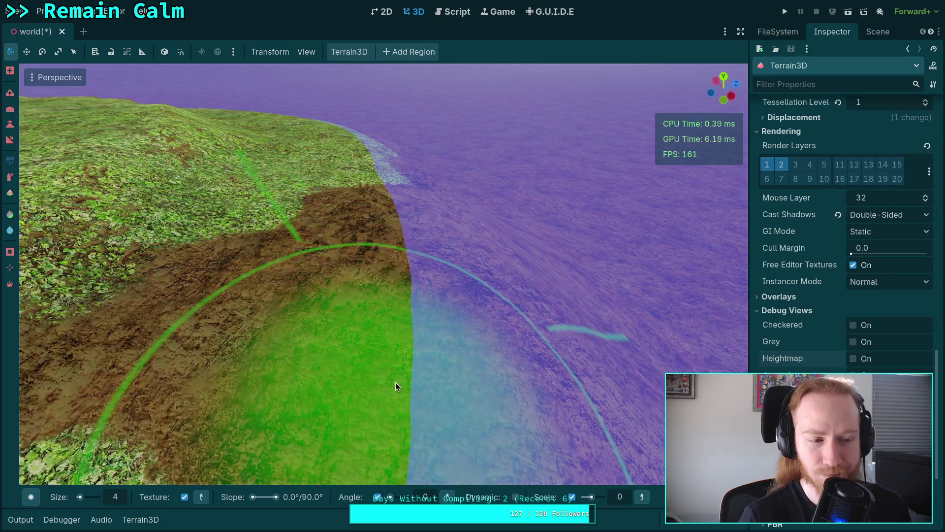
{"action": "mouse_move", "coordinate": [395, 382]}
{"action": "left_mouse_down"}
{"action": "mouse_move", "coordinate": [335, 371]}
{"action": "mouse_move", "coordinate": [339, 386]}
{"action": "mouse_move", "coordinate": [358, 385]}
{"action": "mouse_move", "coordinate": [330, 381]}
{"action": "mouse_move", "coordinate": [64, 499]}
{"action": "left_mouse_up"}
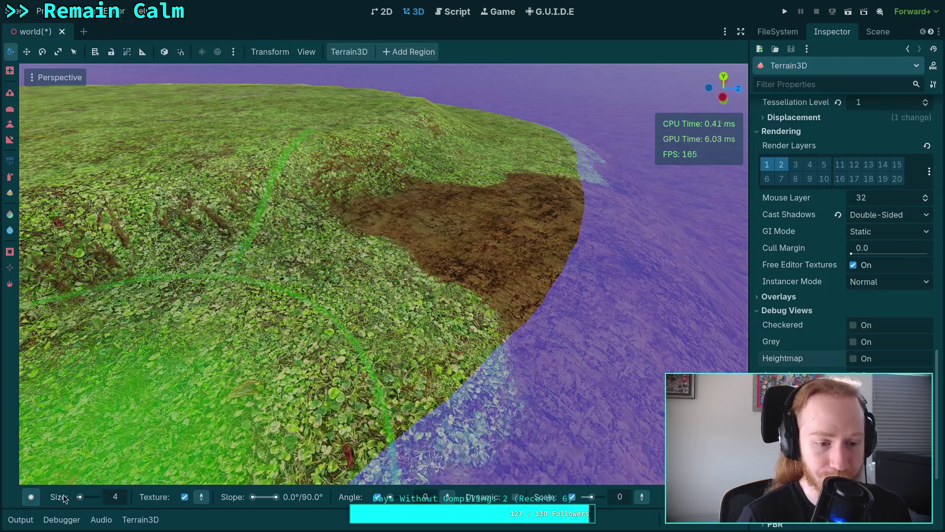
Choose the Circle4 brush and spread dirt over the hillside
{"action": "mouse_move", "coordinate": [39, 500]}
{"action": "left_click", "coordinate": [203, 366]}
{"action": "mouse_move", "coordinate": [389, 327]}
{"action": "left_mouse_down"}
{"action": "mouse_move", "coordinate": [444, 312]}
{"action": "mouse_move", "coordinate": [403, 291]}
{"action": "mouse_move", "coordinate": [300, 354]}
{"action": "mouse_move", "coordinate": [379, 373]}
{"action": "mouse_move", "coordinate": [317, 280]}
{"action": "mouse_move", "coordinate": [167, 384]}
{"action": "mouse_move", "coordinate": [276, 349]}
{"action": "left_mouse_up"}
{"action": "scroll", "coordinate": [276, 349], "scroll_direction": "up", "scroll_amount": 3}
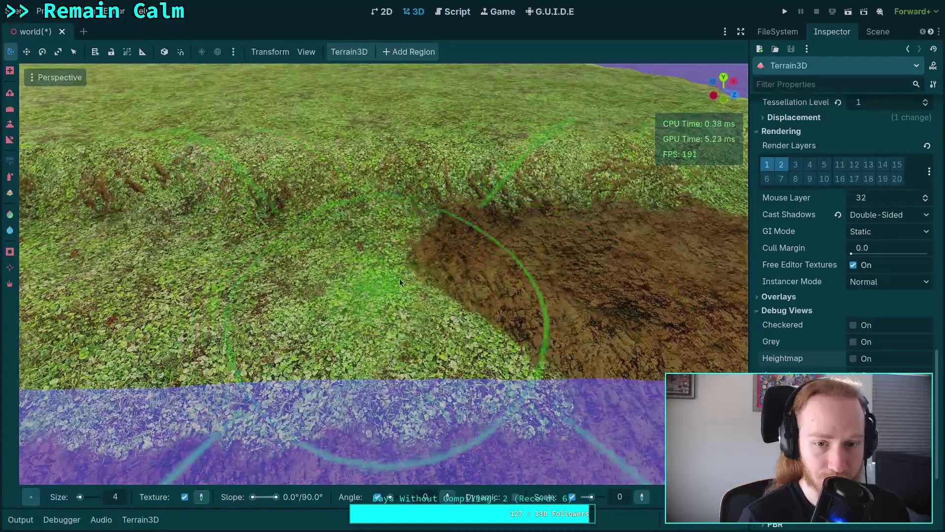
{"action": "mouse_move", "coordinate": [447, 229]}
{"action": "left_mouse_down"}
{"action": "mouse_move", "coordinate": [522, 225]}
{"action": "mouse_move", "coordinate": [531, 265]}
{"action": "mouse_move", "coordinate": [399, 264]}
{"action": "mouse_move", "coordinate": [337, 228]}
{"action": "mouse_move", "coordinate": [212, 237]}
{"action": "mouse_move", "coordinate": [425, 317]}
{"action": "mouse_move", "coordinate": [359, 351]}
{"action": "mouse_move", "coordinate": [181, 377]}
{"action": "mouse_move", "coordinate": [210, 312]}
{"action": "left_mouse_up"}
Review the dirt ridge, then undo five dirt strokes to restore the grass
{"action": "key", "text": "w"}
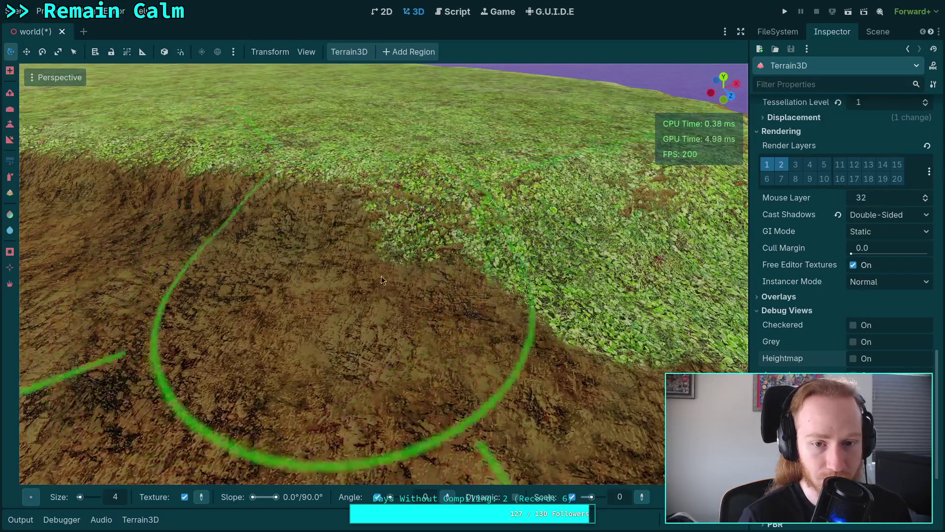
{"action": "key", "text": "s"}
{"action": "key", "text": "s"}
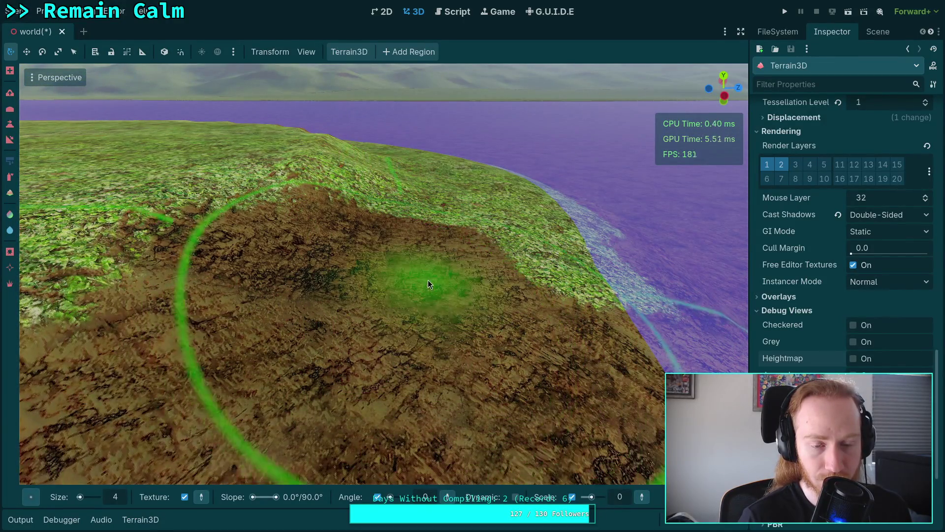
{"action": "key", "text": "s"}
{"action": "key", "text": "w"}
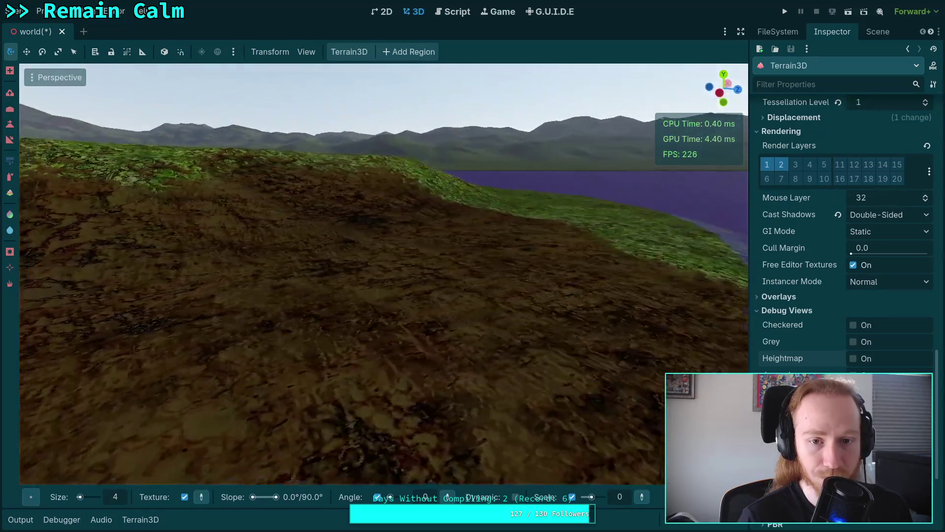
{"action": "key", "text": "ctrl+z"}
{"action": "key", "text": "ctrl+z"}
{"action": "key", "text": "ctrl+z"}
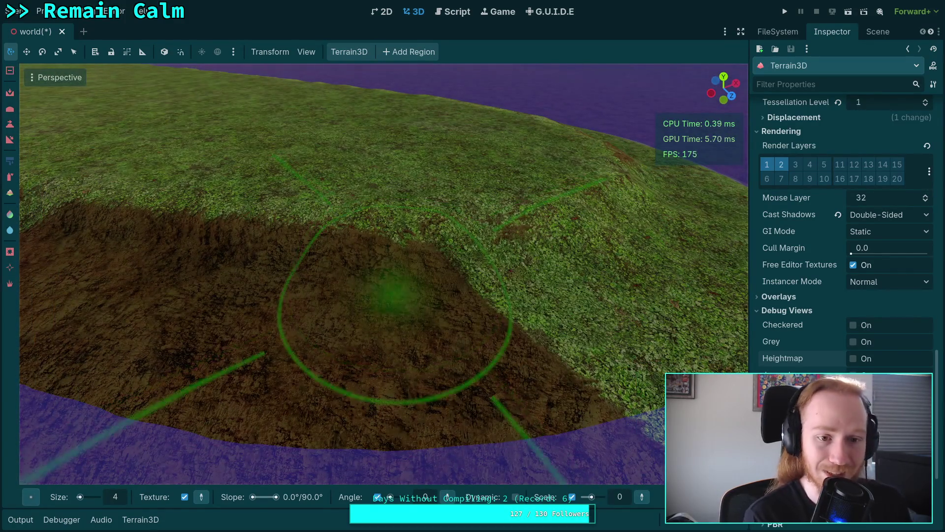
{"action": "key", "text": "ctrl+z"}
{"action": "key", "text": "ctrl+z"}
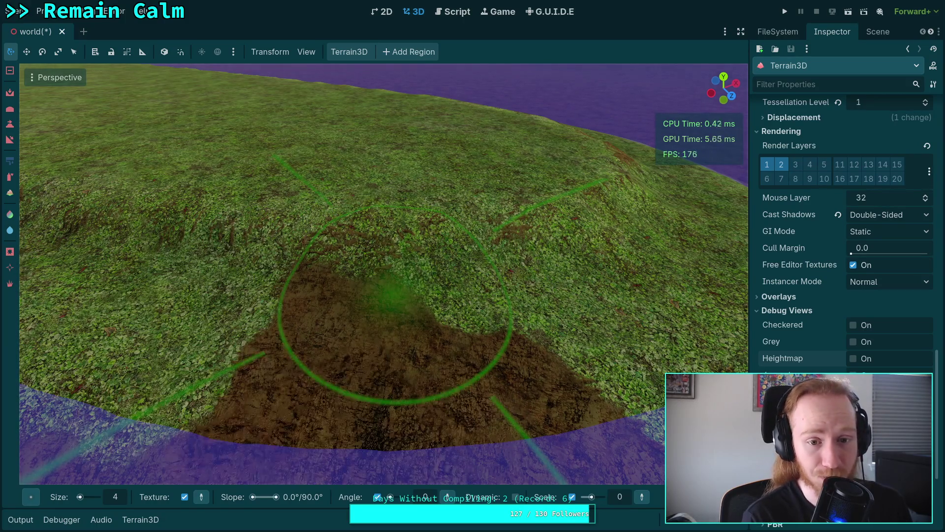
{"action": "key", "text": "ctrl+z"}
{"action": "key", "text": "ctrl+z"}
{"action": "key", "text": "ctrl+z"}
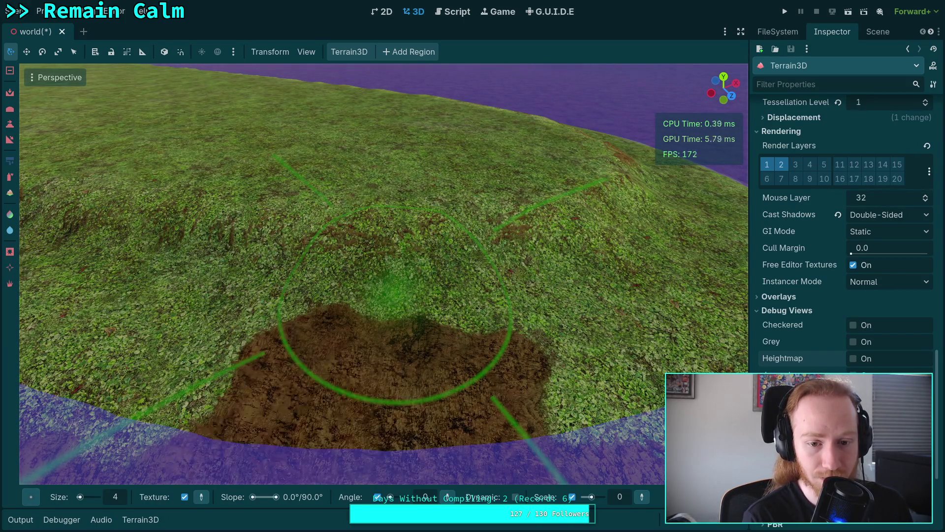
{"action": "key", "text": "ctrl+z"}
{"action": "key", "text": "ctrl+z"}
{"action": "key", "text": "ctrl+z"}
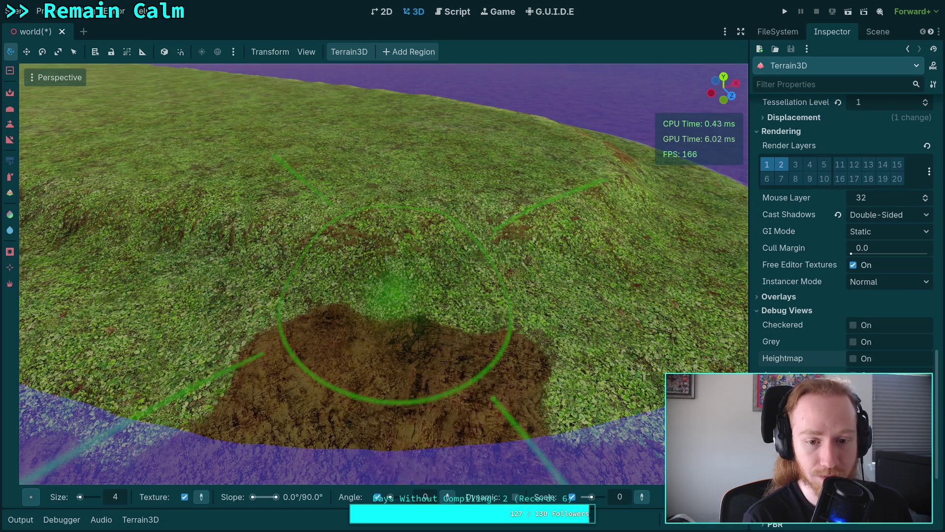
{"action": "key", "text": "ctrl+z"}
{"action": "key", "text": "ctrl+z"}
{"action": "key", "text": "ctrl+z"}
{"action": "key", "text": "ctrl+z"}
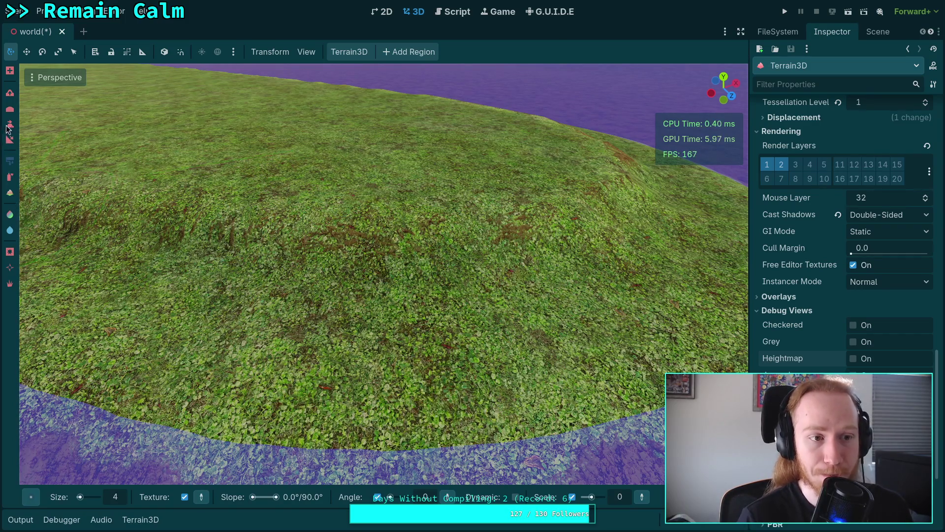
Check the Heightmap debug view, orbit out, and switch back to Paint Texture
{"action": "left_click", "coordinate": [853, 358]}
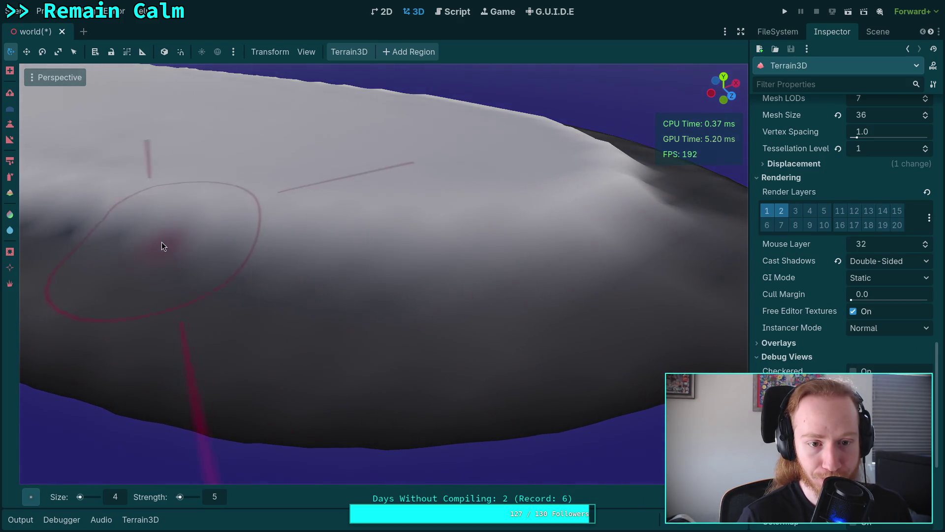
{"action": "mouse_move", "coordinate": [459, 289]}
{"action": "left_mouse_down"}
{"action": "mouse_move", "coordinate": [344, 222]}
{"action": "mouse_move", "coordinate": [148, 135]}
{"action": "mouse_move", "coordinate": [184, 143]}
{"action": "mouse_move", "coordinate": [184, 202]}
{"action": "left_mouse_up"}
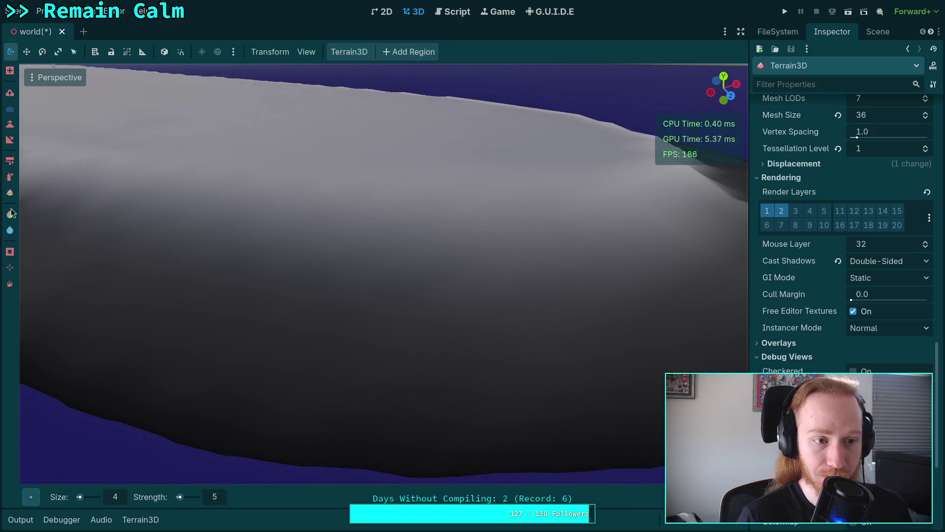
{"action": "left_click", "coordinate": [9, 176]}
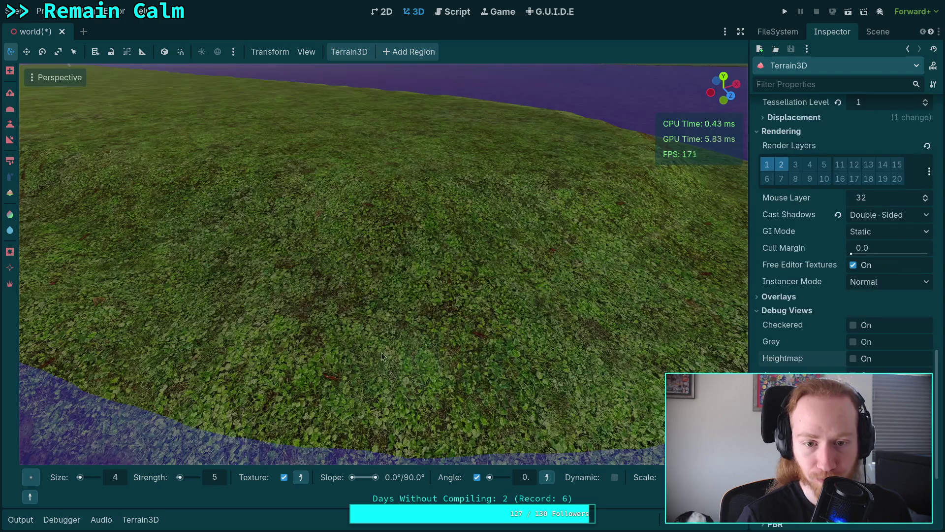
Paint a dirt strip along the lower slope by the shoreline
{"action": "mouse_move", "coordinate": [322, 374]}
{"action": "left_mouse_down"}
{"action": "mouse_move", "coordinate": [291, 401]}
{"action": "mouse_move", "coordinate": [640, 413]}
{"action": "left_mouse_up"}
{"action": "left_click_drag", "start_coordinate": [208, 409], "coordinate": [134, 358]}
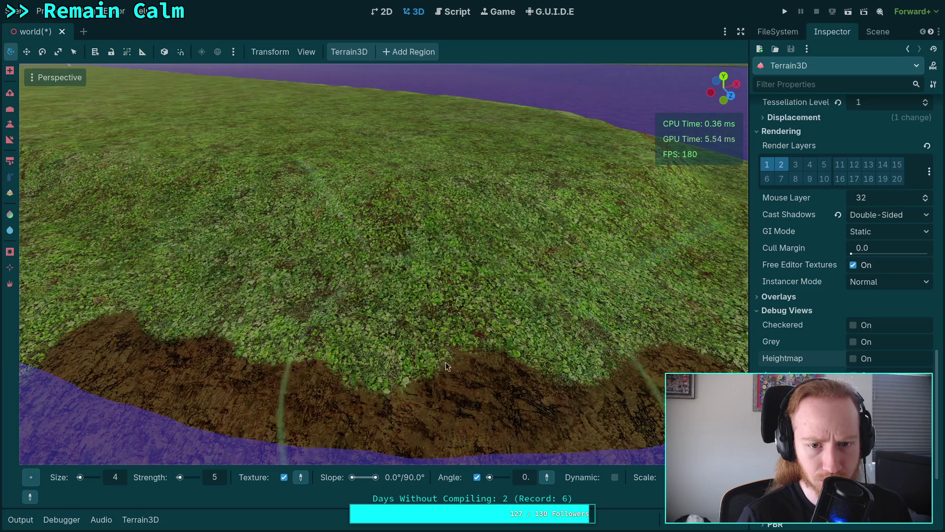
{"action": "mouse_move", "coordinate": [332, 326]}
{"action": "left_mouse_down"}
{"action": "mouse_move", "coordinate": [385, 305]}
{"action": "mouse_move", "coordinate": [426, 370]}
{"action": "left_mouse_up"}
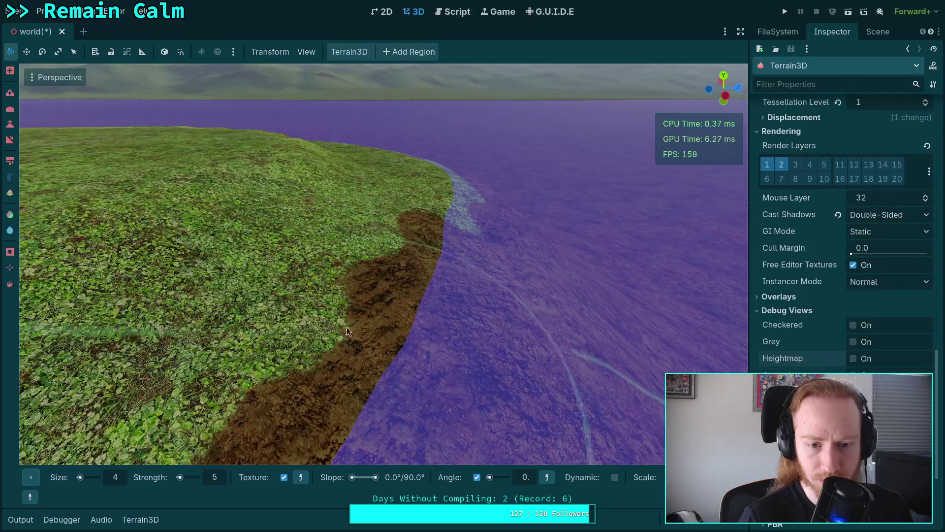
{"action": "left_click_drag", "start_coordinate": [272, 311], "coordinate": [297, 326]}
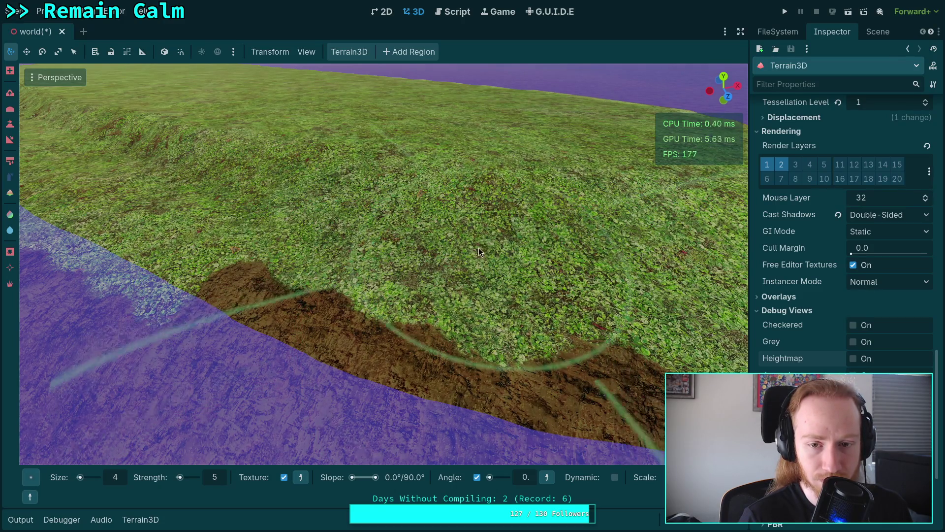
{"action": "left_click_drag", "start_coordinate": [429, 295], "coordinate": [389, 309]}
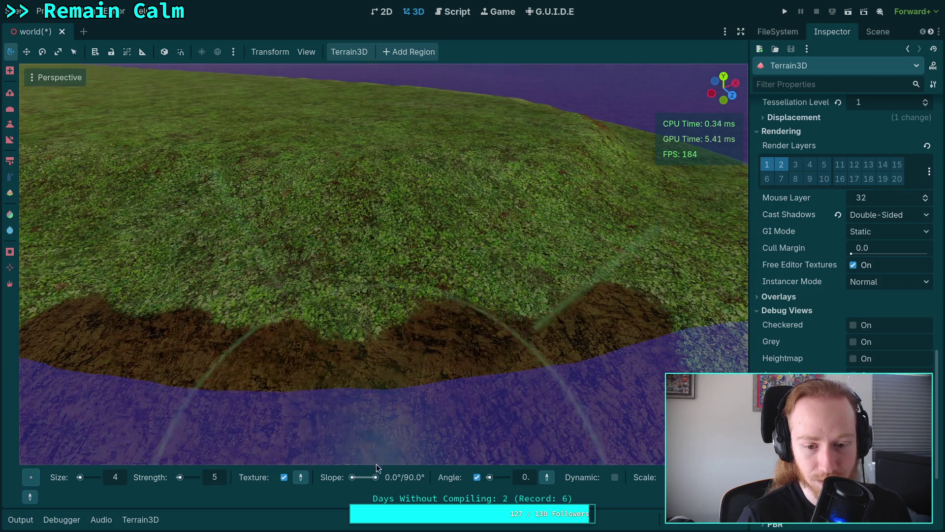
Limit the painting slope range to 86 degrees, disable texture application, and show texture thumbnails
{"action": "left_click_drag", "start_coordinate": [376, 482], "coordinate": [376, 481]}
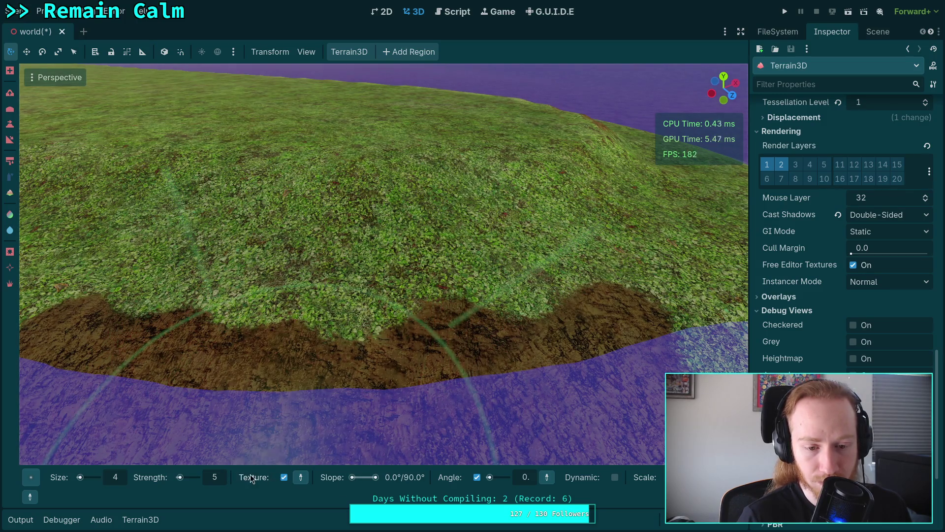
{"action": "left_click", "coordinate": [285, 476]}
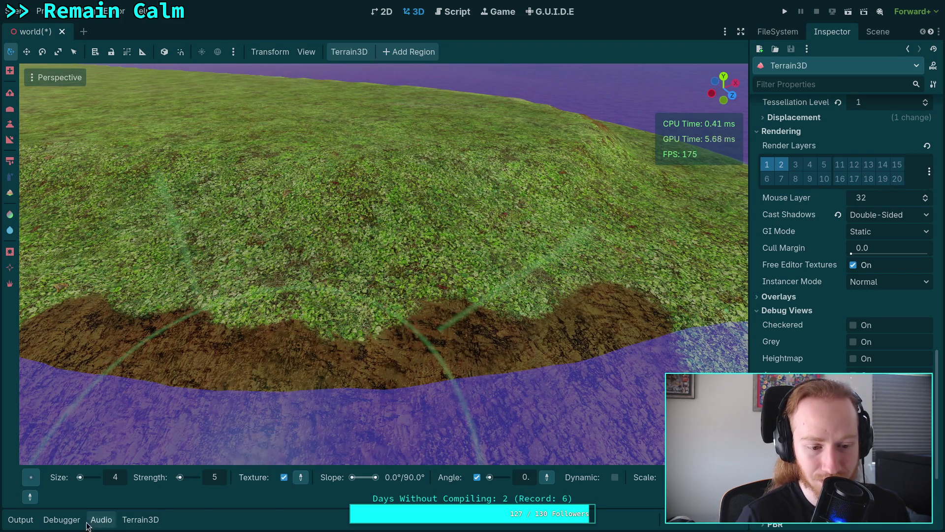
{"action": "left_click", "coordinate": [134, 525]}
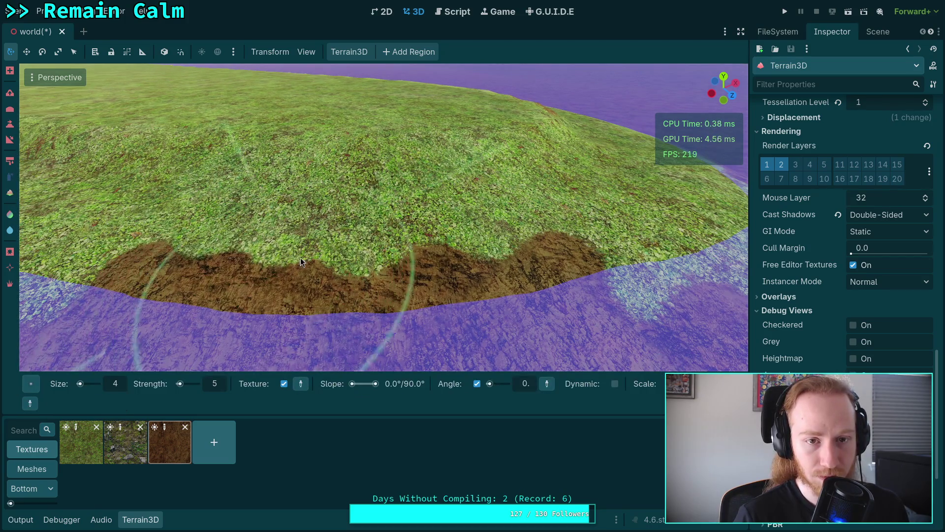
Extend the dirt border further around the coast near the shoreline
{"action": "left_click_drag", "start_coordinate": [292, 279], "coordinate": [304, 194]}
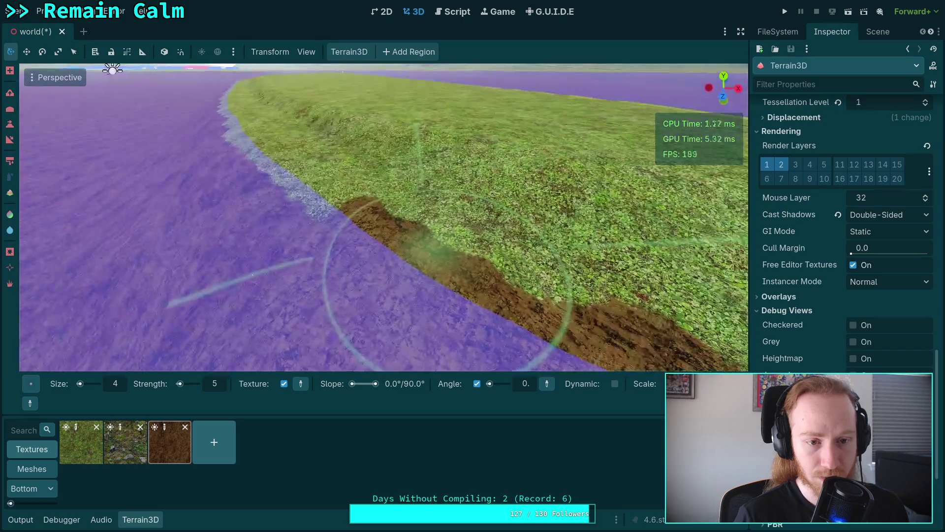
{"action": "mouse_move", "coordinate": [441, 244]}
{"action": "left_mouse_down"}
{"action": "mouse_move", "coordinate": [541, 241]}
{"action": "mouse_move", "coordinate": [555, 219]}
{"action": "left_mouse_up"}
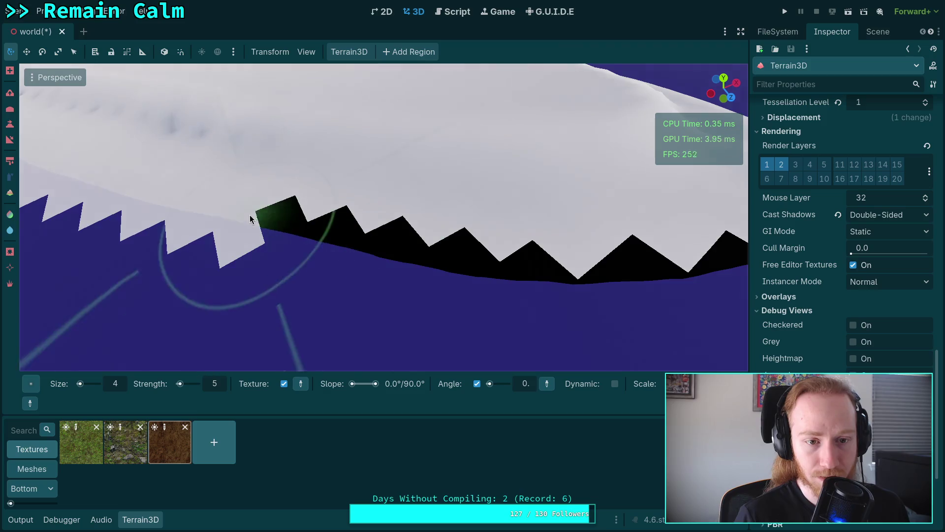
{"action": "left_click_drag", "start_coordinate": [229, 223], "coordinate": [237, 212]}
{"action": "mouse_move", "coordinate": [294, 204]}
{"action": "left_mouse_down"}
{"action": "mouse_move", "coordinate": [278, 178]}
{"action": "mouse_move", "coordinate": [382, 232]}
{"action": "left_mouse_up"}
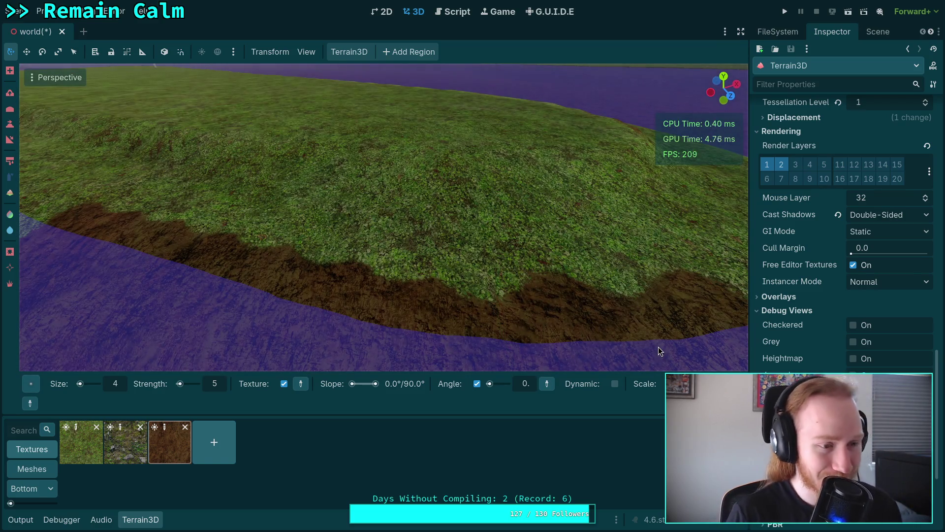
{"action": "mouse_move", "coordinate": [502, 276]}
{"action": "left_mouse_down"}
{"action": "mouse_move", "coordinate": [444, 281]}
{"action": "mouse_move", "coordinate": [404, 222]}
{"action": "mouse_move", "coordinate": [365, 187]}
{"action": "mouse_move", "coordinate": [502, 276]}
{"action": "left_mouse_up"}
{"action": "left_click_drag", "start_coordinate": [386, 297], "coordinate": [401, 381]}
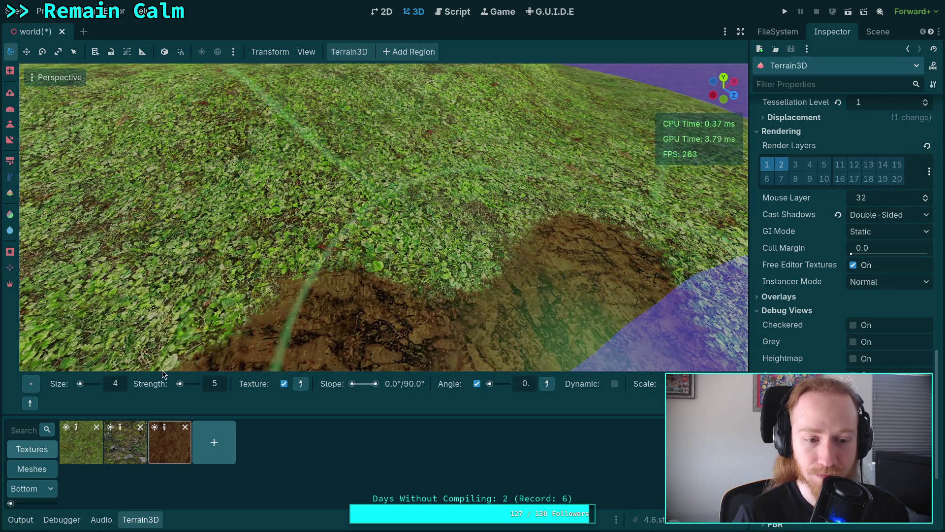
Switch to the soft round Circle brush, move to the coast, and save the world scene
{"action": "mouse_move", "coordinate": [31, 384]}
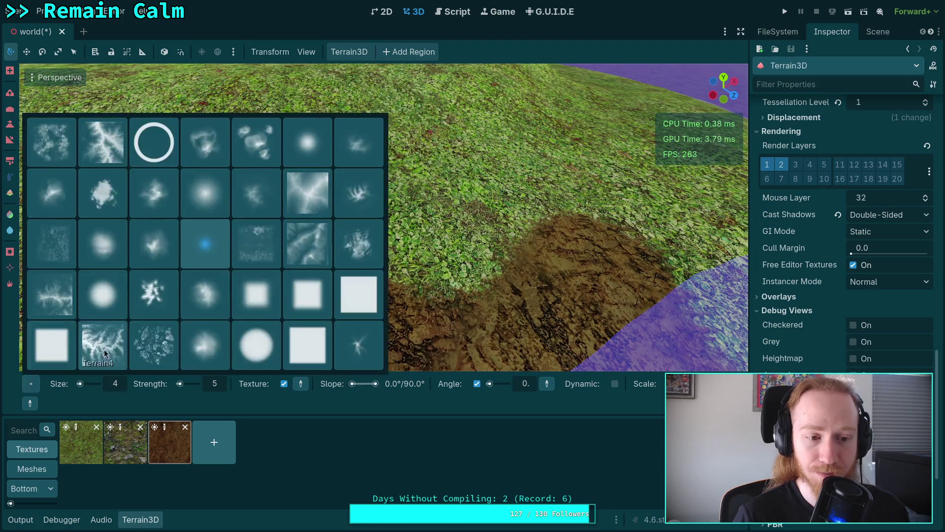
{"action": "left_click", "coordinate": [209, 209]}
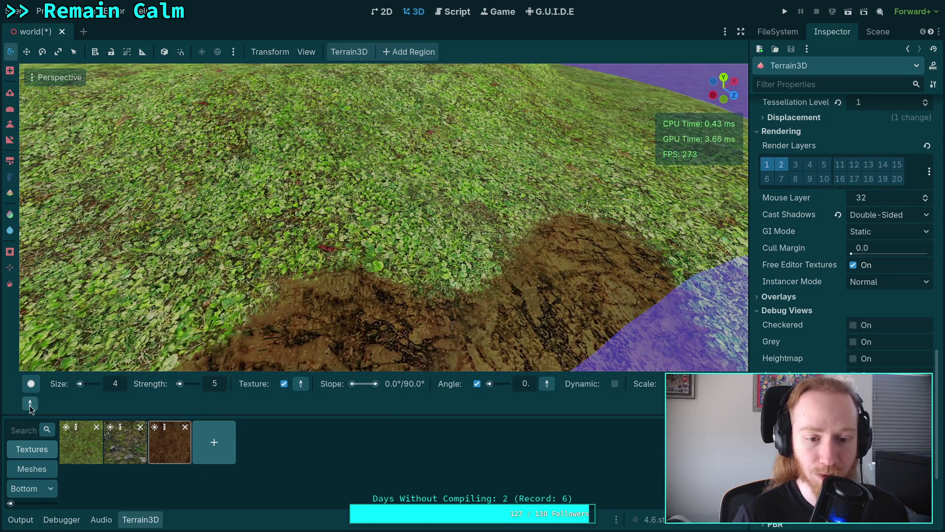
{"action": "mouse_move", "coordinate": [31, 385]}
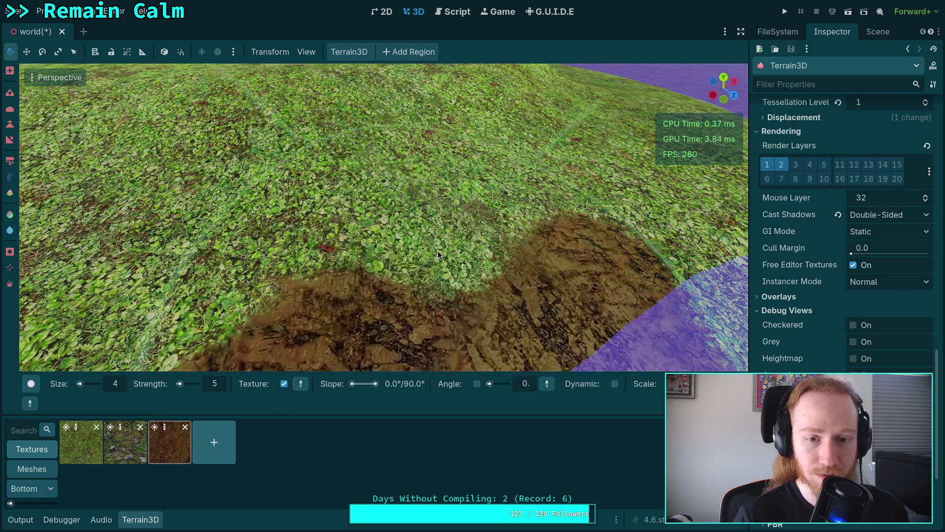
{"action": "left_click_drag", "start_coordinate": [453, 316], "coordinate": [517, 296]}
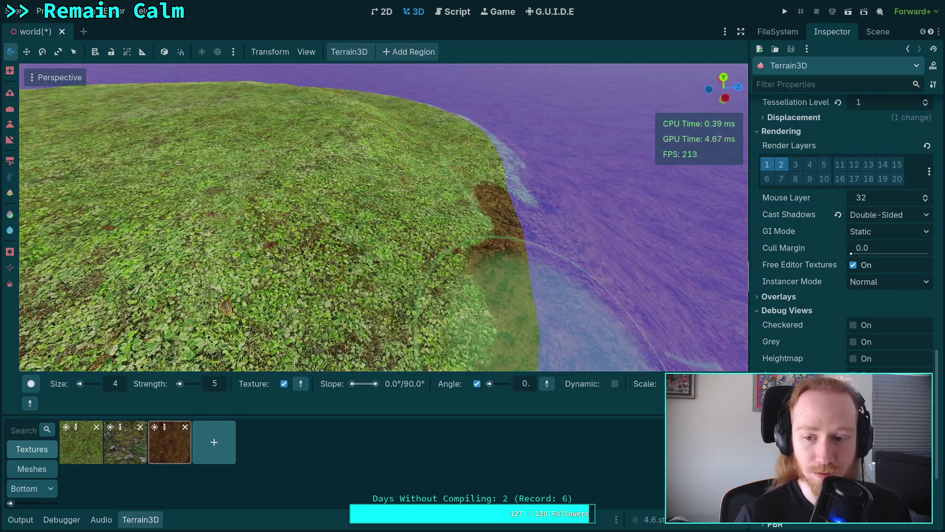
{"action": "mouse_move", "coordinate": [673, 386]}
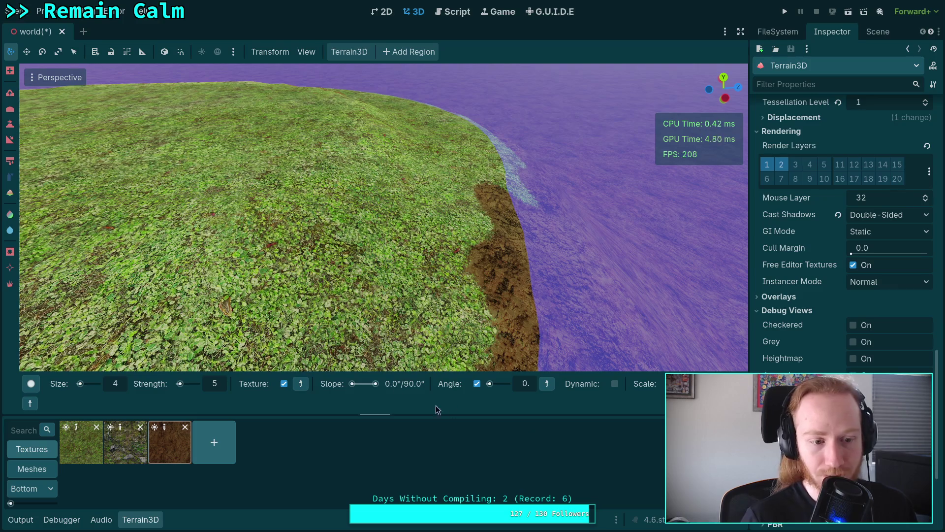
{"action": "key", "text": "ctrl+s"}
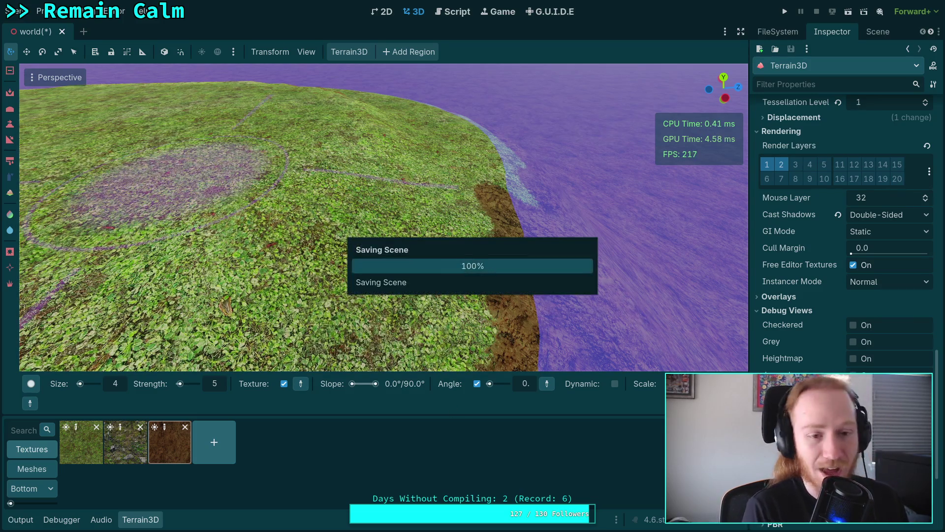
{"action": "left_click", "coordinate": [17, 11]}
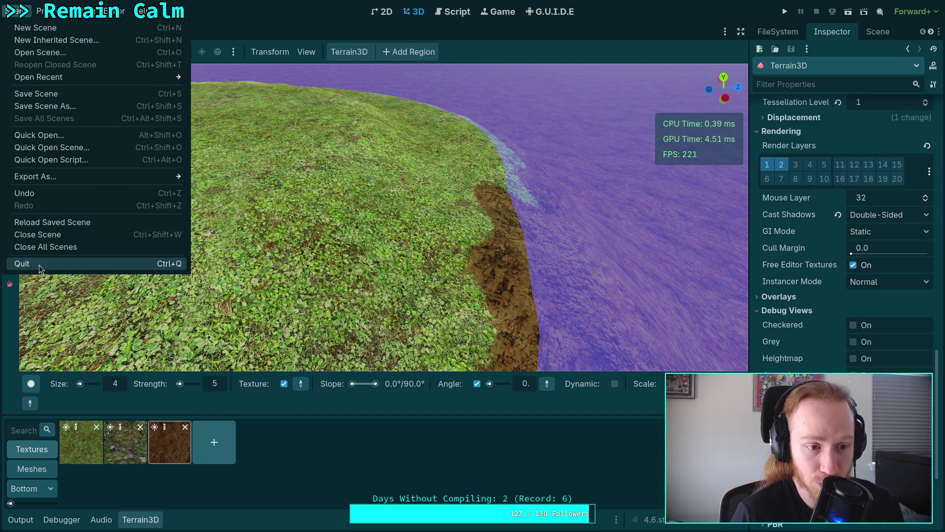
Quit to the project list, reopen the project, and restore the Terrain3D bottom panel
{"action": "mouse_move", "coordinate": [49, 15]}
{"action": "left_click", "coordinate": [104, 157]}
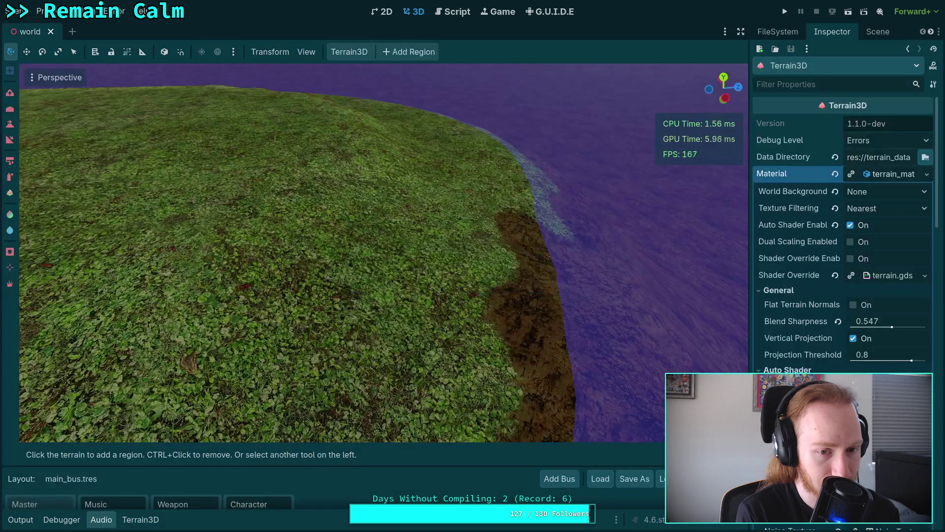
{"action": "left_click", "coordinate": [140, 520]}
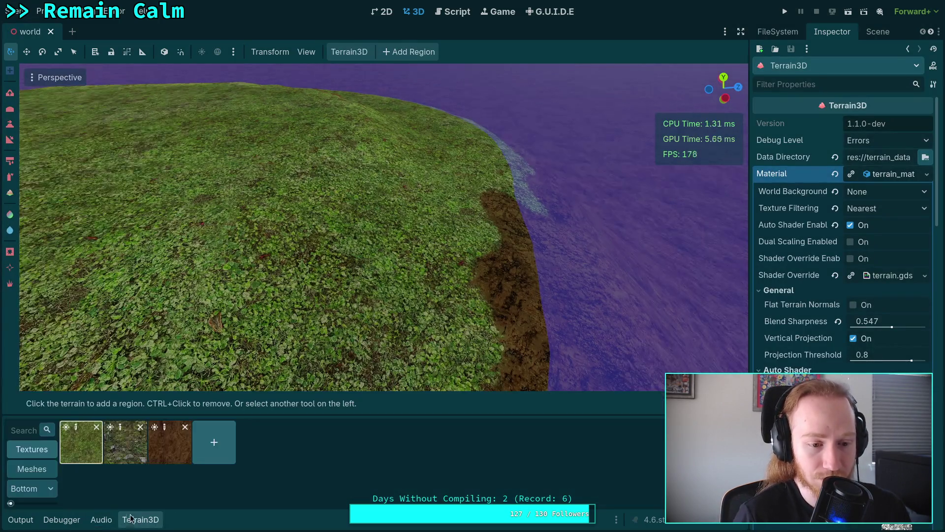
Paint and spray brown dirt near the coast, then undo the spray stroke
{"action": "mouse_move", "coordinate": [424, 276]}
{"action": "left_mouse_down"}
{"action": "mouse_move", "coordinate": [412, 281]}
{"action": "mouse_move", "coordinate": [89, 201]}
{"action": "left_mouse_up"}
{"action": "left_click", "coordinate": [9, 177]}
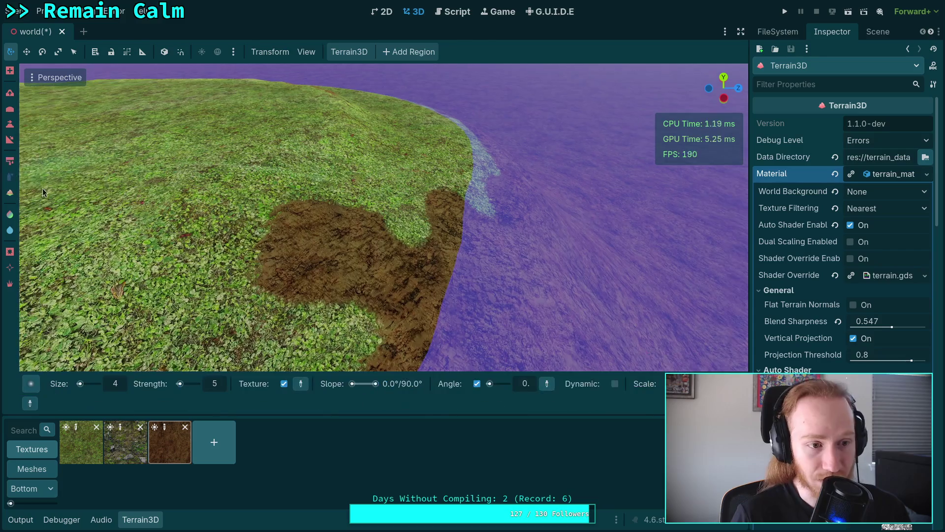
{"action": "left_click_drag", "start_coordinate": [476, 206], "coordinate": [477, 205]}
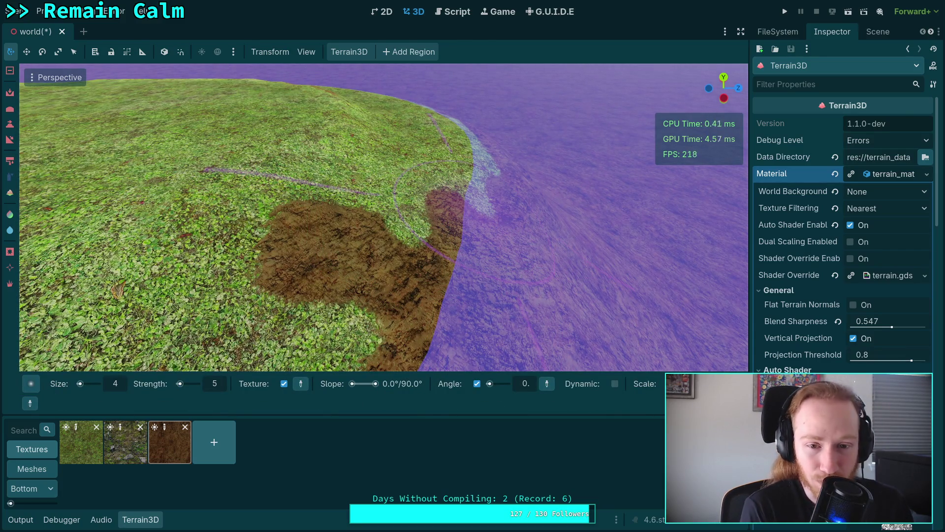
{"action": "key", "text": "ctrl+z"}
{"action": "key", "text": "ctrl+z"}
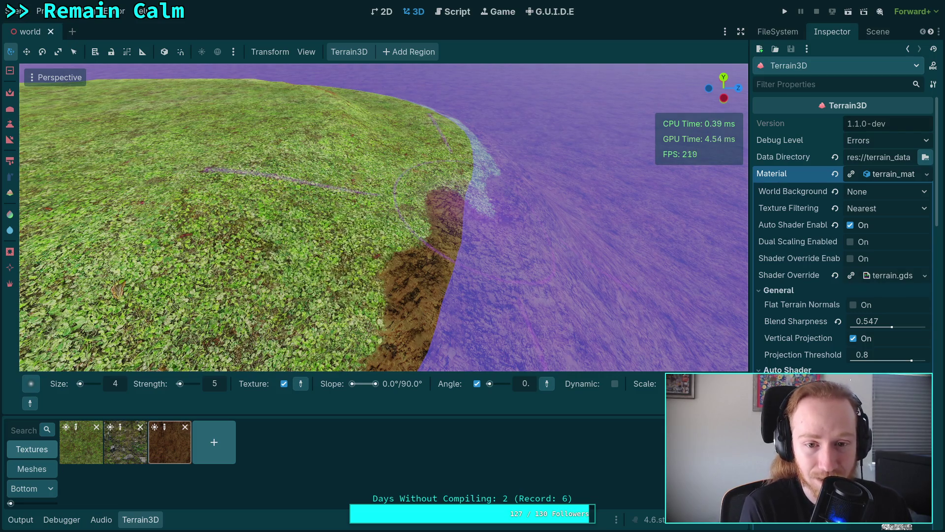
Return to the Paint tool, hide the bottom panel, and paint a dirt patch beside the shore
{"action": "left_click", "coordinate": [12, 160]}
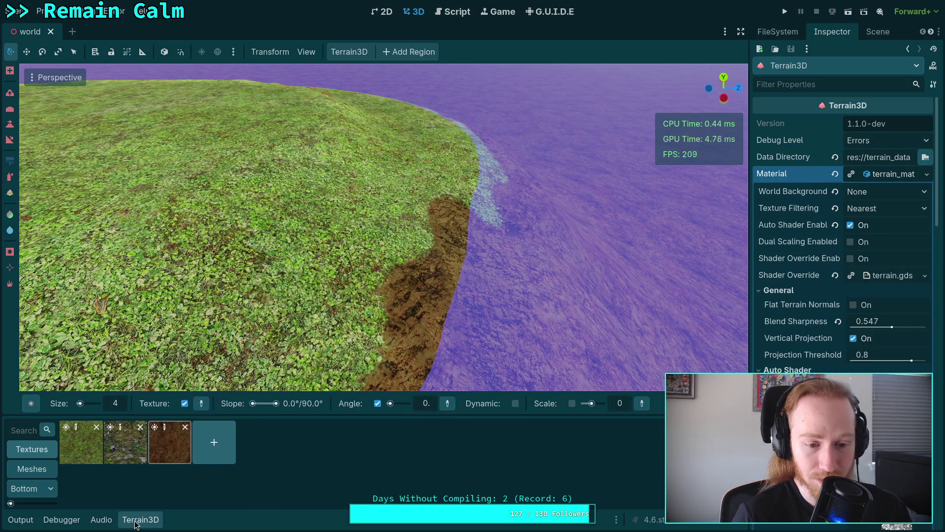
{"action": "key", "text": "ctrl+j"}
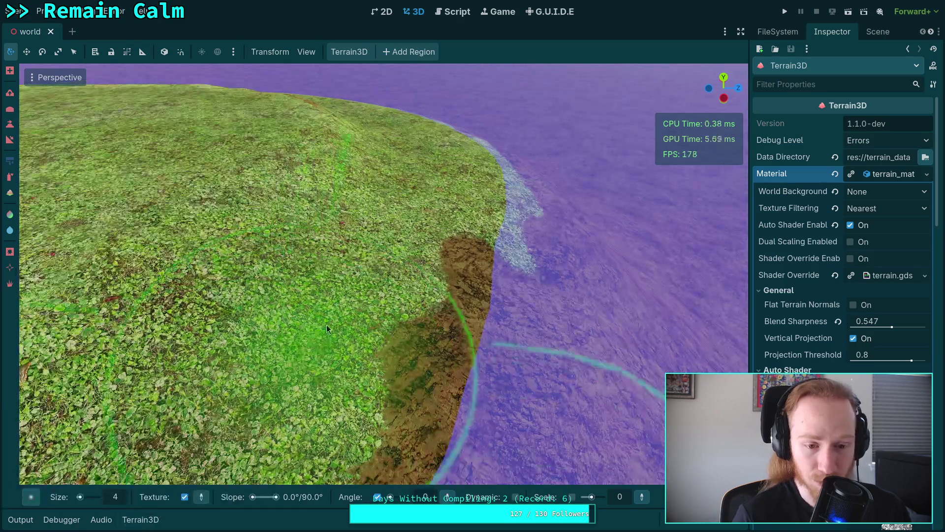
{"action": "left_click_drag", "start_coordinate": [397, 303], "coordinate": [367, 300]}
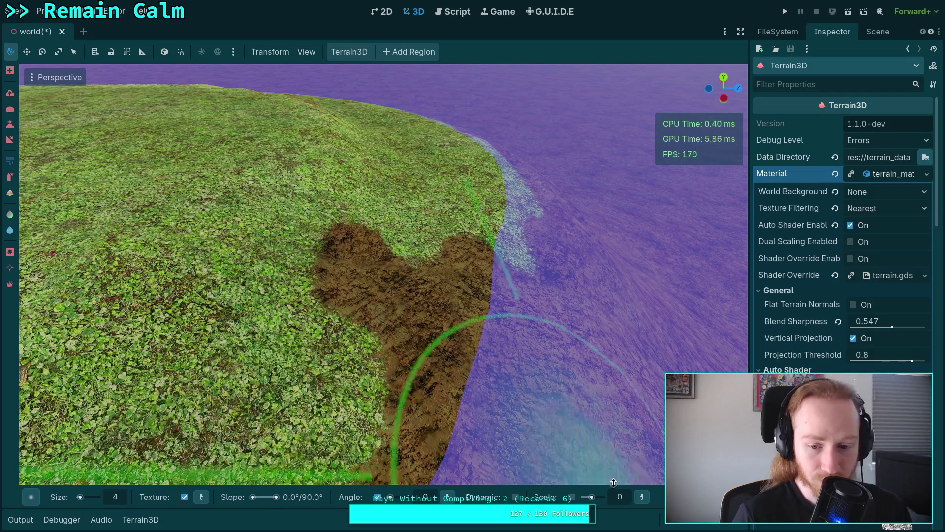
{"action": "left_click", "coordinate": [30, 496]}
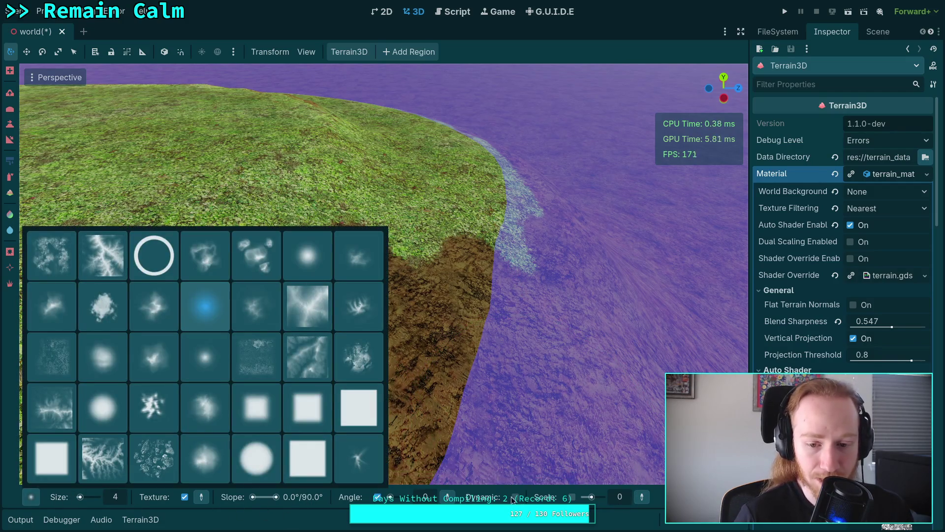
Switch to the Vegetation1 brush shape and extend the dirt patch toward the lower and upper left
{"action": "left_click", "coordinate": [165, 526]}
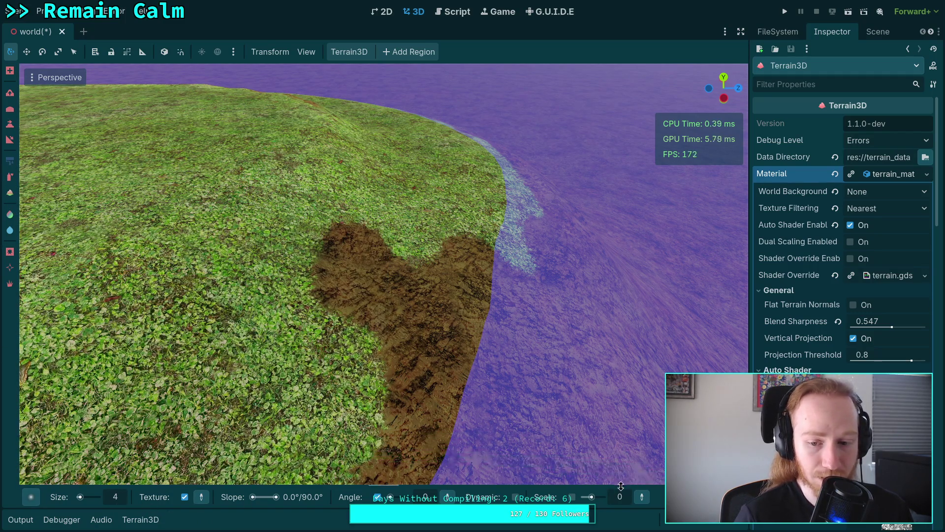
{"action": "left_click", "coordinate": [31, 496]}
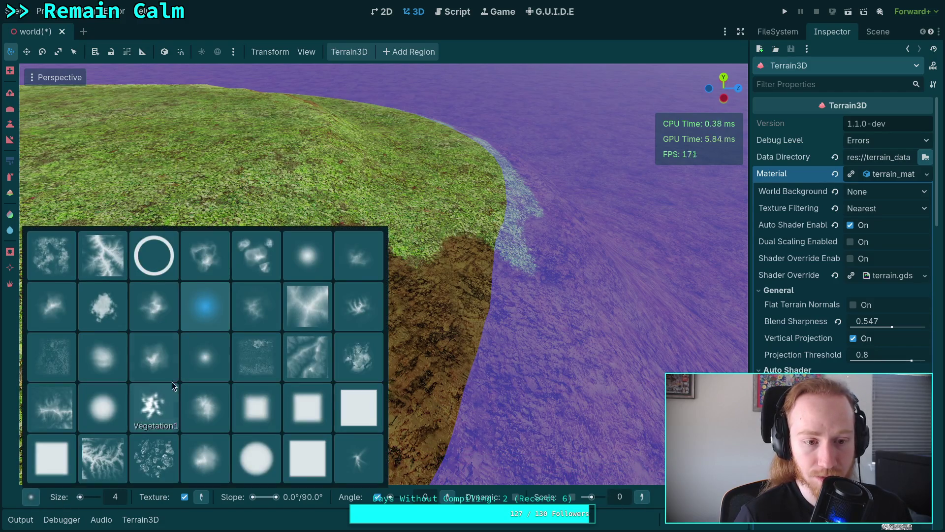
{"action": "left_click", "coordinate": [200, 356]}
{"action": "mouse_move", "coordinate": [366, 295]}
{"action": "left_mouse_down"}
{"action": "mouse_move", "coordinate": [316, 314]}
{"action": "mouse_move", "coordinate": [299, 347]}
{"action": "mouse_move", "coordinate": [323, 365]}
{"action": "left_mouse_up"}
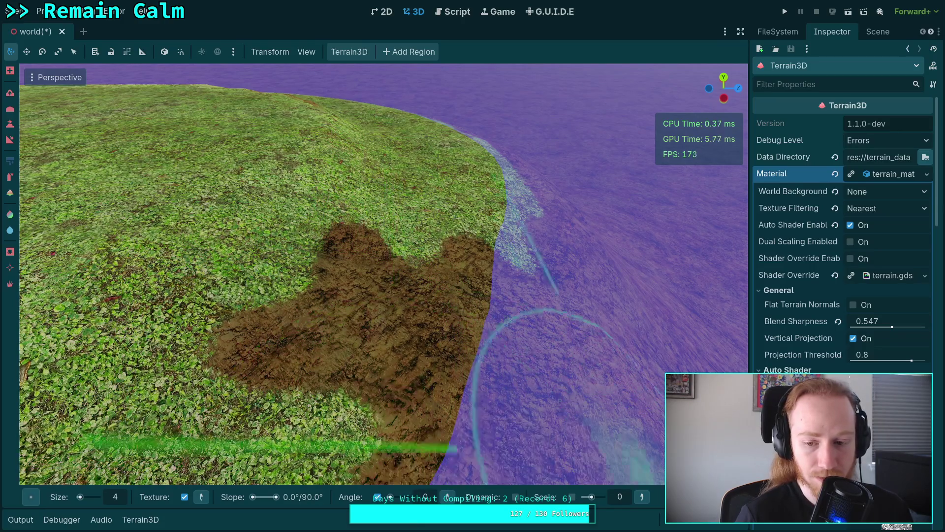
{"action": "mouse_move", "coordinate": [680, 496]}
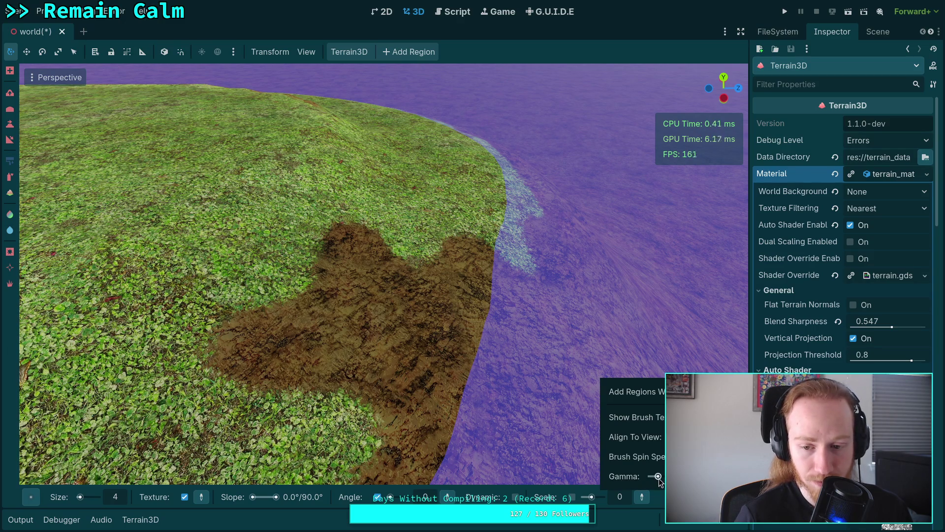
{"action": "left_click_drag", "start_coordinate": [311, 292], "coordinate": [303, 294]}
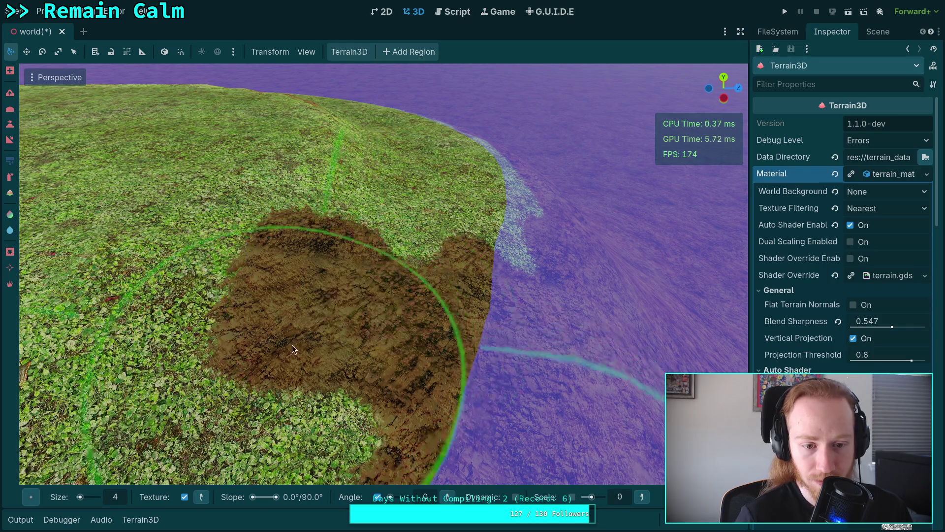
Orbit around the dirt patch and turn the brush's Texture option back on
{"action": "left_click_drag", "start_coordinate": [352, 422], "coordinate": [581, 478]}
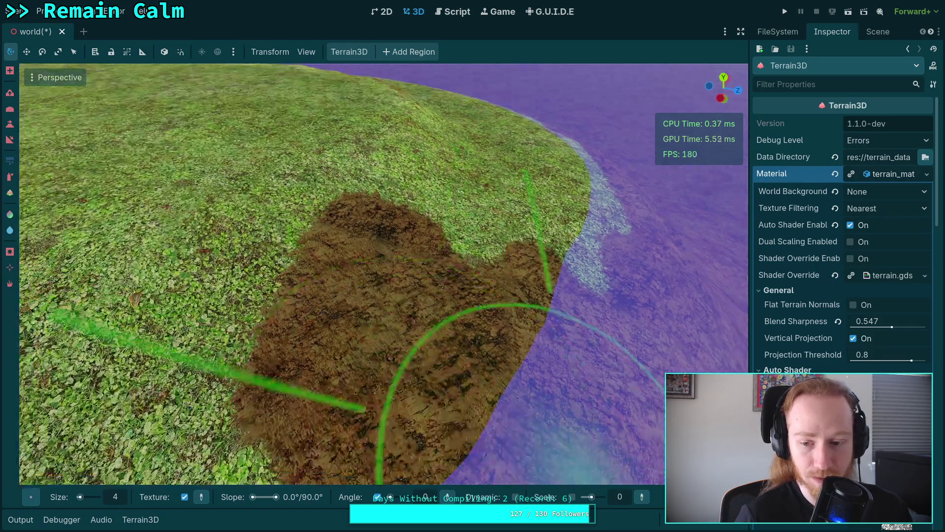
{"action": "mouse_move", "coordinate": [679, 497]}
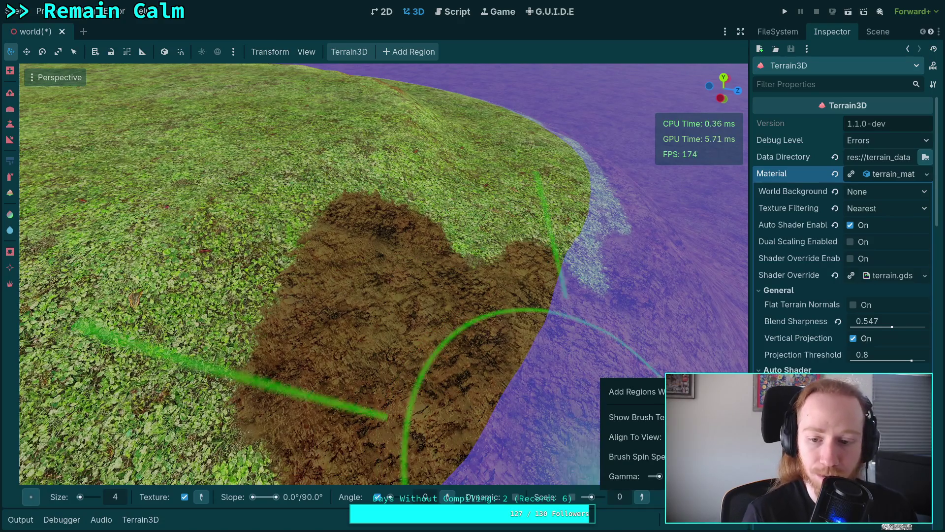
{"action": "left_click_drag", "start_coordinate": [430, 323], "coordinate": [427, 323]}
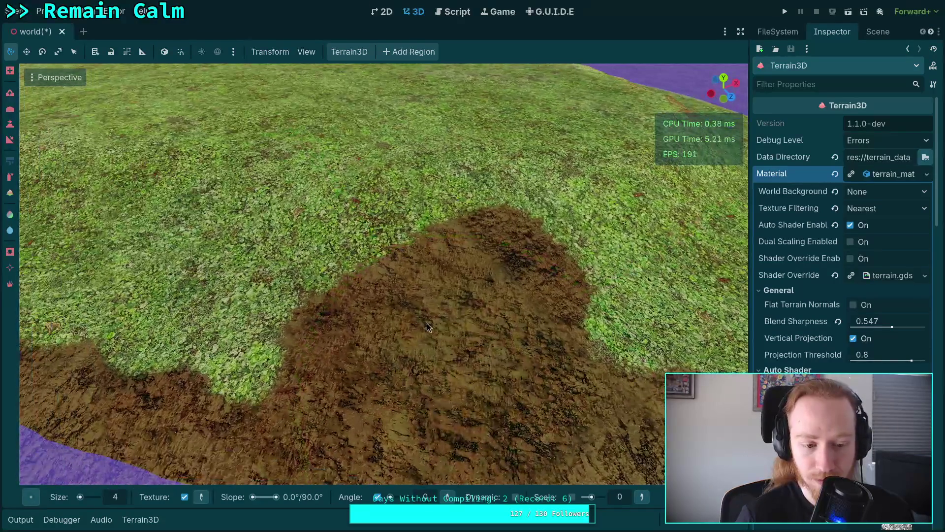
{"action": "left_click", "coordinate": [185, 497]}
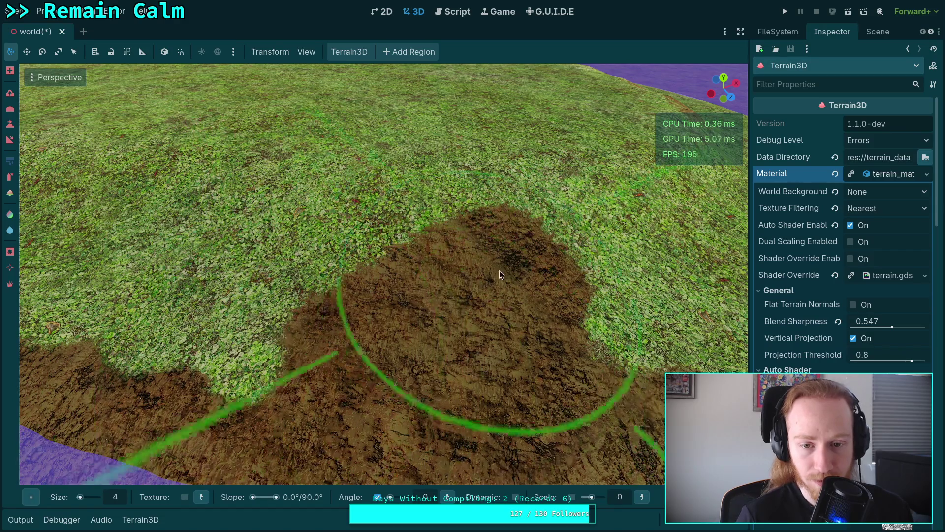
{"action": "left_click", "coordinate": [185, 496]}
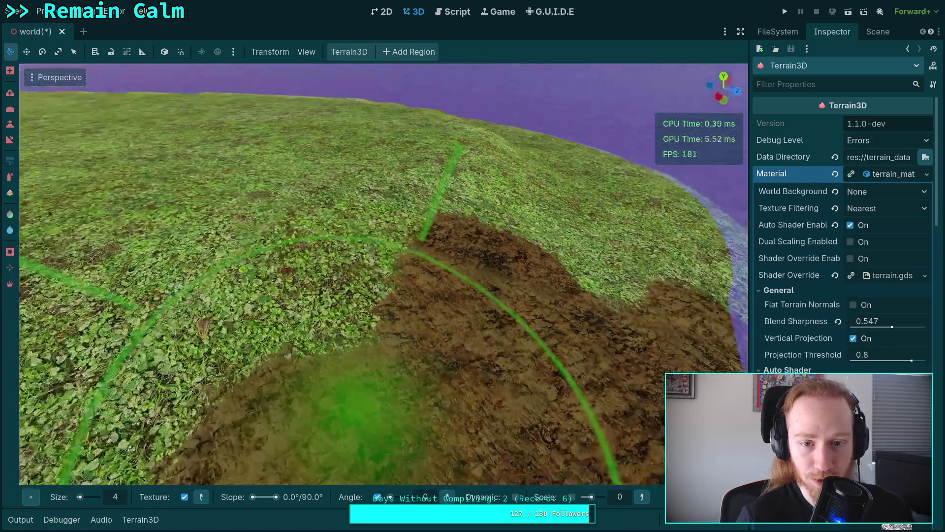
Widen the Inspector dock by dragging its split to the left
{"action": "mouse_move", "coordinate": [347, 286]}
{"action": "left_mouse_down"}
{"action": "mouse_move", "coordinate": [493, 277]}
{"action": "mouse_move", "coordinate": [467, 292]}
{"action": "mouse_move", "coordinate": [460, 311]}
{"action": "left_mouse_up"}
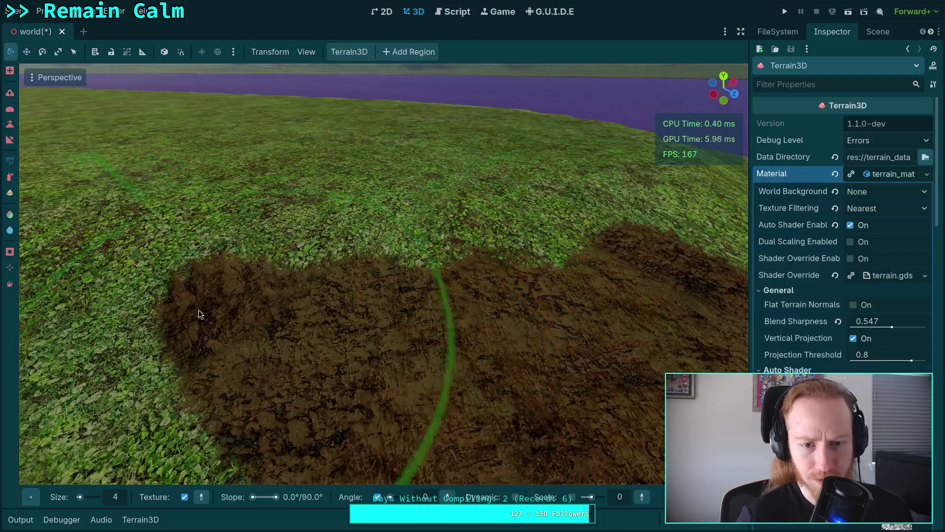
{"action": "mouse_move", "coordinate": [408, 323]}
{"action": "left_mouse_down"}
{"action": "mouse_move", "coordinate": [389, 332]}
{"action": "mouse_move", "coordinate": [416, 350]}
{"action": "mouse_move", "coordinate": [455, 423]}
{"action": "mouse_move", "coordinate": [441, 340]}
{"action": "mouse_move", "coordinate": [442, 357]}
{"action": "left_mouse_up"}
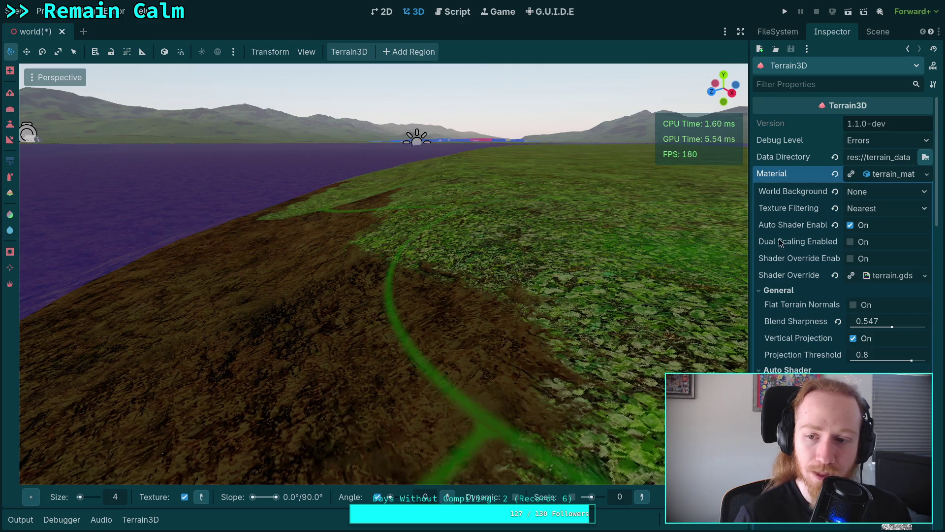
{"action": "left_click_drag", "start_coordinate": [750, 237], "coordinate": [678, 244]}
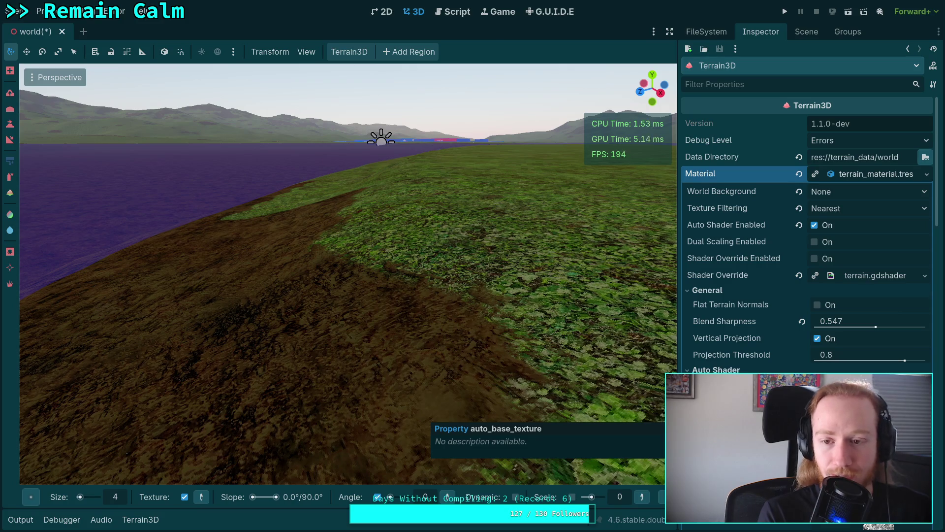
Scroll the Inspector to the Auto Shader and Macro Variation sections, then switch to Firefox
{"action": "scroll", "coordinate": [737, 347], "scroll_direction": "down", "scroll_amount": 5}
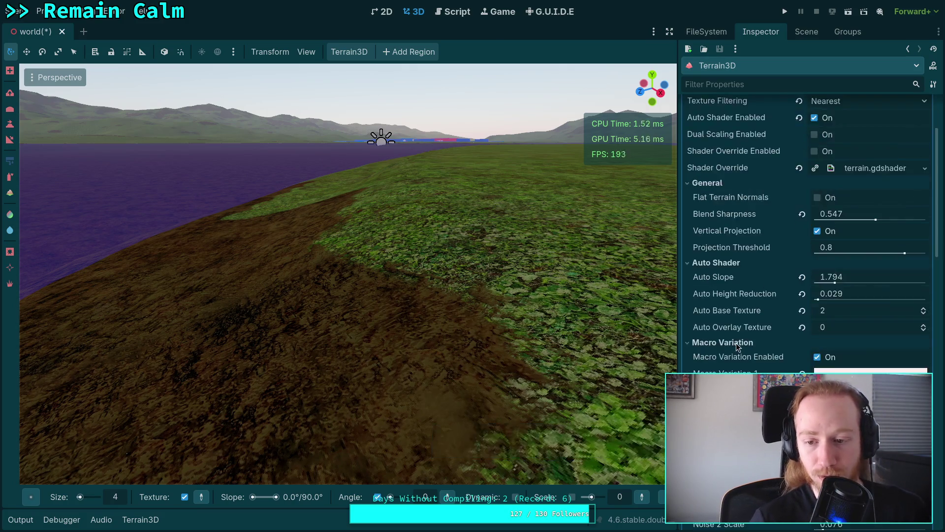
{"action": "scroll", "coordinate": [737, 347], "scroll_direction": "down", "scroll_amount": 3}
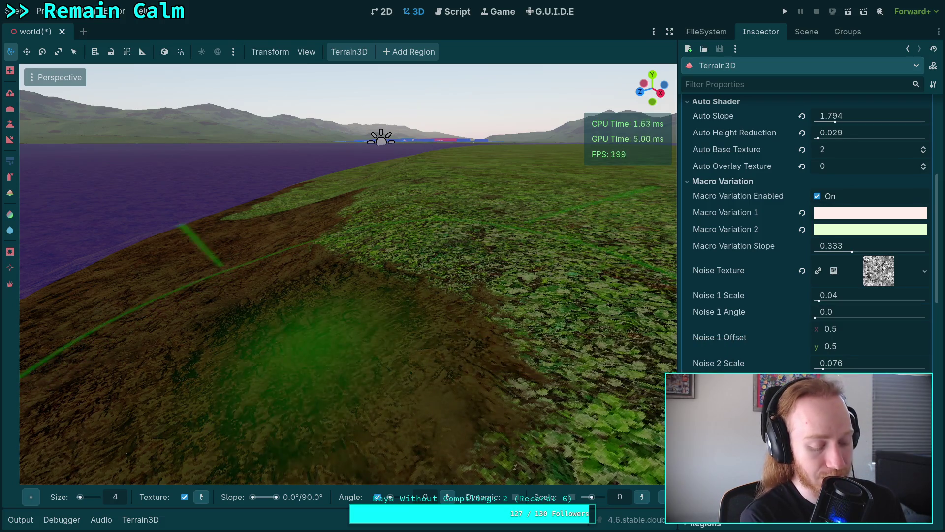
{"action": "key", "text": "alt+Tab"}
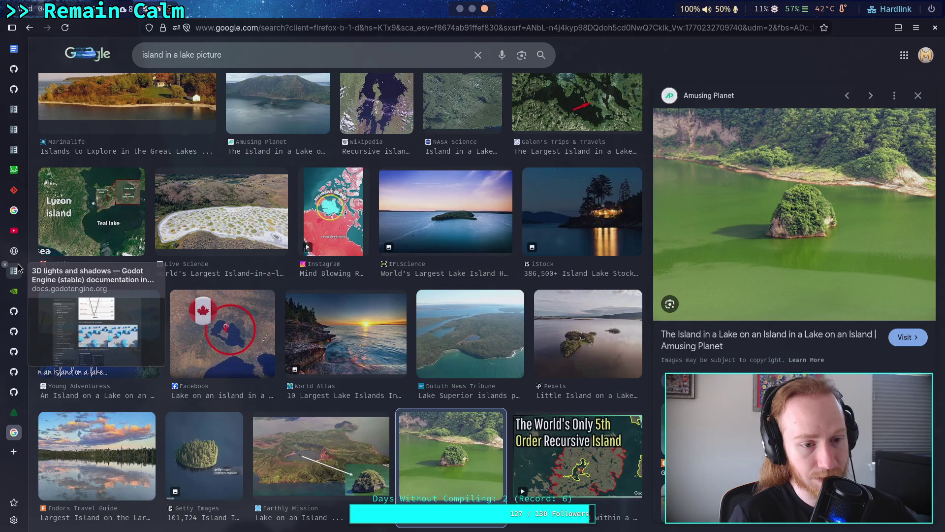
Open a new empty browser tab from the vertical tab bar
{"action": "mouse_move", "coordinate": [15, 120]}
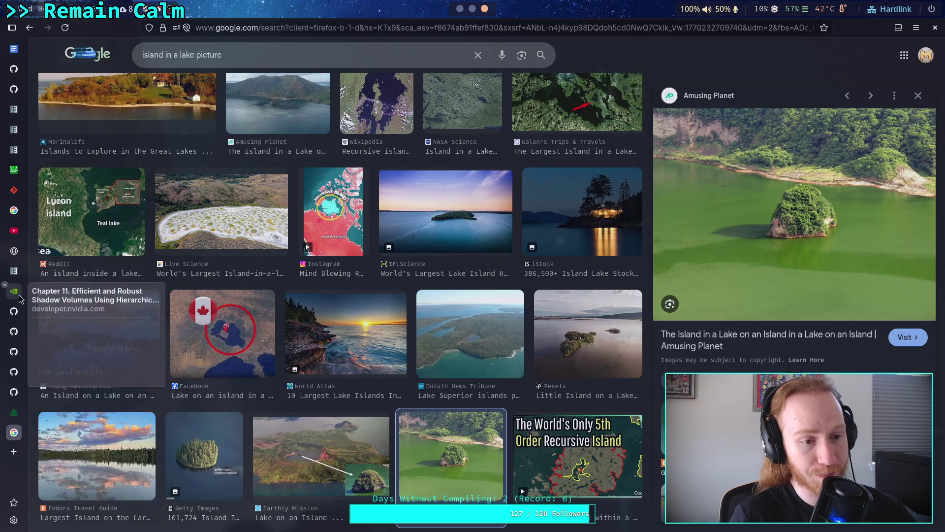
{"action": "left_click", "coordinate": [15, 452]}
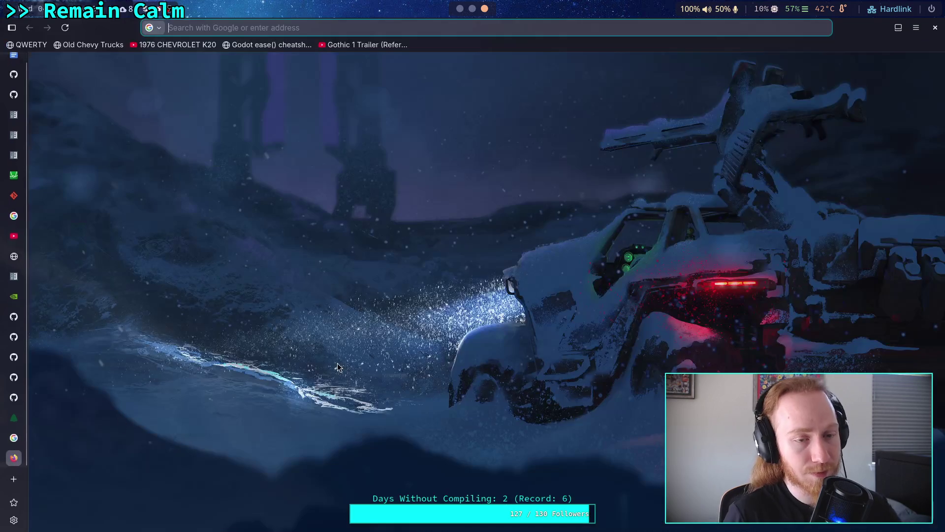
Search for terrain3d and browse the Terrain3D releases page on GitHub
{"action": "type", "text": "terrain43"}
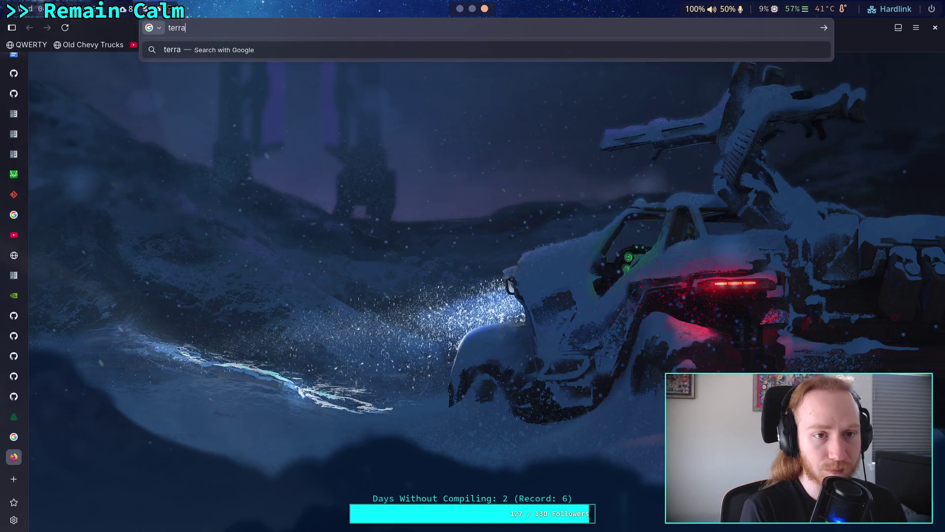
{"action": "key", "text": "BackSpace"}
{"action": "key", "text": "BackSpace"}
{"action": "type", "text": "3d"}
{"action": "key", "text": "Return"}
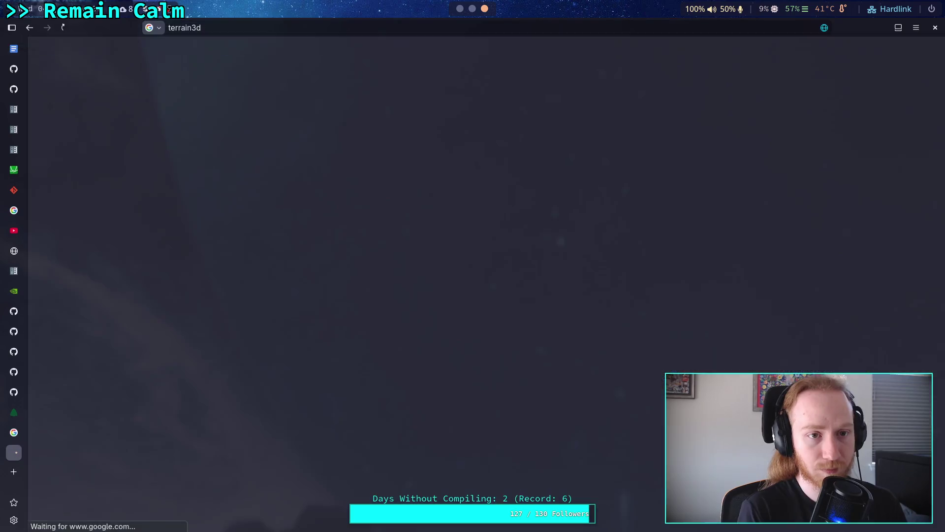
{"action": "left_click", "coordinate": [280, 146]}
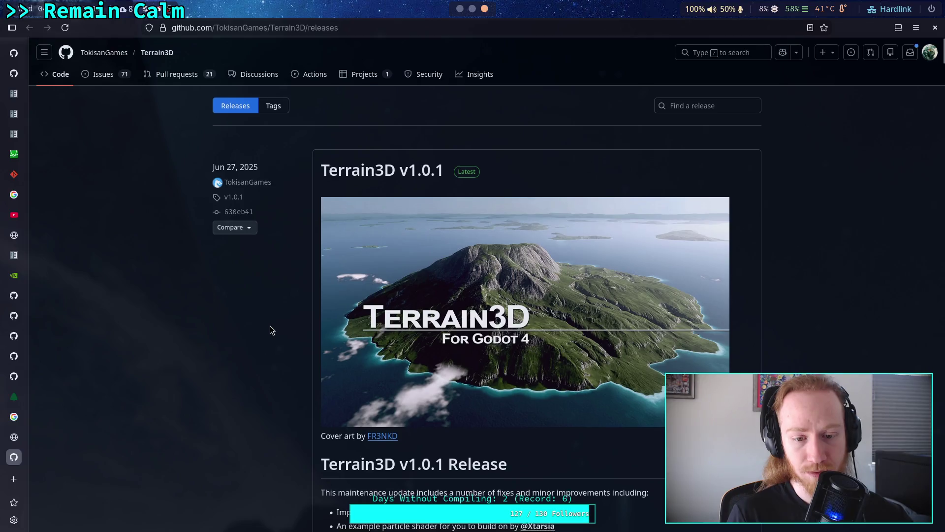
{"action": "scroll", "coordinate": [269, 327], "scroll_direction": "down", "scroll_amount": 7}
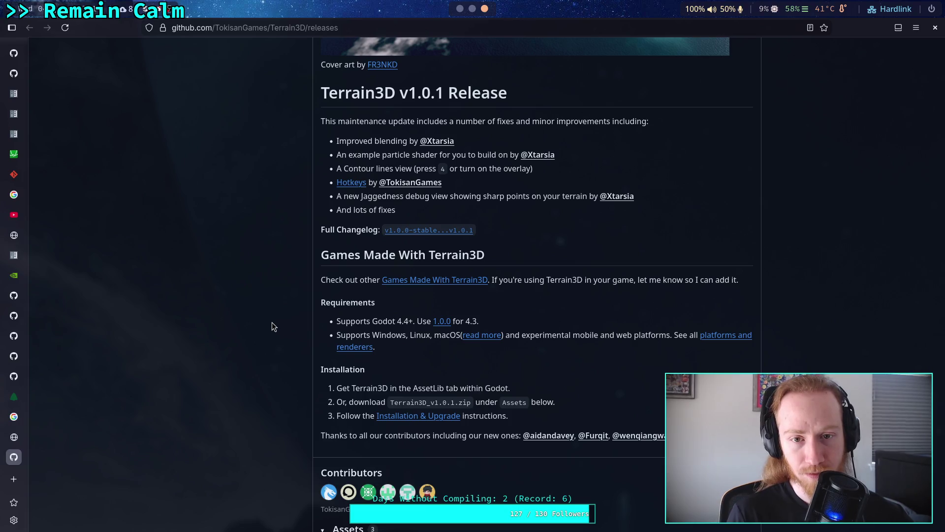
{"action": "scroll", "coordinate": [281, 327], "scroll_direction": "down", "scroll_amount": 5}
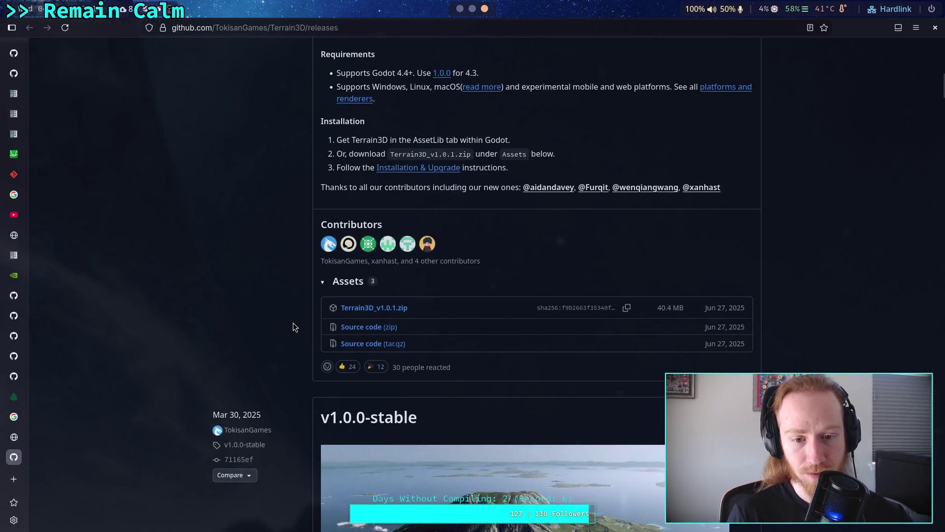
{"action": "scroll", "coordinate": [293, 327], "scroll_direction": "up", "scroll_amount": 15}
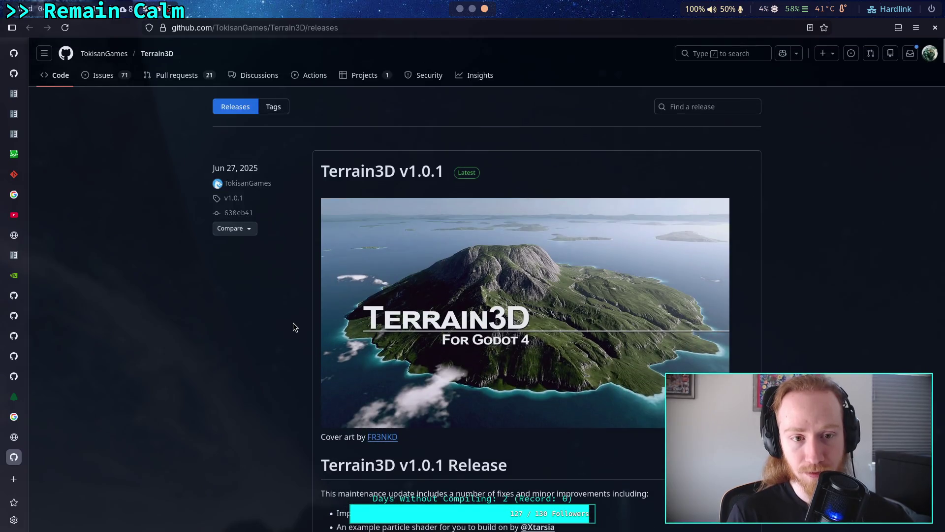
{"action": "scroll", "coordinate": [293, 327], "scroll_direction": "down", "scroll_amount": 12}
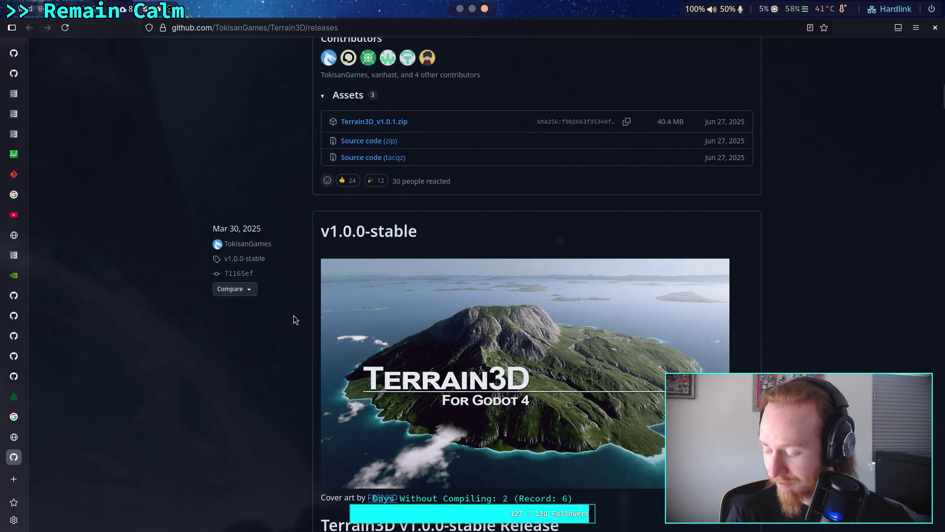
{"action": "scroll", "coordinate": [293, 319], "scroll_direction": "down", "scroll_amount": 3}
{"action": "scroll", "coordinate": [293, 319], "scroll_direction": "up", "scroll_amount": 6}
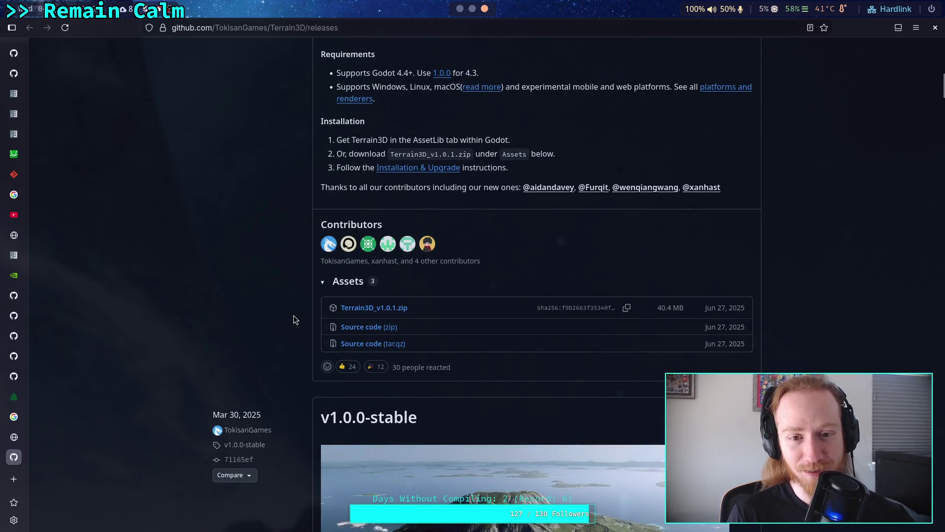
{"action": "scroll", "coordinate": [293, 319], "scroll_direction": "up", "scroll_amount": 8}
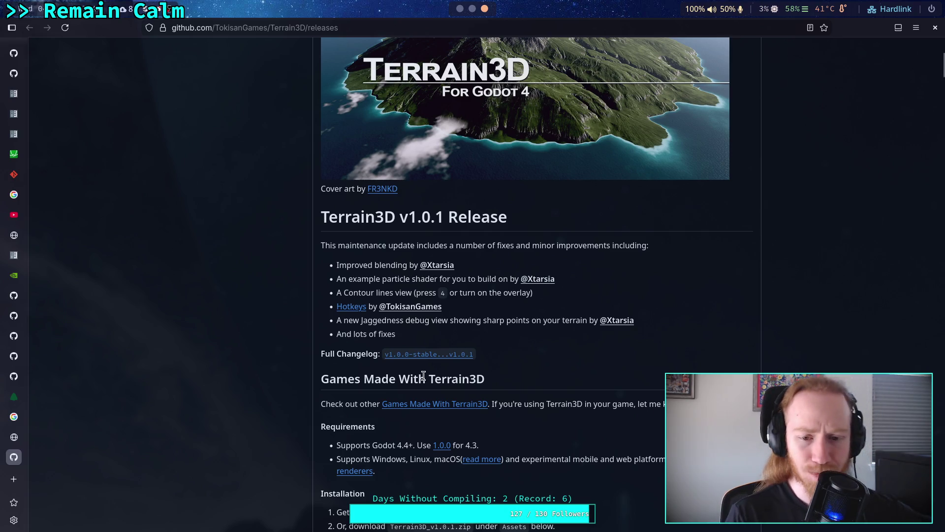
Review the v1.0.0-stable to v1.0.1 Full Changelog comparison, then return to Godot
{"action": "left_click", "coordinate": [460, 358]}
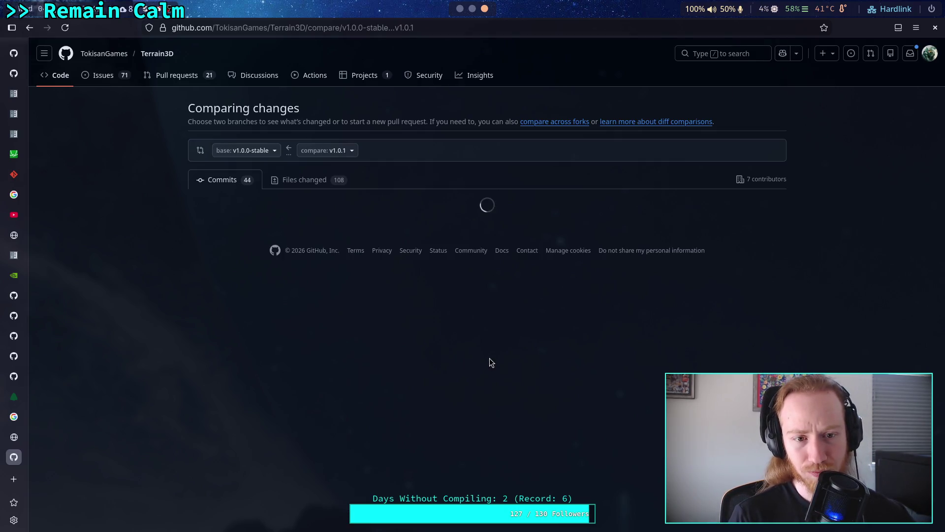
{"action": "scroll", "coordinate": [414, 356], "scroll_direction": "down", "scroll_amount": 3}
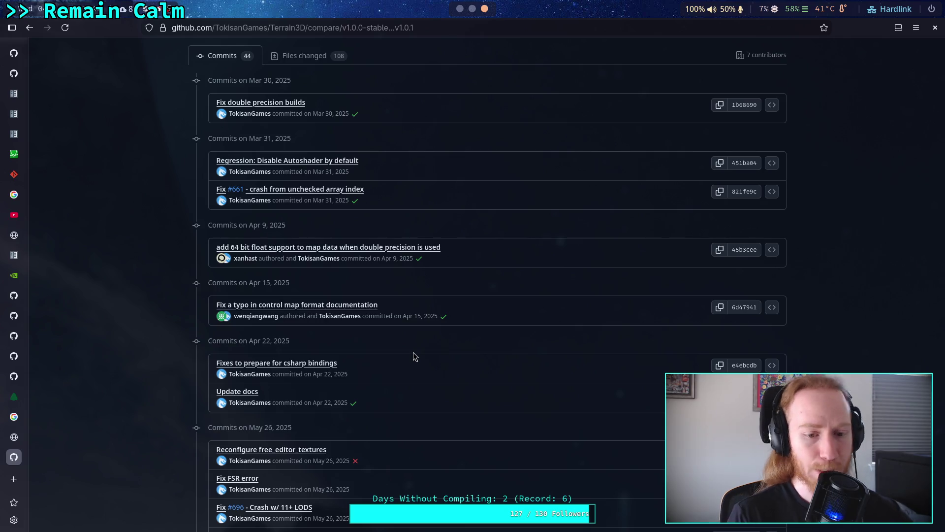
{"action": "key", "text": "alt+Tab"}
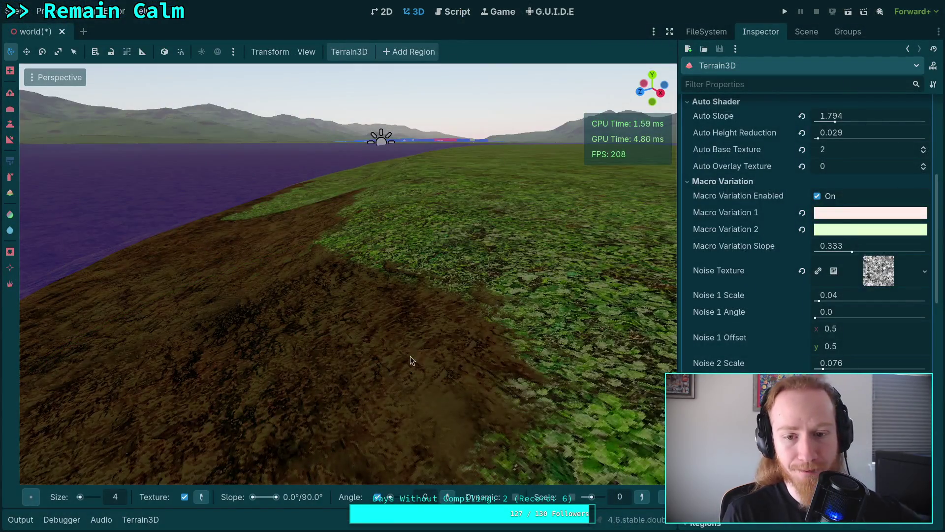
Tilt the view toward the horizon and undo an accidental pit sculpted into the dirt
{"action": "scroll", "coordinate": [410, 356], "scroll_direction": "up", "scroll_amount": 5}
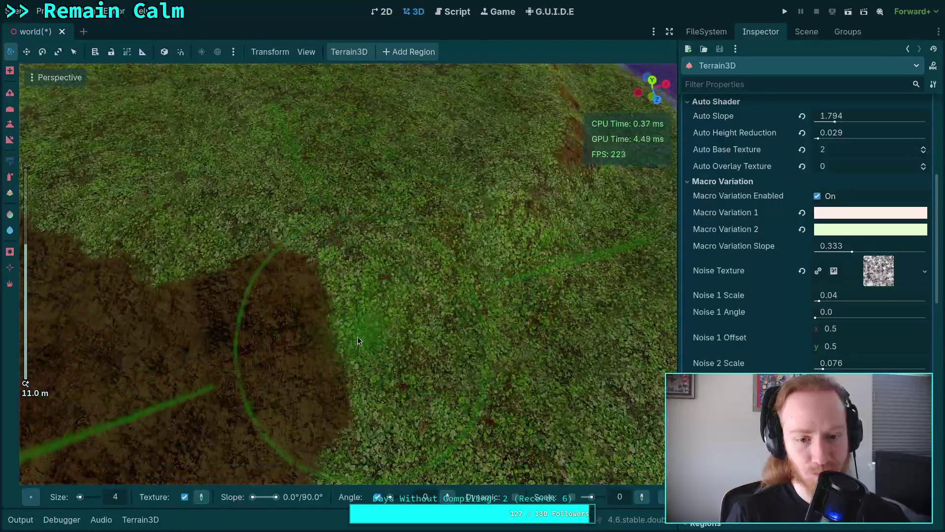
{"action": "mouse_move", "coordinate": [495, 329]}
{"action": "left_mouse_down"}
{"action": "mouse_move", "coordinate": [495, 276]}
{"action": "mouse_move", "coordinate": [528, 312]}
{"action": "left_mouse_up"}
{"action": "mouse_move", "coordinate": [442, 330]}
{"action": "left_mouse_down"}
{"action": "mouse_move", "coordinate": [416, 320]}
{"action": "mouse_move", "coordinate": [424, 329]}
{"action": "mouse_move", "coordinate": [415, 351]}
{"action": "mouse_move", "coordinate": [435, 352]}
{"action": "mouse_move", "coordinate": [414, 330]}
{"action": "mouse_move", "coordinate": [389, 341]}
{"action": "mouse_move", "coordinate": [417, 398]}
{"action": "mouse_move", "coordinate": [398, 388]}
{"action": "mouse_move", "coordinate": [443, 362]}
{"action": "mouse_move", "coordinate": [394, 345]}
{"action": "mouse_move", "coordinate": [480, 411]}
{"action": "mouse_move", "coordinate": [355, 369]}
{"action": "left_mouse_up"}
{"action": "key", "text": "ctrl+z"}
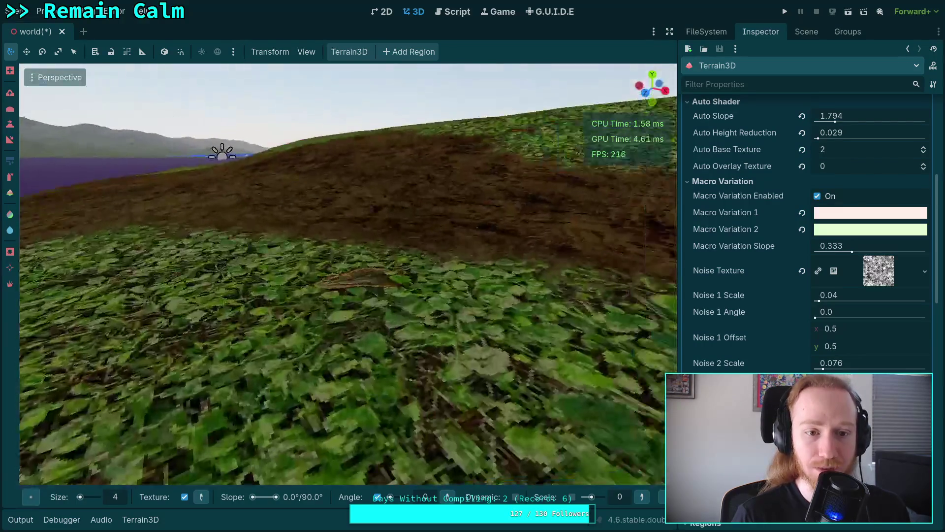
Fly the camera forward with W and S to bring the dirt patch closer
{"action": "scroll", "coordinate": [348, 273], "scroll_direction": "down", "scroll_amount": 5}
{"action": "key", "text": "w"}
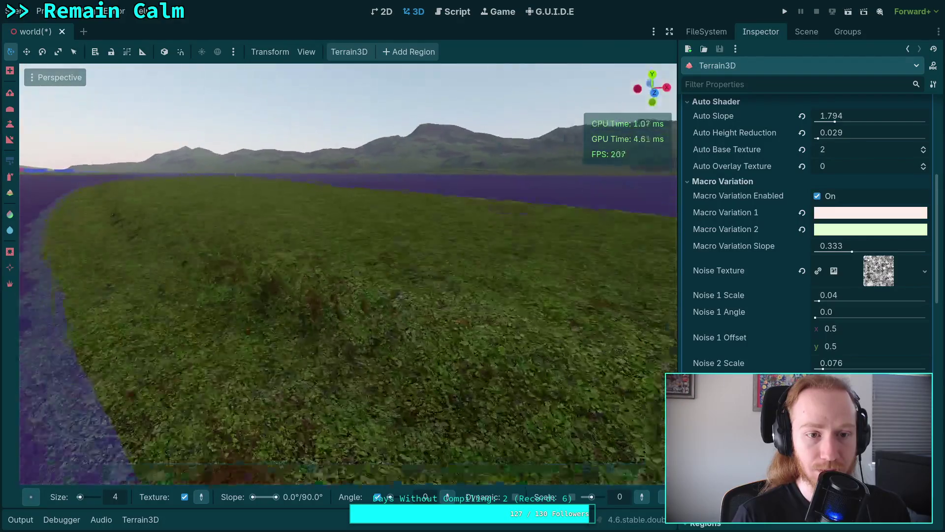
{"action": "key", "text": "s"}
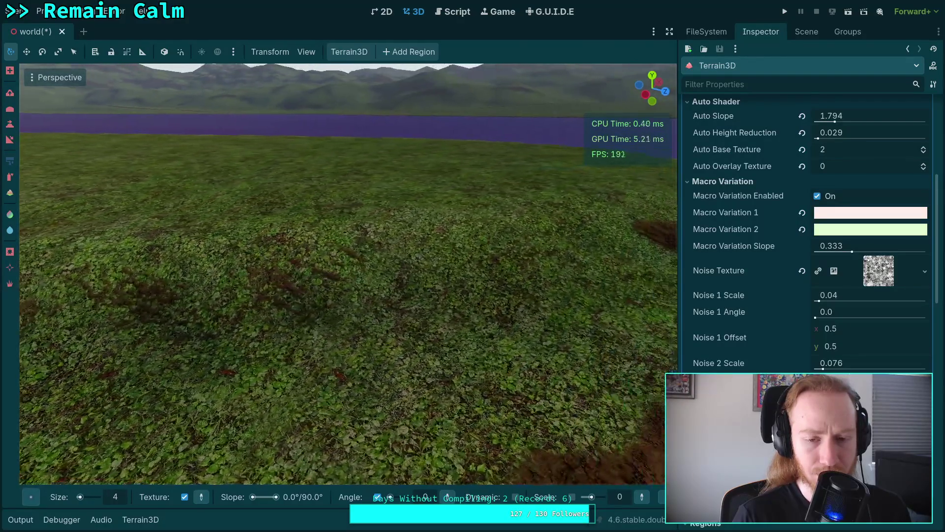
{"action": "key", "text": "w"}
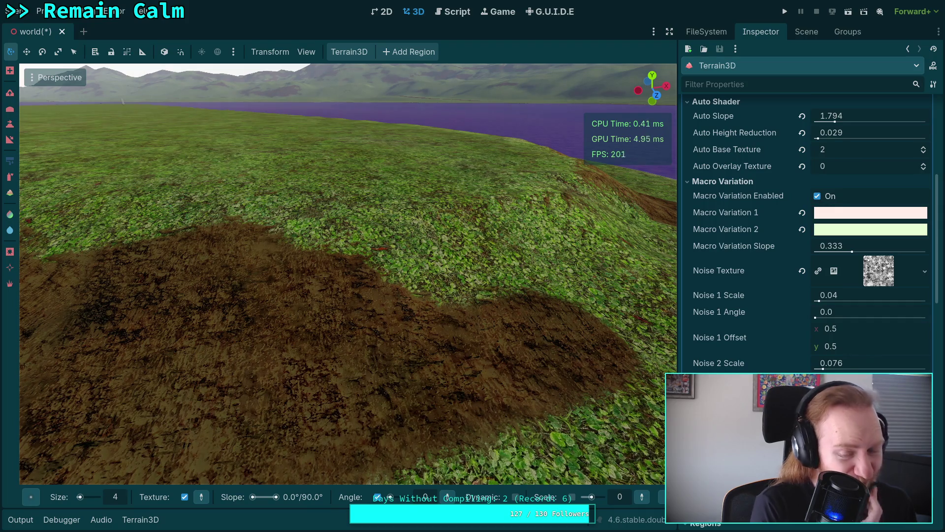
{"action": "key", "text": "w"}
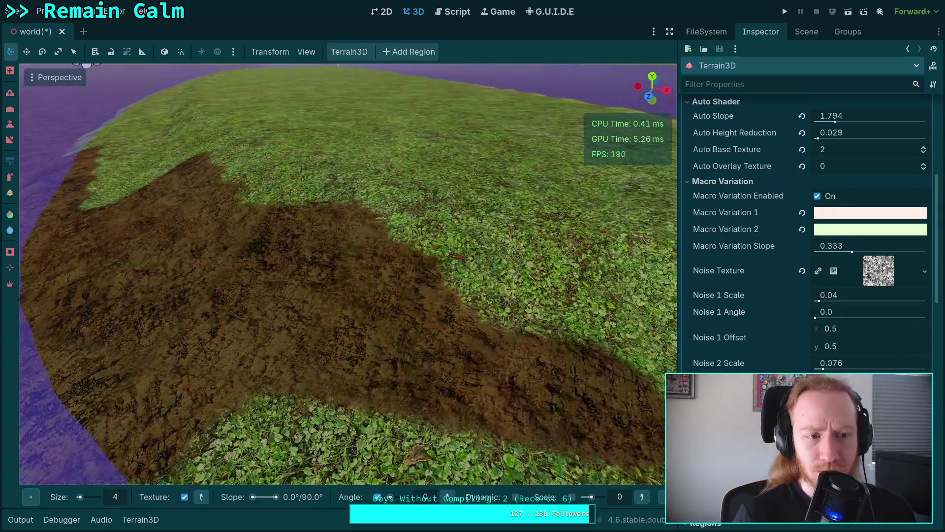
{"action": "key", "text": "w"}
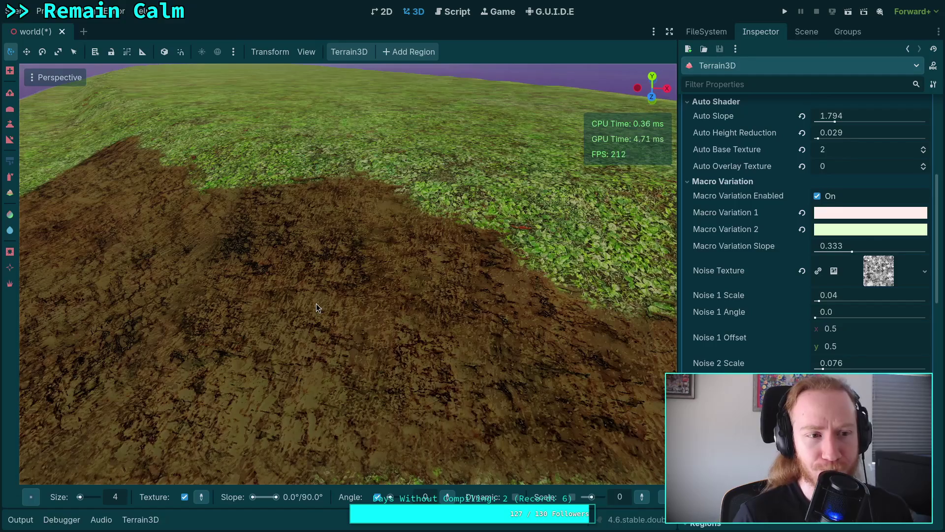
Switch painting tool, paint grass back over the dirt patch's middle, and look across it
{"action": "left_click", "coordinate": [10, 193]}
{"action": "mouse_move", "coordinate": [365, 190]}
{"action": "left_mouse_down"}
{"action": "mouse_move", "coordinate": [456, 222]}
{"action": "mouse_move", "coordinate": [465, 258]}
{"action": "mouse_move", "coordinate": [265, 210]}
{"action": "mouse_move", "coordinate": [367, 254]}
{"action": "mouse_move", "coordinate": [620, 315]}
{"action": "mouse_move", "coordinate": [478, 324]}
{"action": "left_mouse_up"}
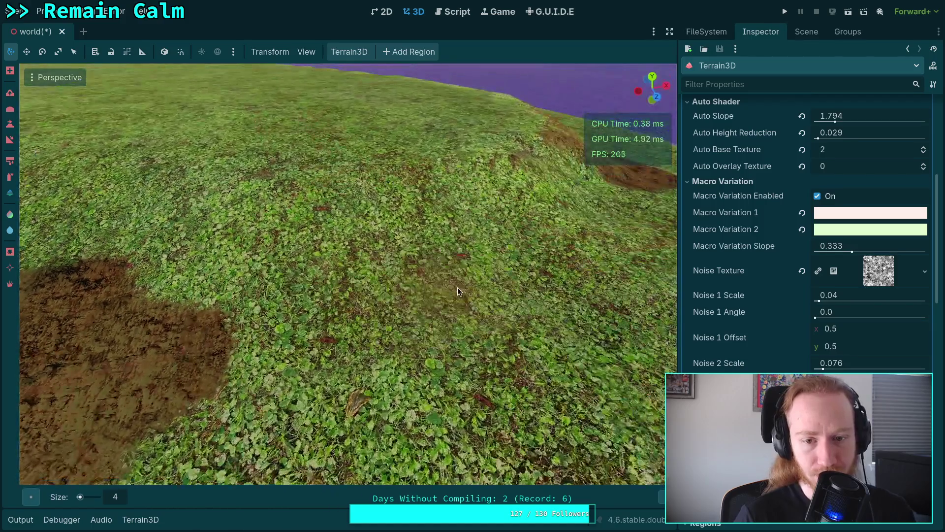
{"action": "mouse_move", "coordinate": [457, 287]}
{"action": "left_mouse_down"}
{"action": "mouse_move", "coordinate": [134, 205]}
{"action": "mouse_move", "coordinate": [409, 301]}
{"action": "left_mouse_up"}
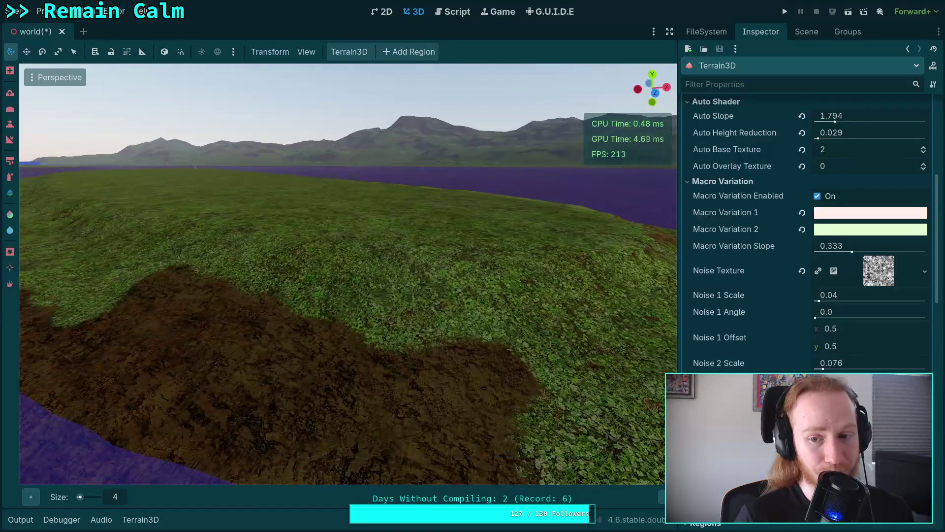
{"action": "scroll", "coordinate": [812, 317], "scroll_direction": "up", "scroll_amount": 3}
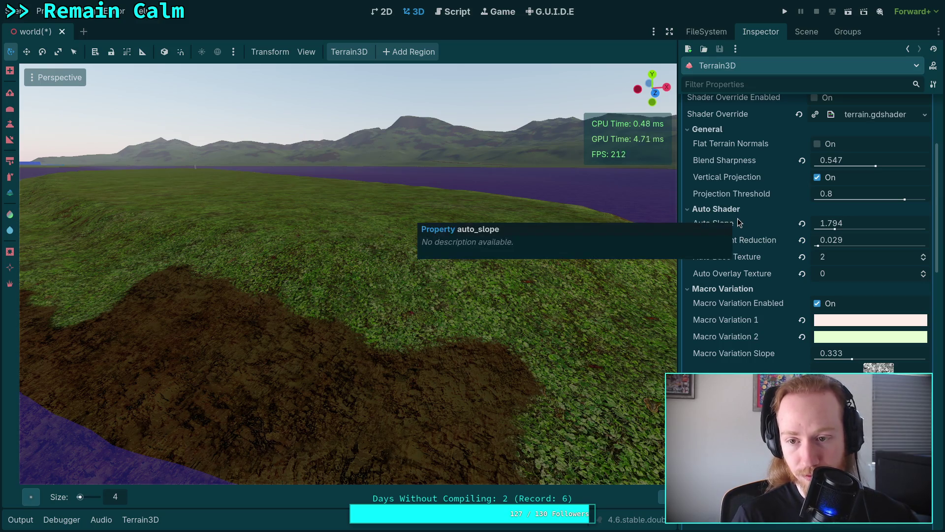
{"action": "scroll", "coordinate": [738, 345], "scroll_direction": "up", "scroll_amount": 2}
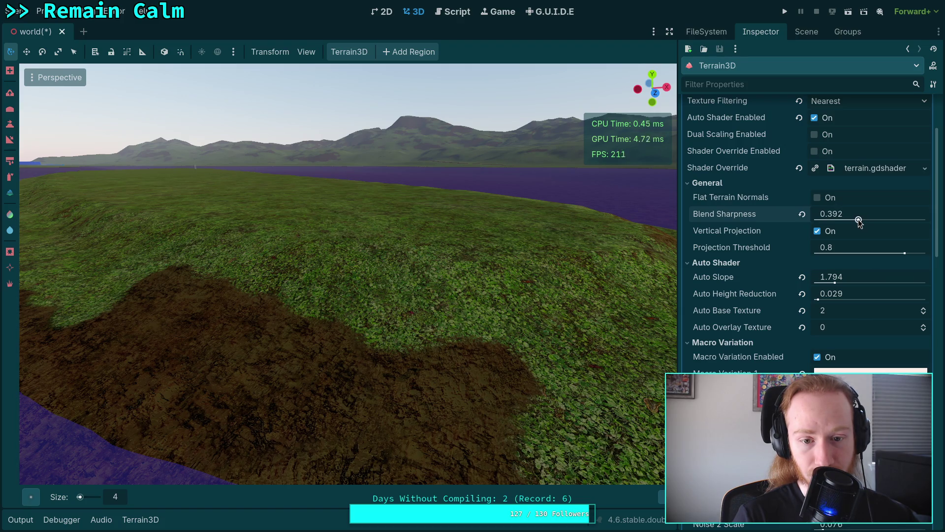
{"action": "left_click_drag", "start_coordinate": [830, 220], "coordinate": [850, 221]}
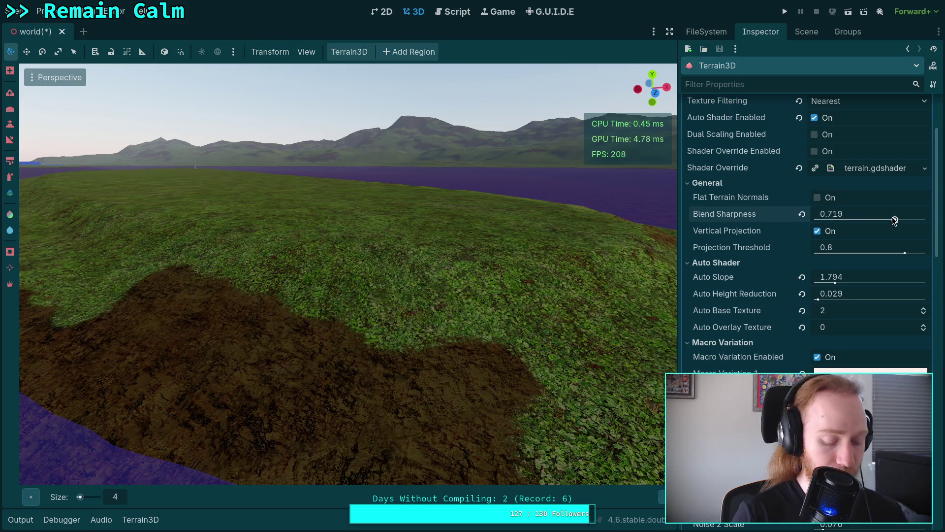
{"action": "left_click_drag", "start_coordinate": [895, 220], "coordinate": [876, 220]}
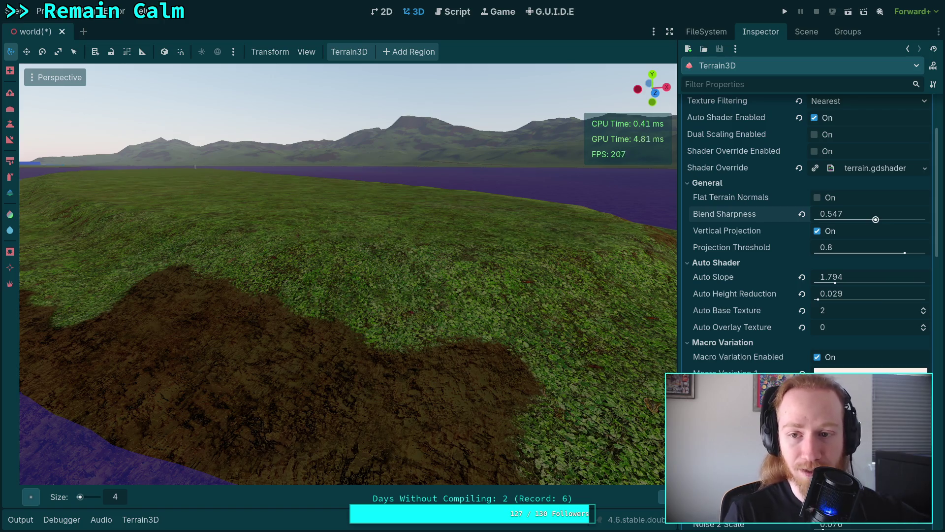
{"action": "left_click", "coordinate": [818, 198]}
{"action": "left_click", "coordinate": [819, 198]}
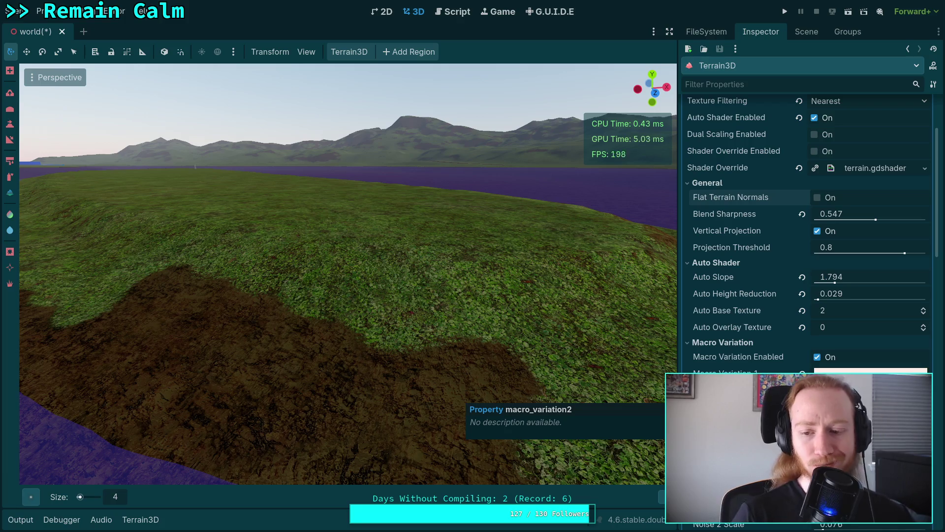
{"action": "scroll", "coordinate": [808, 295], "scroll_direction": "down", "scroll_amount": 3}
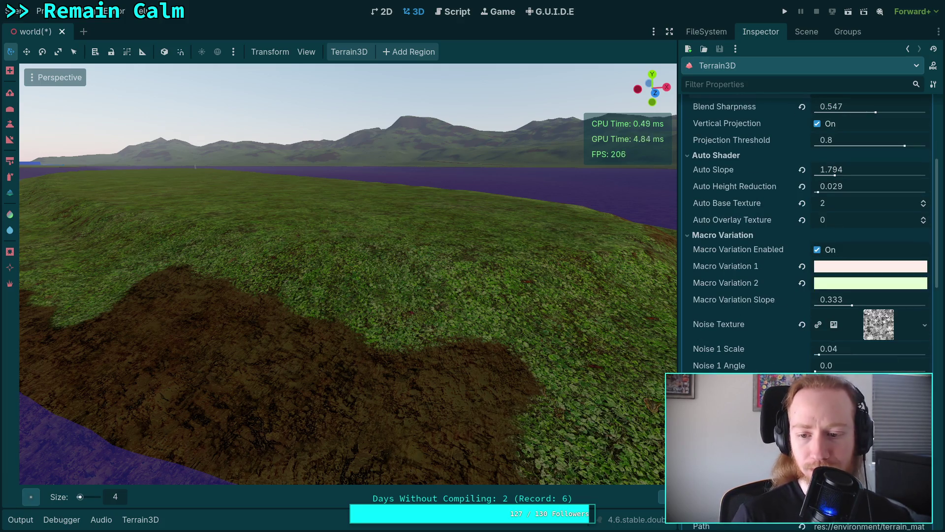
{"action": "scroll", "coordinate": [808, 236], "scroll_direction": "down", "scroll_amount": 2}
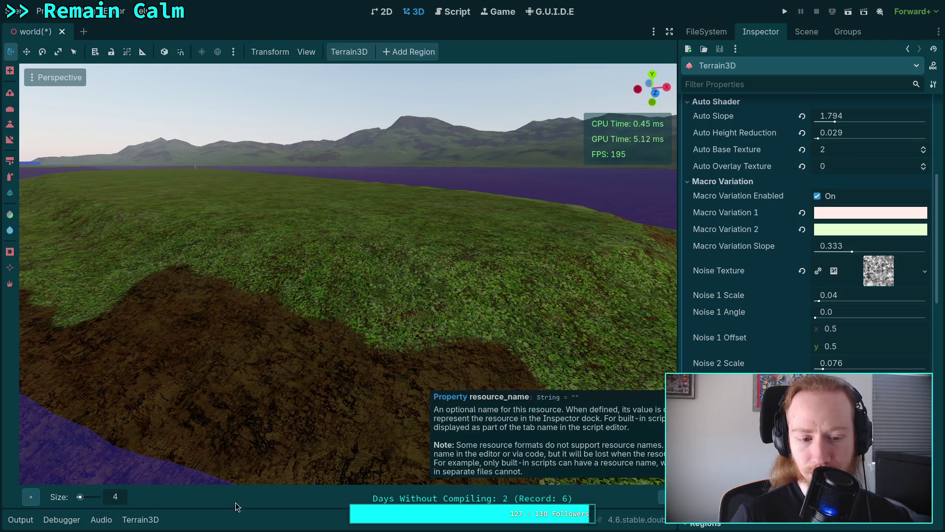
Try the Spray and Paint texture tools, turn along the shoreline, then select the Height tool
{"action": "left_click", "coordinate": [10, 177]}
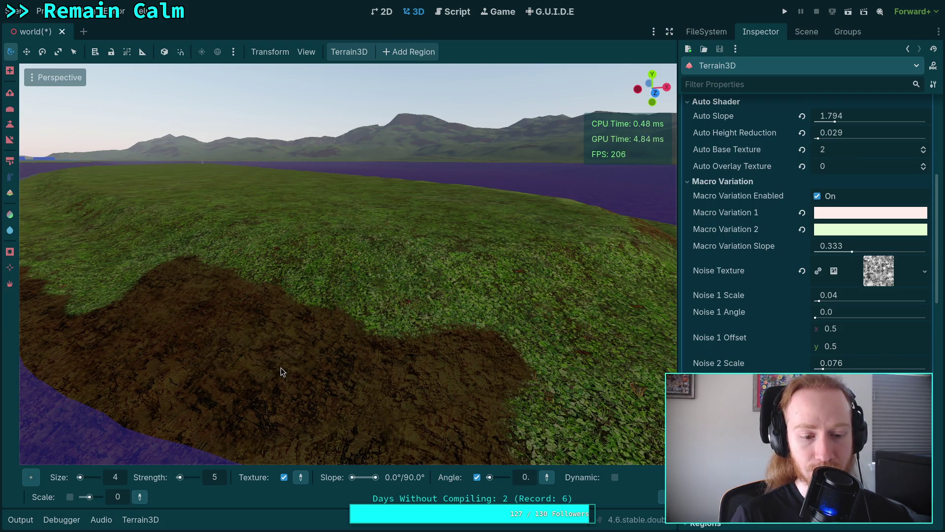
{"action": "left_click", "coordinate": [10, 176]}
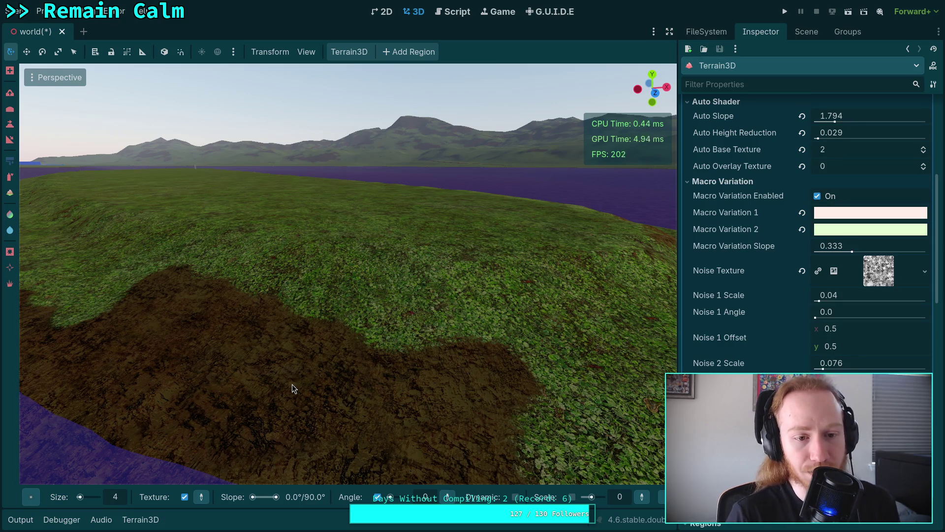
{"action": "left_click_drag", "start_coordinate": [292, 384], "coordinate": [252, 374]}
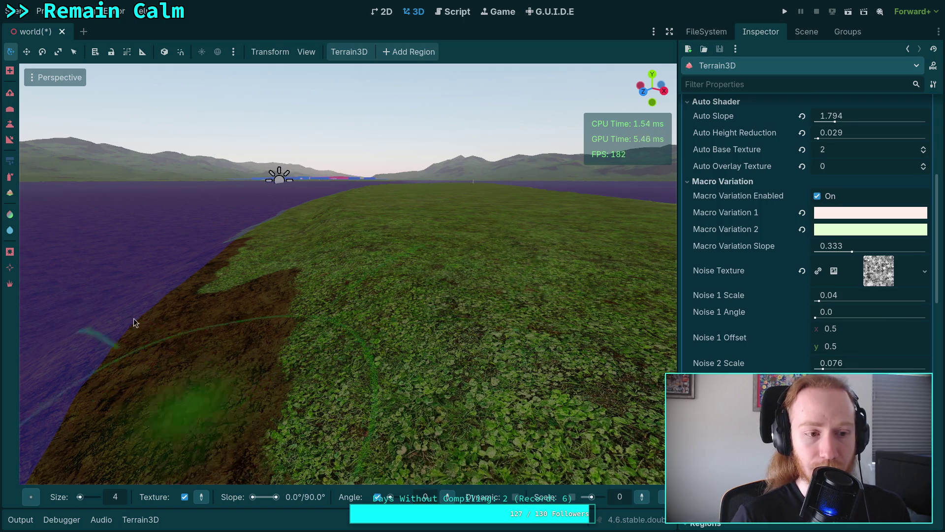
{"action": "left_click", "coordinate": [9, 124]}
{"action": "scroll", "coordinate": [211, 315], "scroll_direction": "up", "scroll_amount": 3}
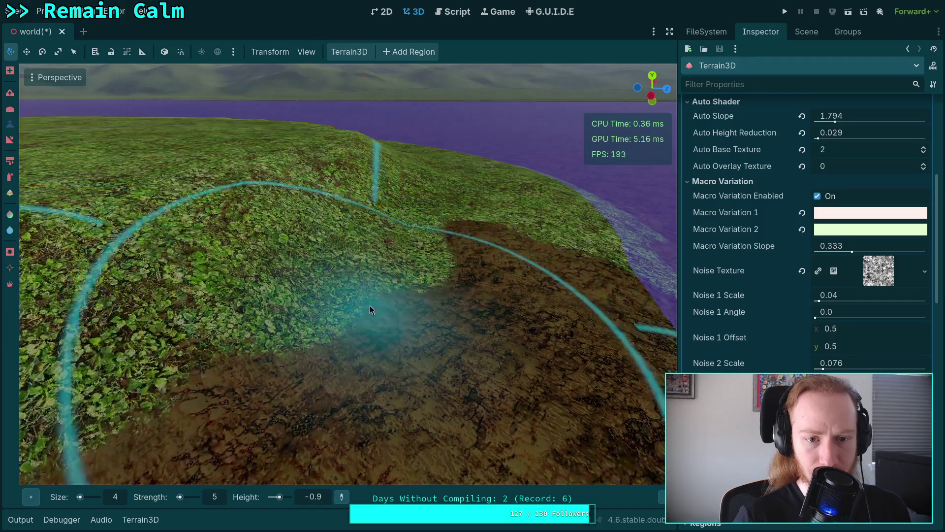
{"action": "scroll", "coordinate": [370, 306], "scroll_direction": "up", "scroll_amount": 3}
{"action": "scroll", "coordinate": [271, 307], "scroll_direction": "down", "scroll_amount": 3}
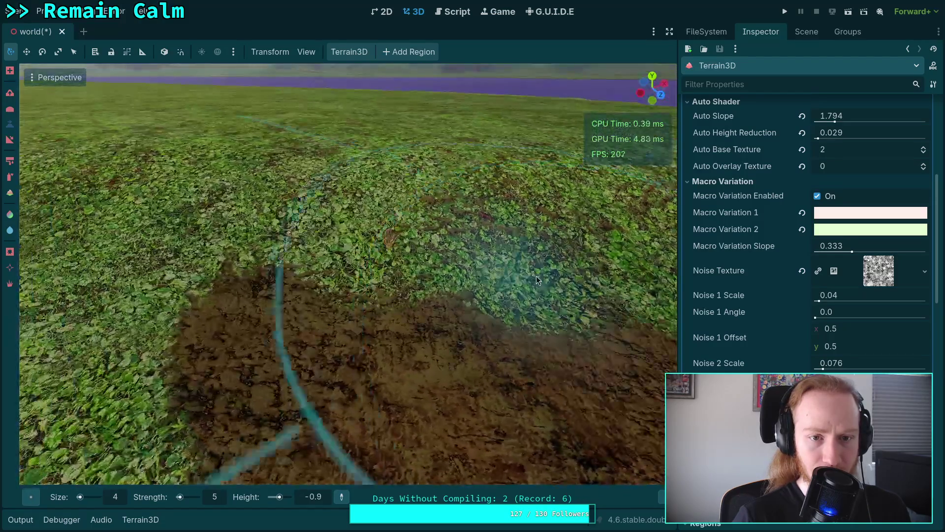
{"action": "scroll", "coordinate": [220, 311], "scroll_direction": "down", "scroll_amount": 3}
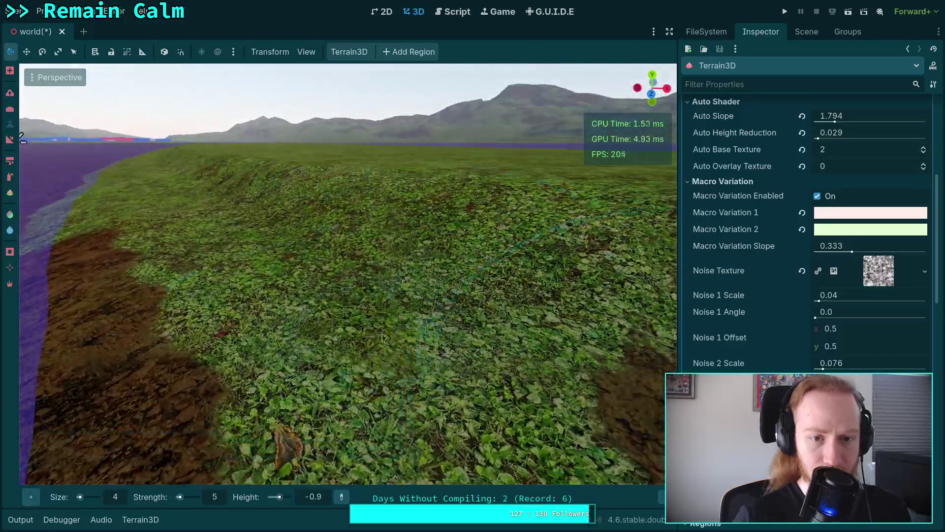
{"action": "scroll", "coordinate": [303, 253], "scroll_direction": "down", "scroll_amount": 5}
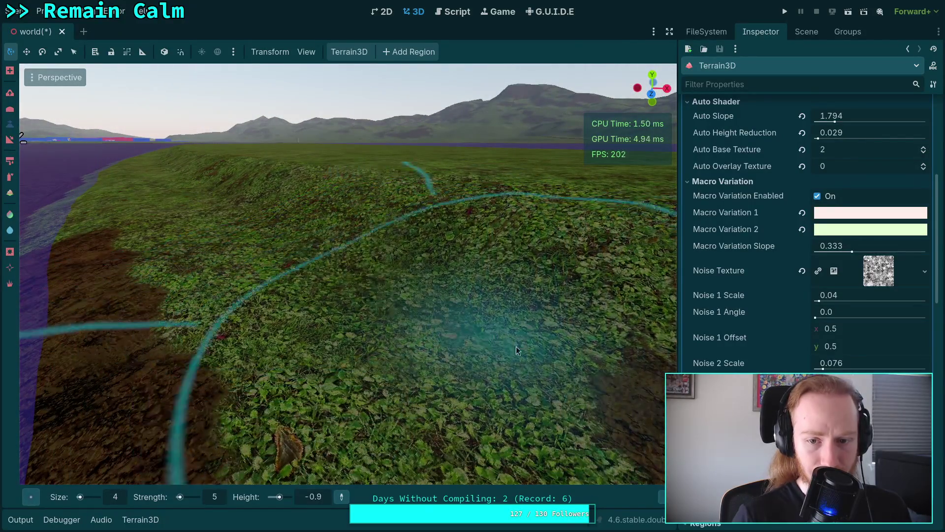
{"action": "scroll", "coordinate": [348, 274], "scroll_direction": "down", "scroll_amount": 3}
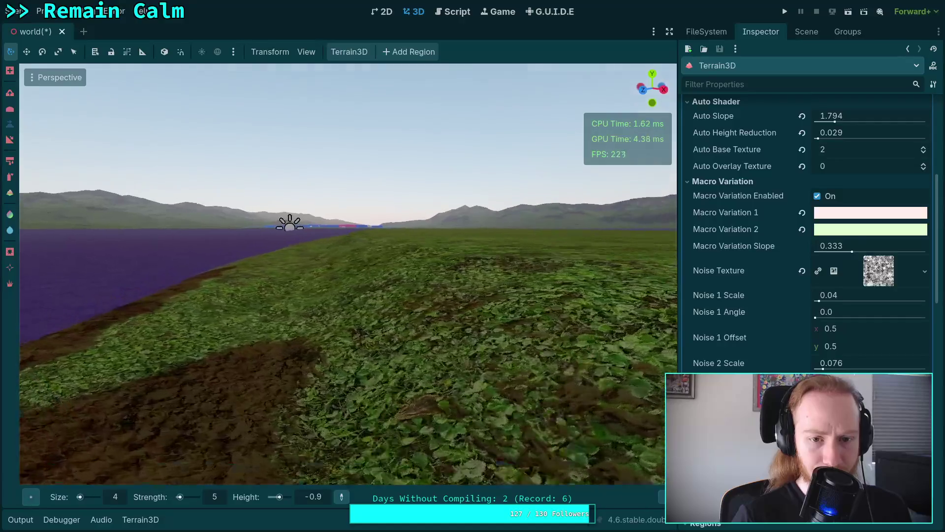
{"action": "scroll", "coordinate": [348, 274], "scroll_direction": "down", "scroll_amount": 5}
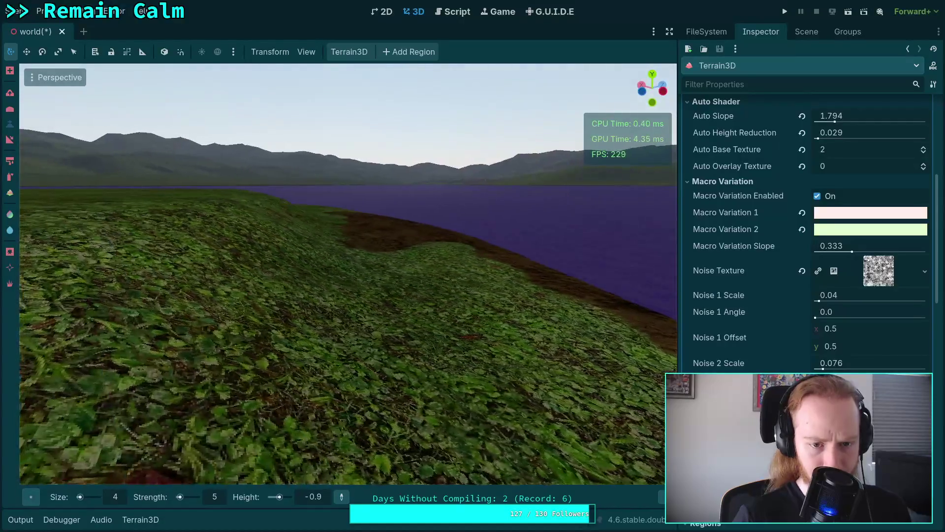
Collapse the Terrain3D Material resource at the top of the Inspector
{"action": "scroll", "coordinate": [348, 273], "scroll_direction": "down", "scroll_amount": 5}
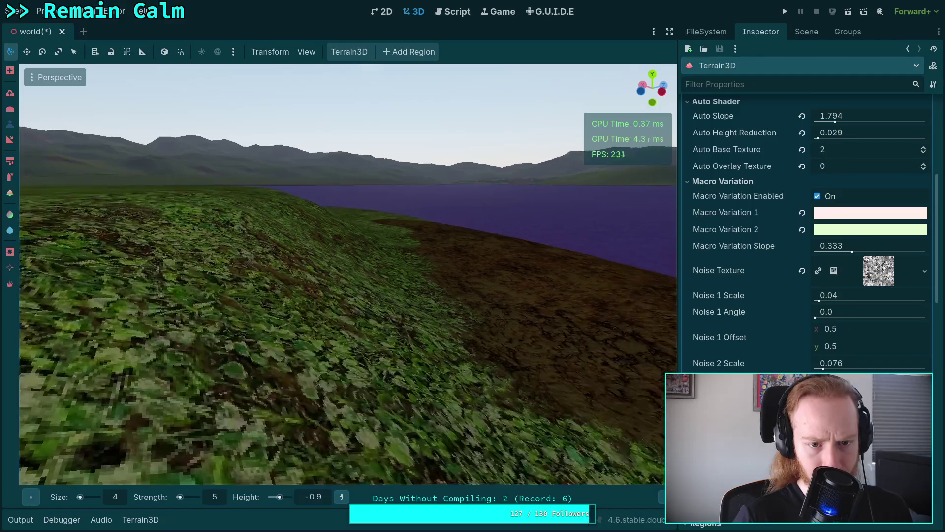
{"action": "scroll", "coordinate": [807, 222], "scroll_direction": "up", "scroll_amount": 10}
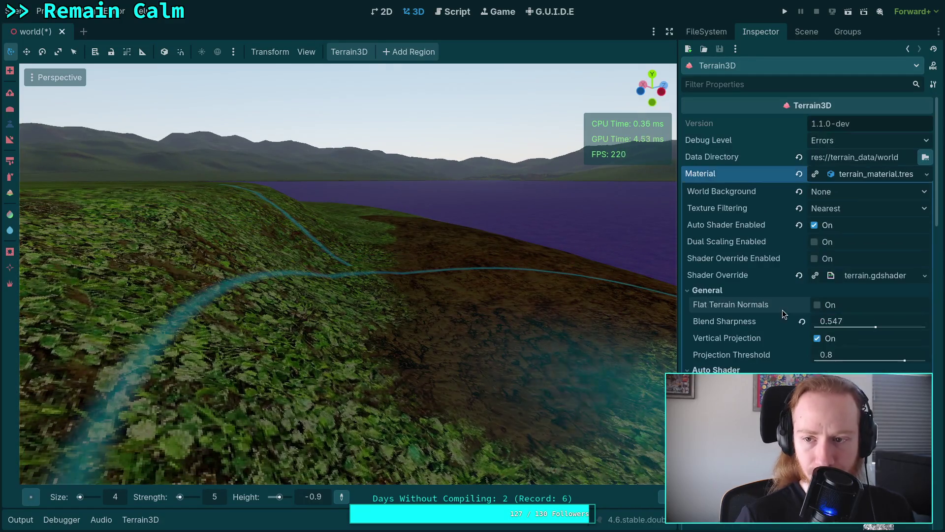
{"action": "left_click", "coordinate": [871, 173]}
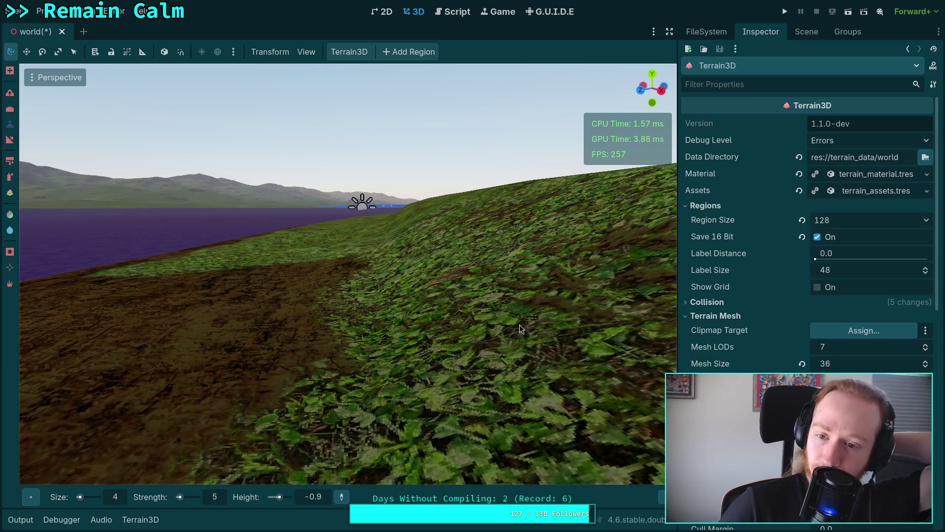
{"action": "left_click", "coordinate": [702, 304]}
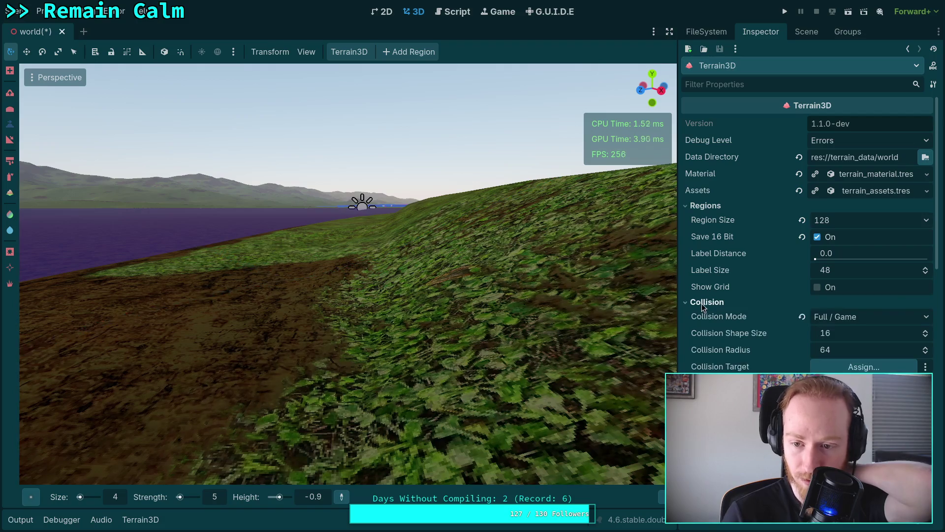
{"action": "scroll", "coordinate": [740, 355], "scroll_direction": "down", "scroll_amount": 2}
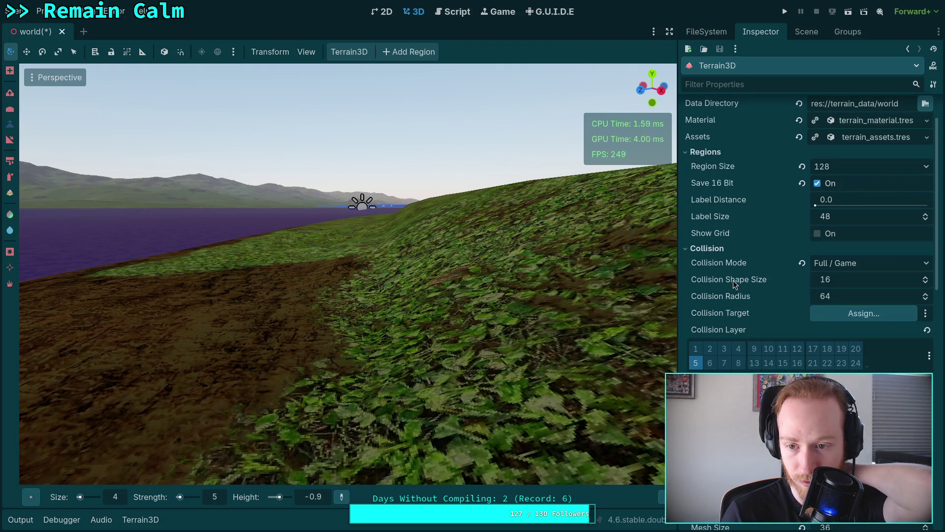
{"action": "mouse_move", "coordinate": [733, 279]}
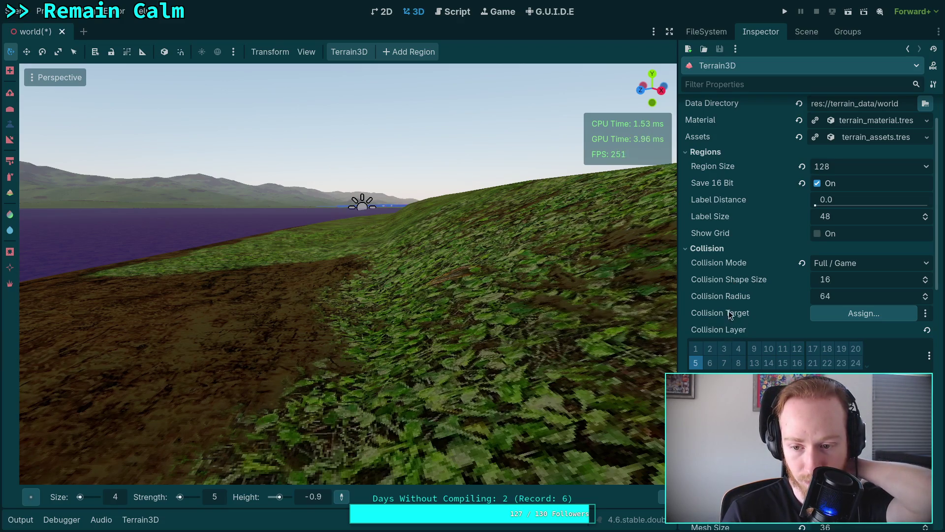
{"action": "left_click", "coordinate": [719, 248]}
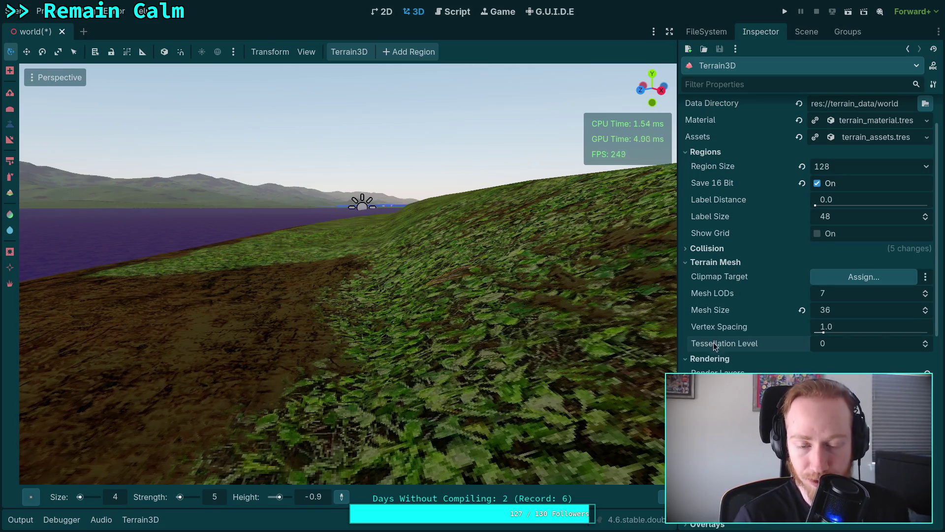
{"action": "scroll", "coordinate": [409, 369], "scroll_direction": "up", "scroll_amount": 5}
{"action": "key", "text": "w"}
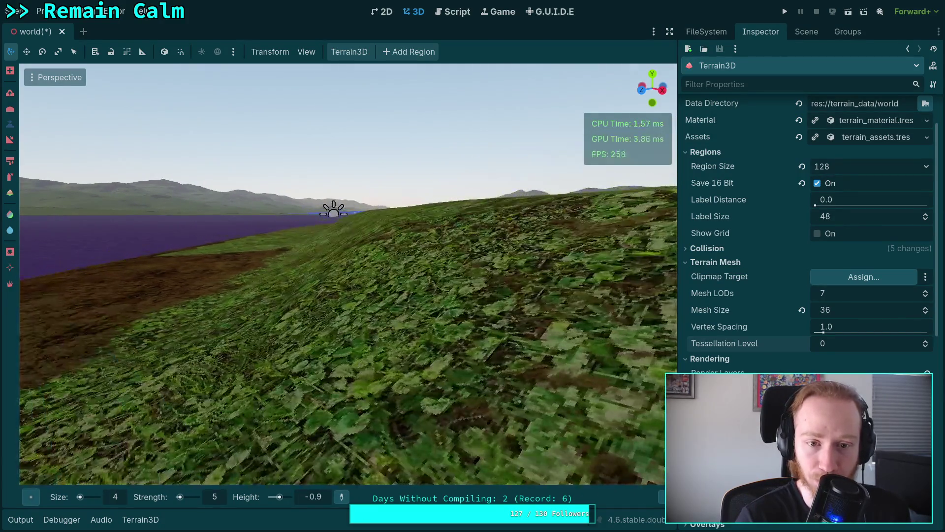
{"action": "key", "text": "w"}
{"action": "key", "text": "w"}
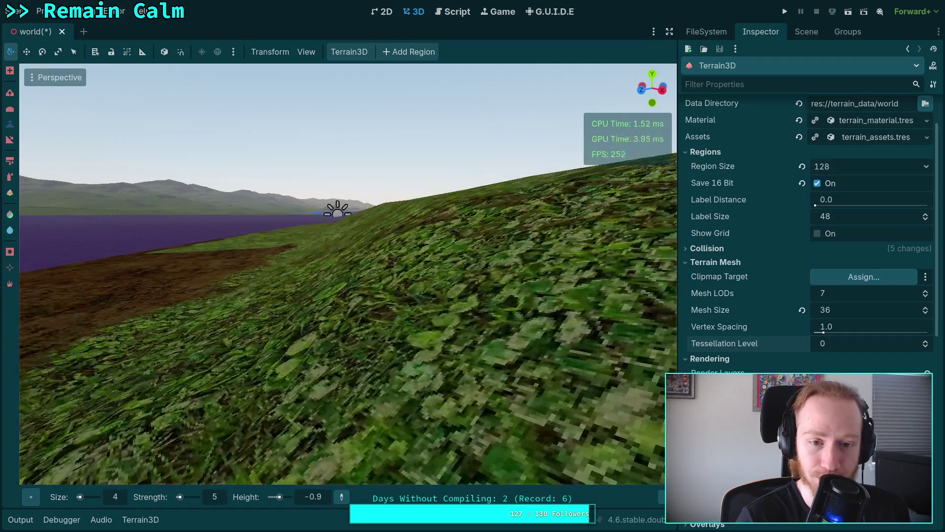
{"action": "key", "text": "w"}
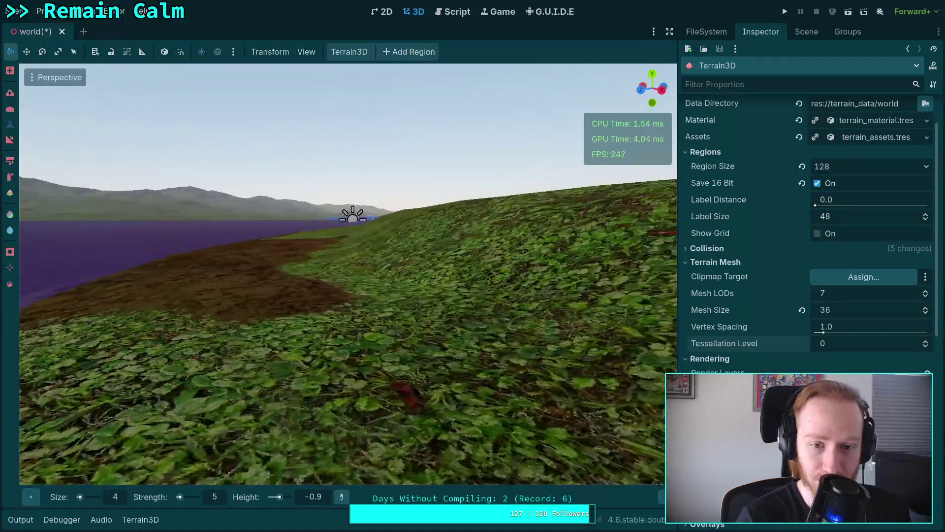
{"action": "key", "text": "w"}
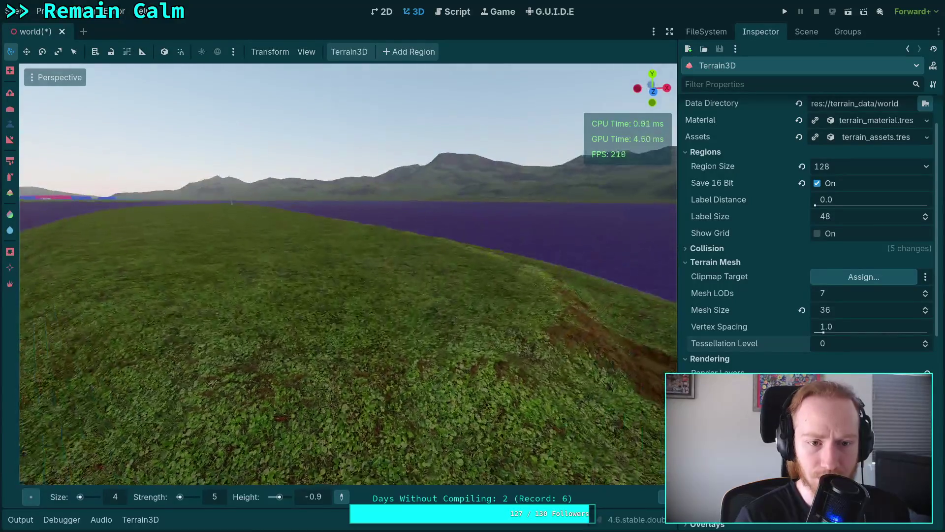
Select the player node, drag it closer along Z, and run the project to play-test
{"action": "left_click", "coordinate": [807, 31]}
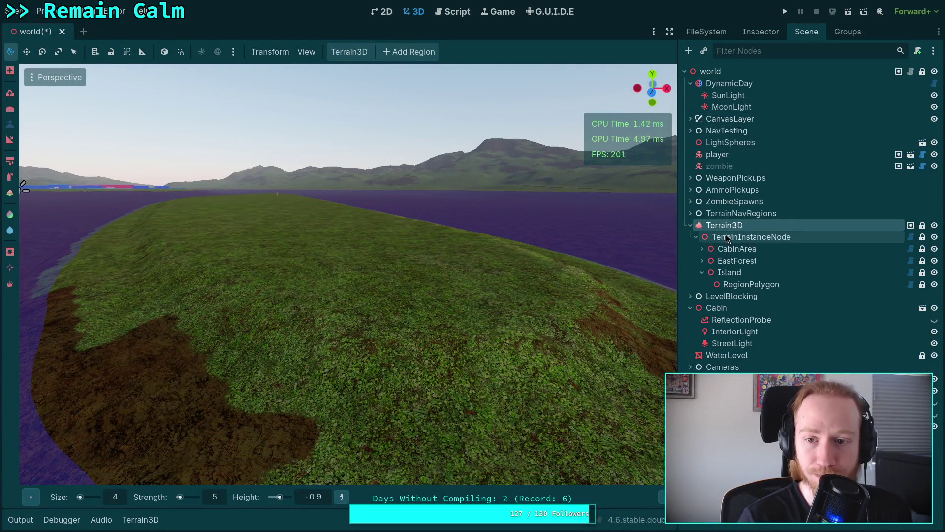
{"action": "left_click", "coordinate": [718, 155]}
{"action": "mouse_move", "coordinate": [214, 220]}
{"action": "left_mouse_down"}
{"action": "mouse_move", "coordinate": [125, 233]}
{"action": "mouse_move", "coordinate": [266, 229]}
{"action": "mouse_move", "coordinate": [208, 312]}
{"action": "mouse_move", "coordinate": [243, 278]}
{"action": "mouse_move", "coordinate": [276, 275]}
{"action": "mouse_move", "coordinate": [200, 359]}
{"action": "mouse_move", "coordinate": [255, 350]}
{"action": "mouse_move", "coordinate": [559, 181]}
{"action": "left_mouse_up"}
{"action": "left_click", "coordinate": [784, 12]}
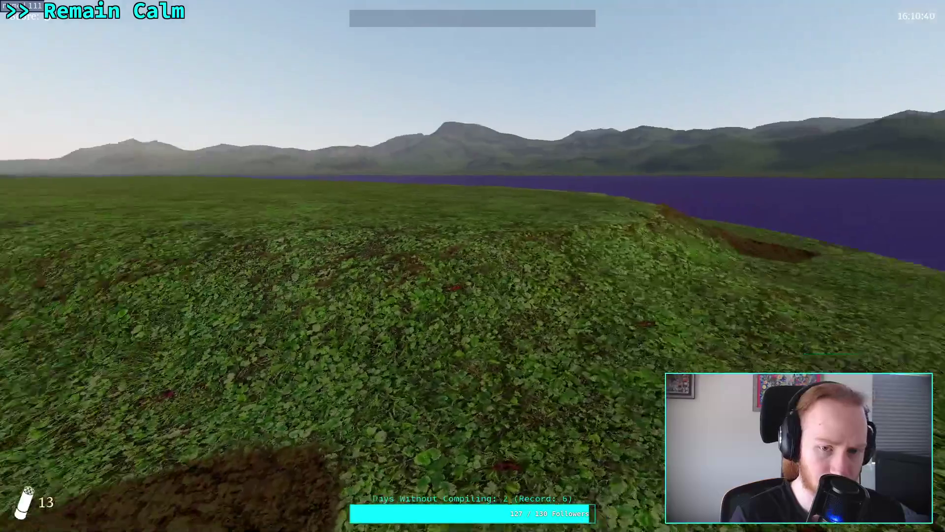
Walk the player forward along the grass ridge between the two lakes
{"action": "key", "text": "w"}
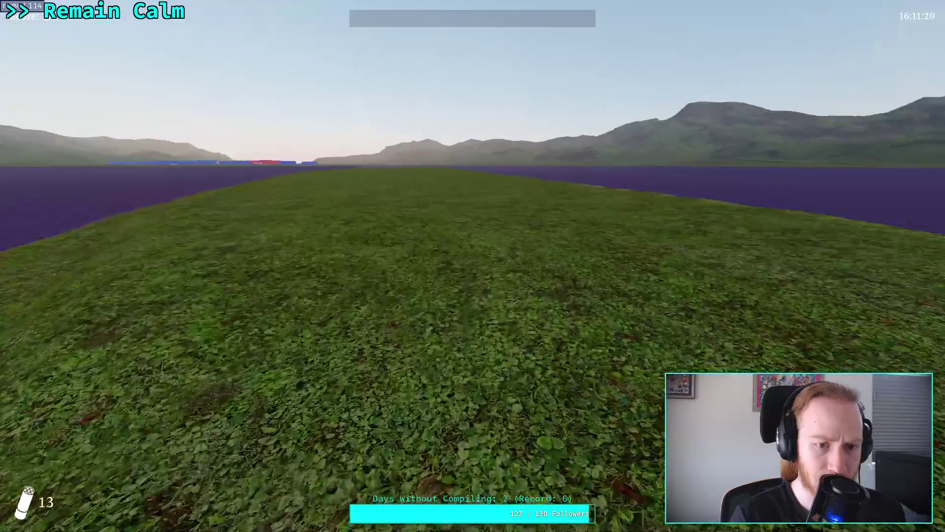
{"action": "key", "text": "w"}
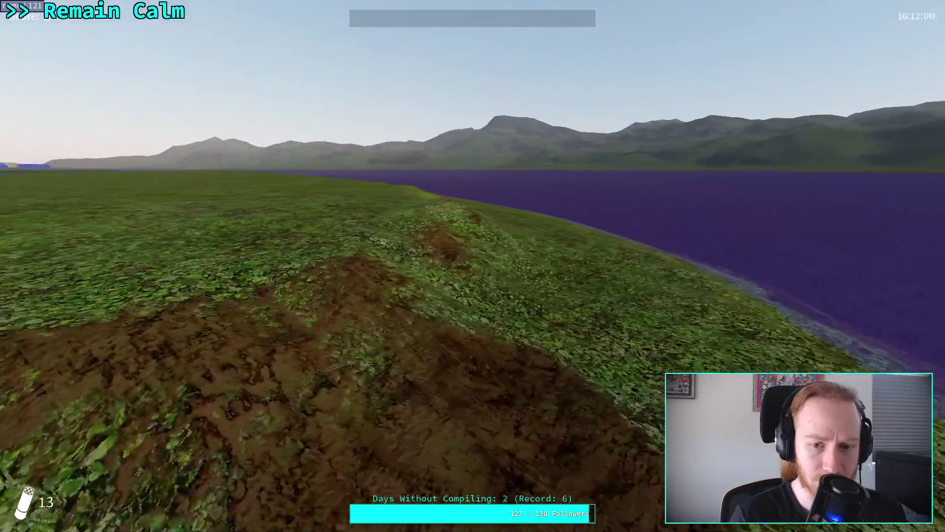
{"action": "key", "text": "w"}
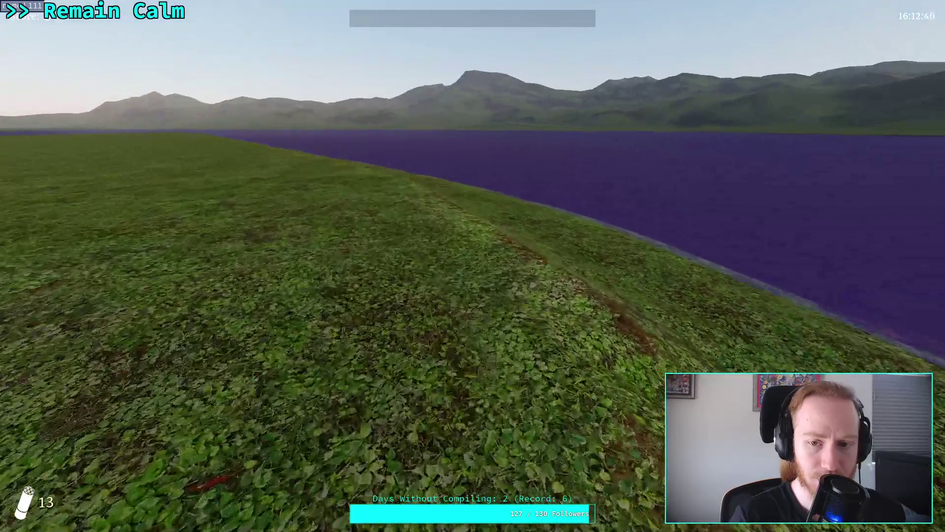
{"action": "key", "text": "w"}
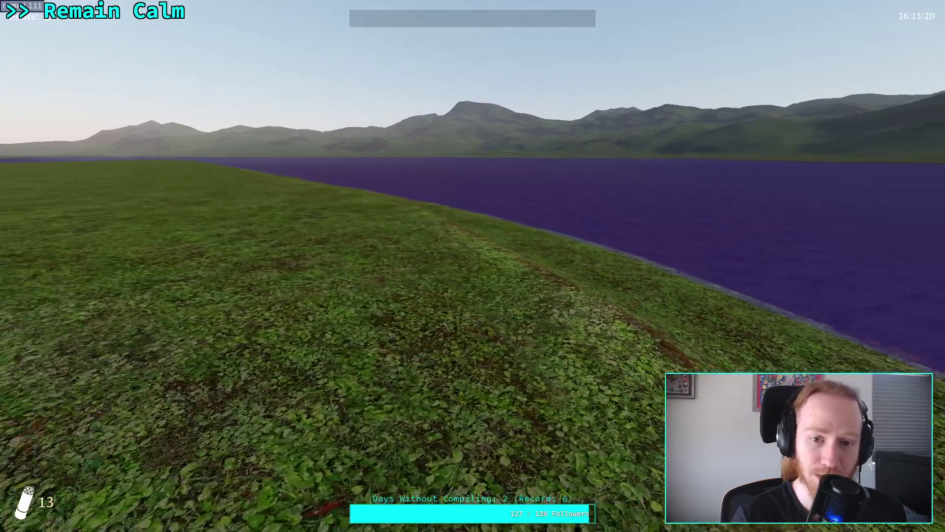
{"action": "key", "text": "w"}
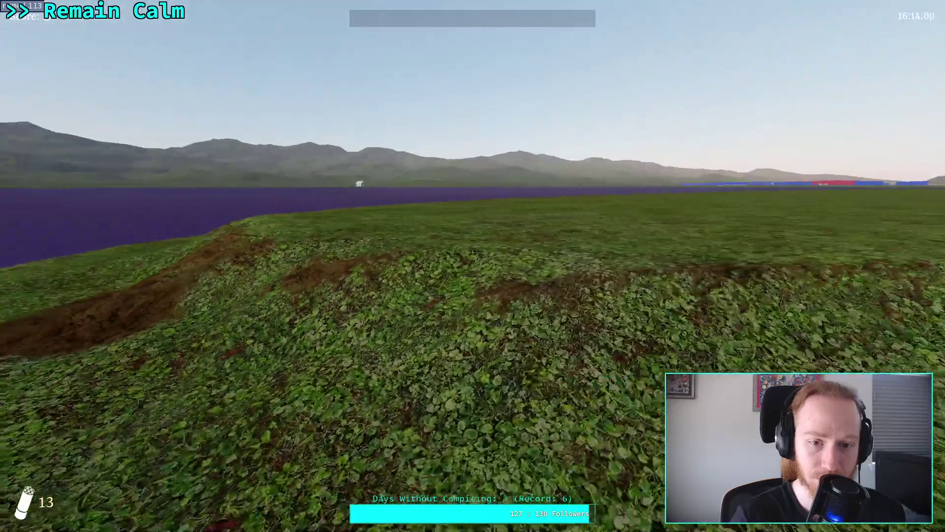
Follow the lakeshore past the dirt mound, then pause and exit the game to the editor
{"action": "key", "text": "w"}
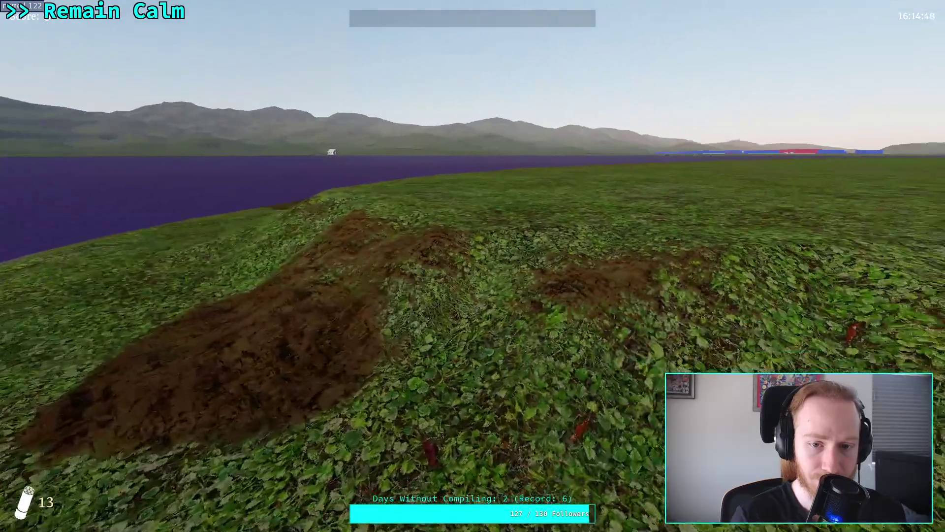
{"action": "key", "text": "w"}
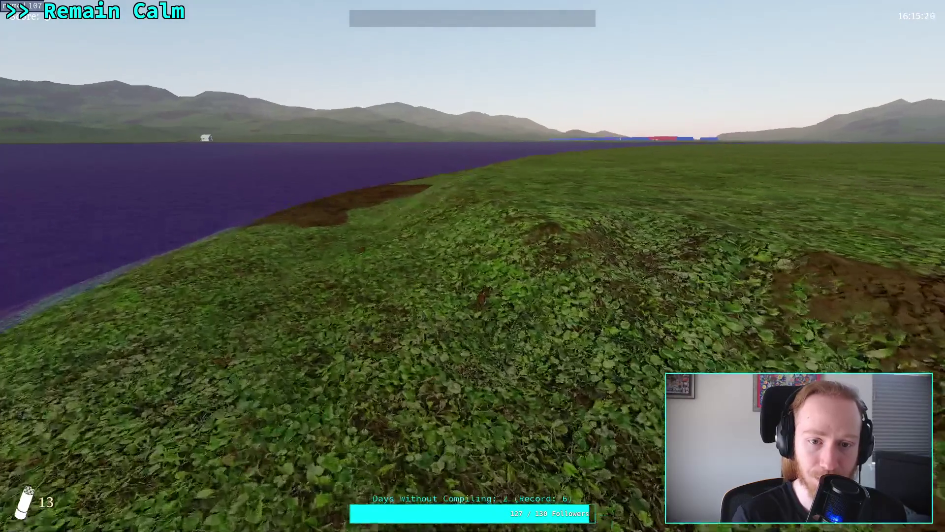
{"action": "key", "text": "w"}
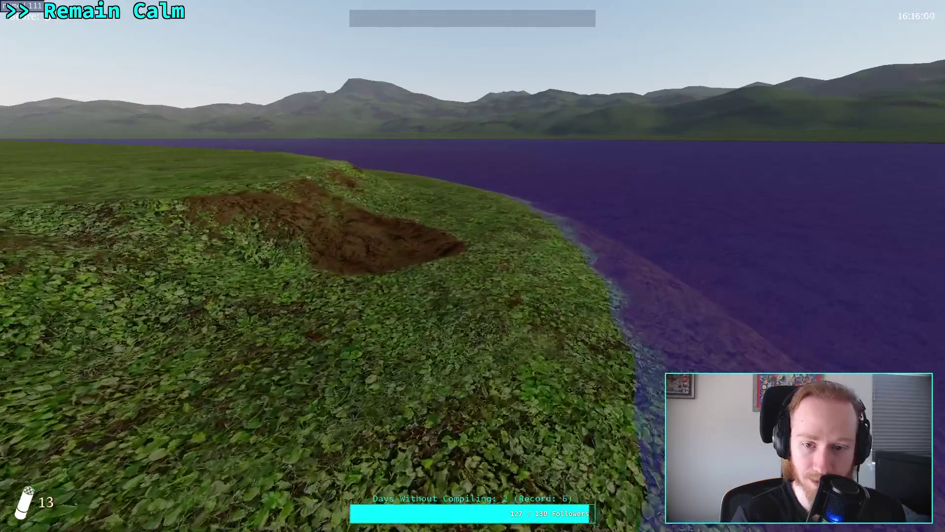
{"action": "key", "text": "w"}
{"action": "key", "text": "w"}
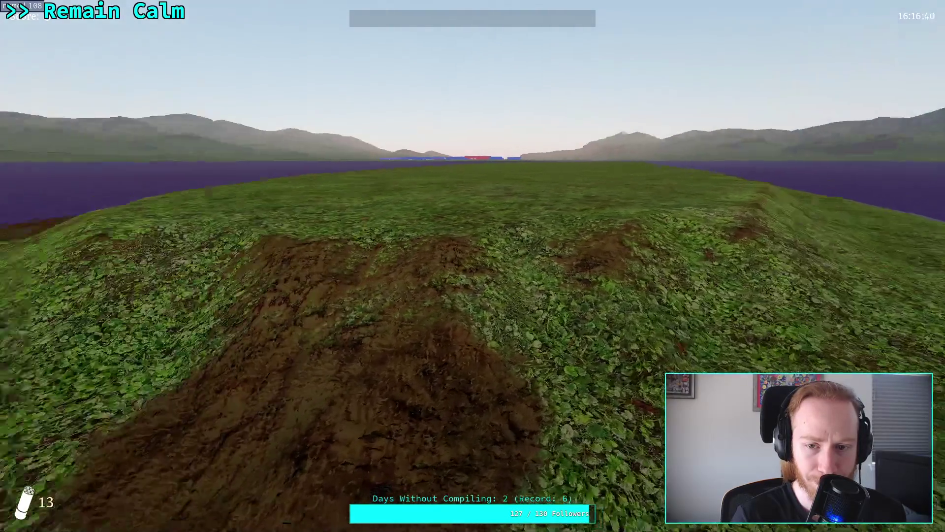
{"action": "key", "text": "w"}
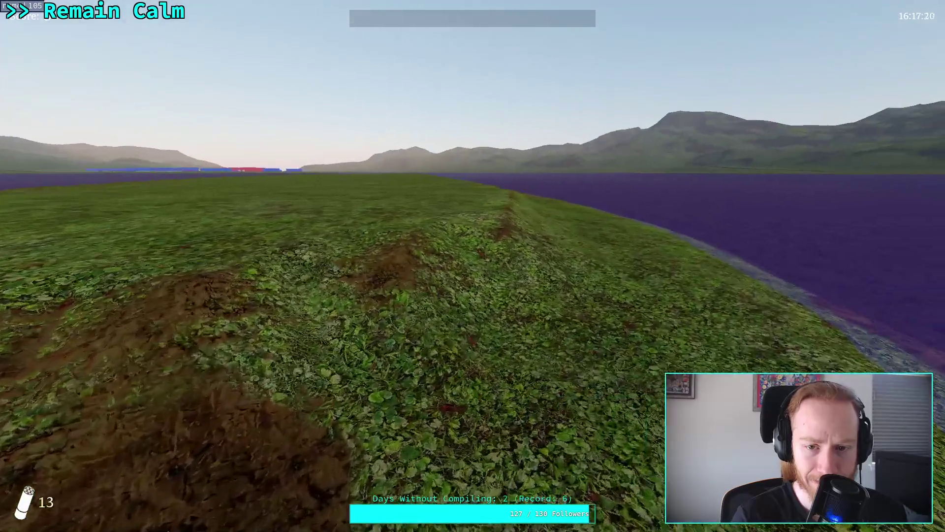
{"action": "key", "text": "Escape"}
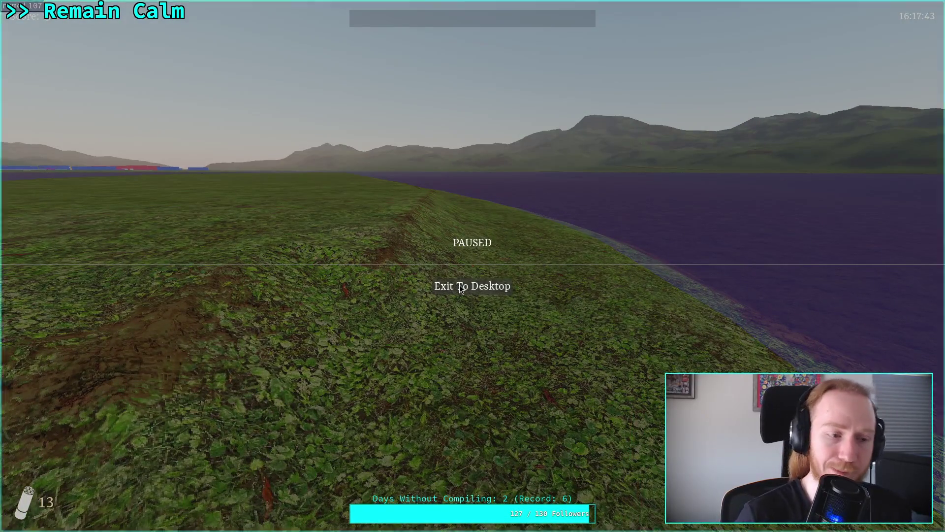
{"action": "left_click", "coordinate": [459, 285]}
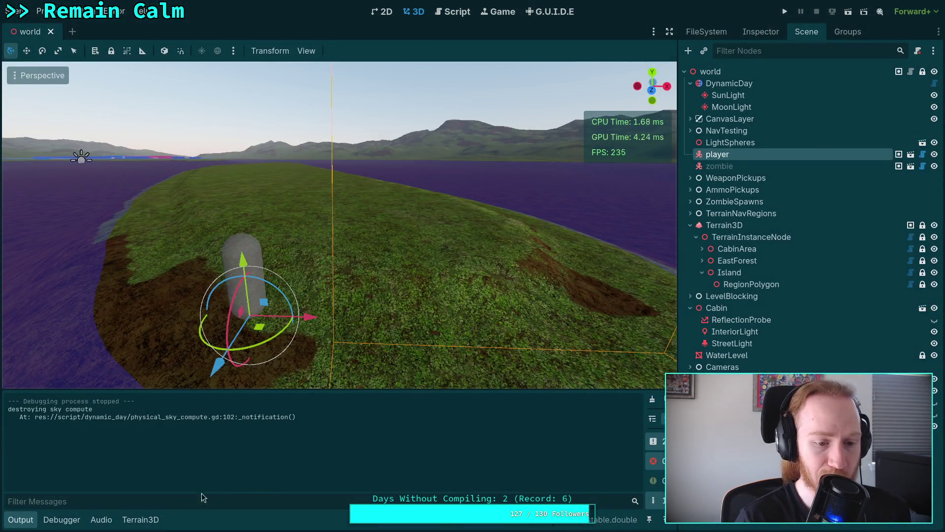
Collapse the Output panel and drag the player capsule to a new spot on the grass
{"action": "left_click", "coordinate": [35, 521]}
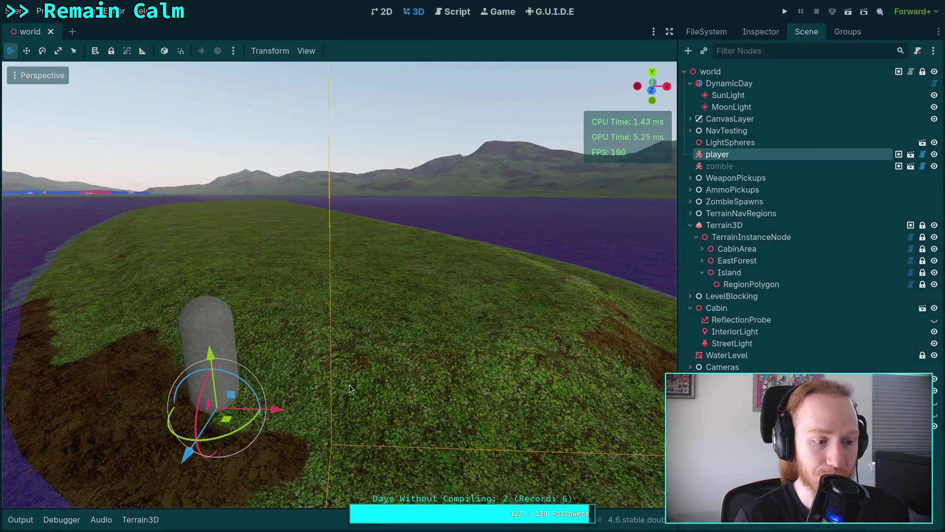
{"action": "right_click", "coordinate": [350, 389]}
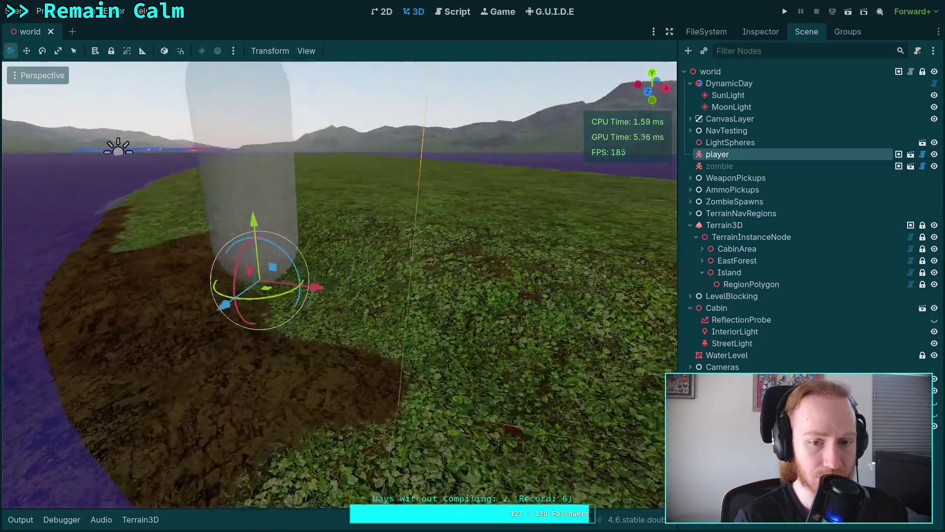
{"action": "key", "text": "s"}
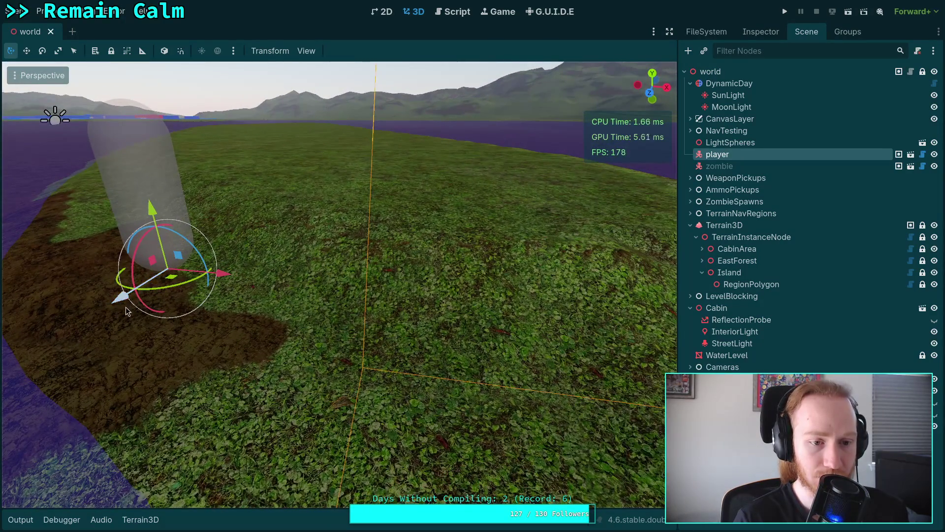
{"action": "mouse_move", "coordinate": [126, 310]}
{"action": "left_mouse_down"}
{"action": "mouse_move", "coordinate": [285, 217]}
{"action": "mouse_move", "coordinate": [315, 187]}
{"action": "left_mouse_up"}
Fly the editor camera around the player's new position, over the dirt mound and shoreline
{"action": "right_click", "coordinate": [315, 187]}
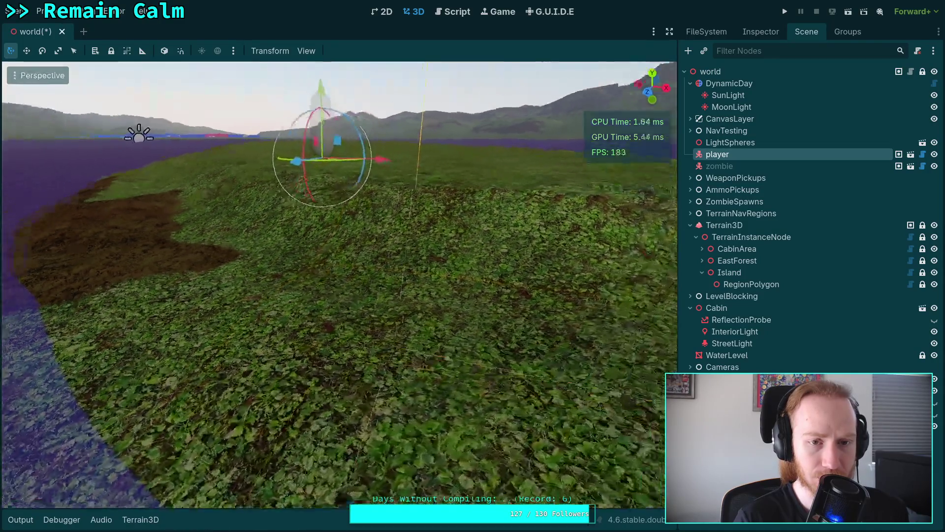
{"action": "key", "text": "s"}
{"action": "key", "text": "d"}
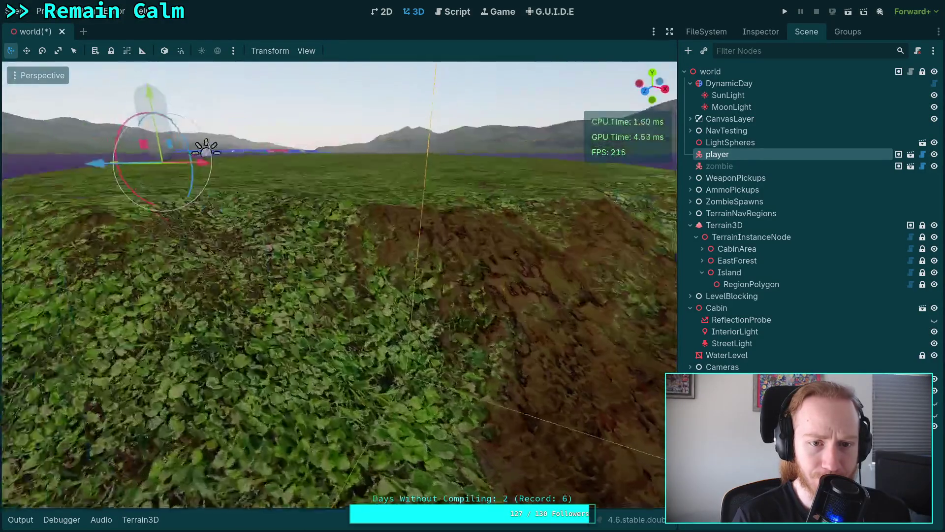
{"action": "key", "text": "d"}
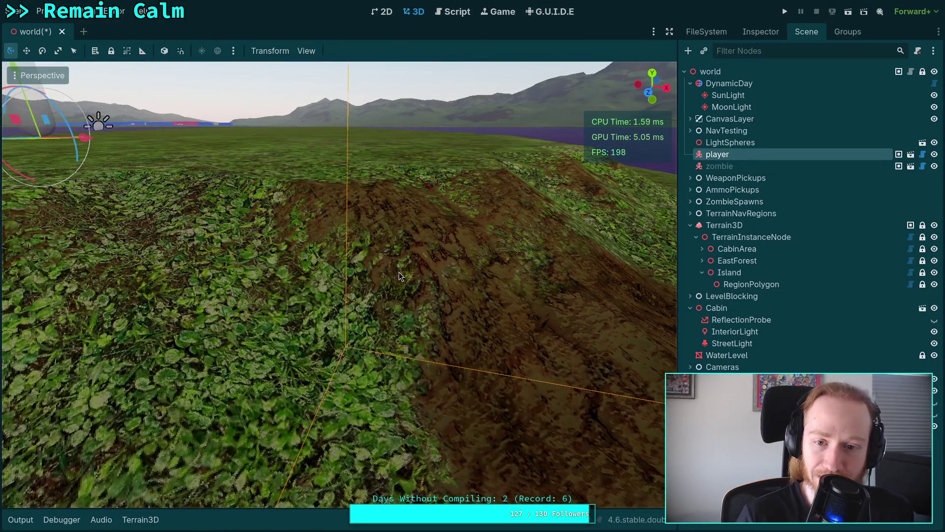
{"action": "key", "text": "s"}
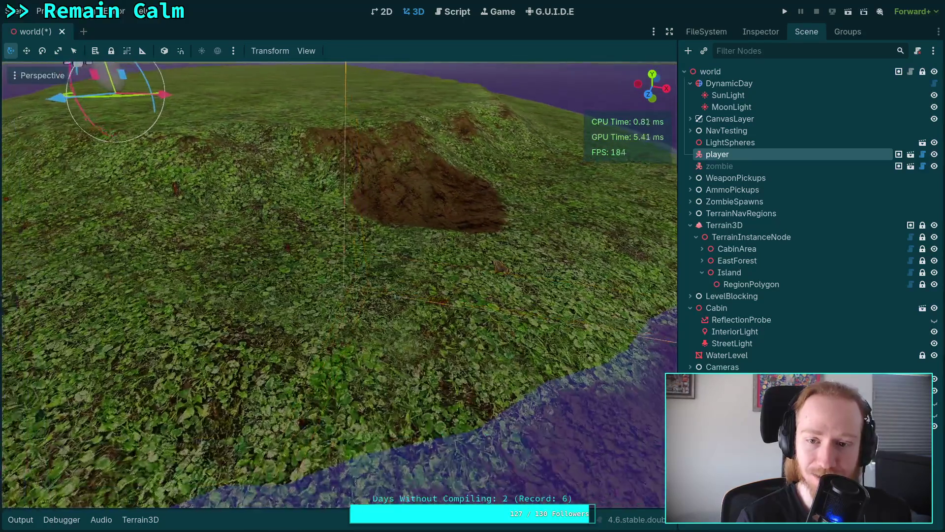
{"action": "key", "text": "a"}
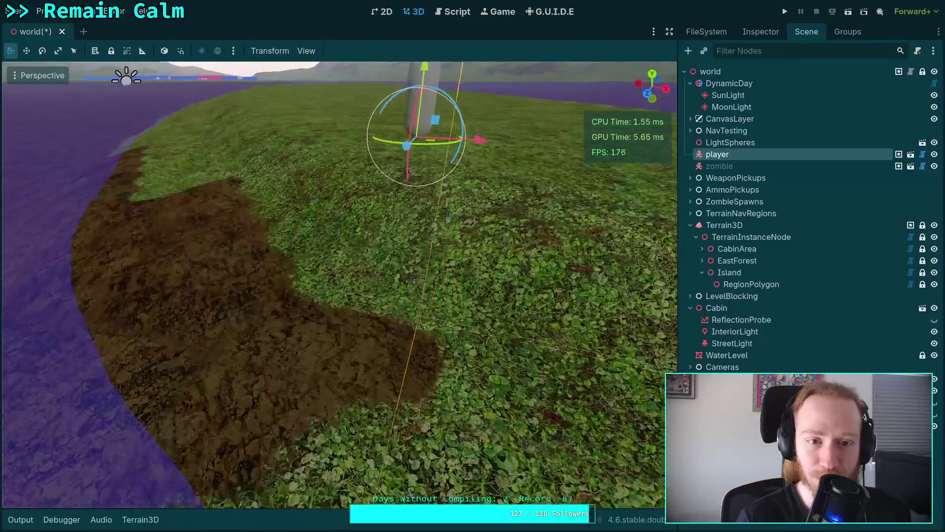
{"action": "key", "text": "w"}
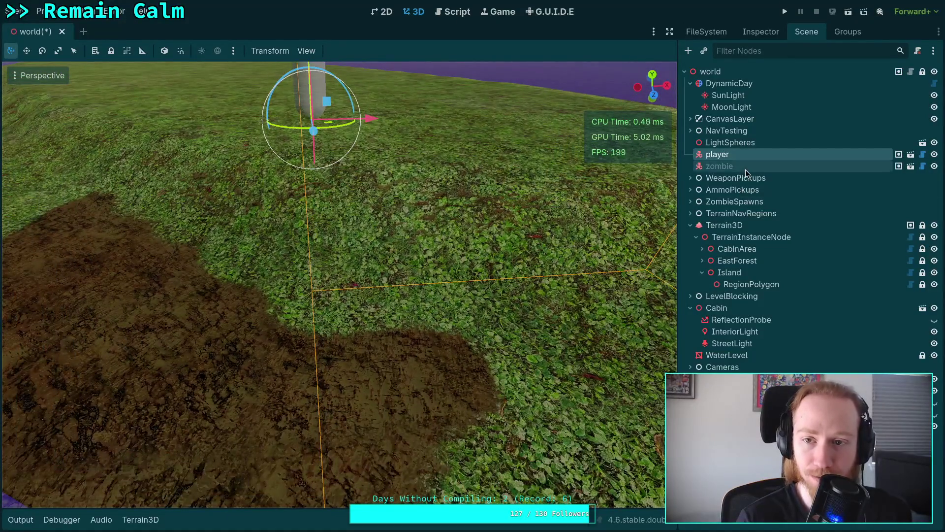
Select Terrain3D and open the dirt texture's settings (UV Scale 0.4, Normal Depth 0.136), toggling Projection
{"action": "left_click", "coordinate": [145, 521]}
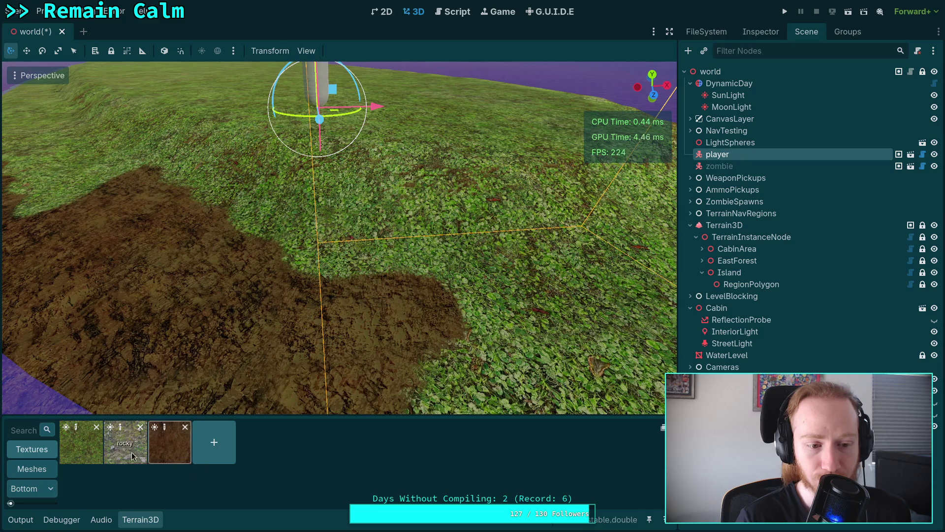
{"action": "left_click", "coordinate": [730, 226]}
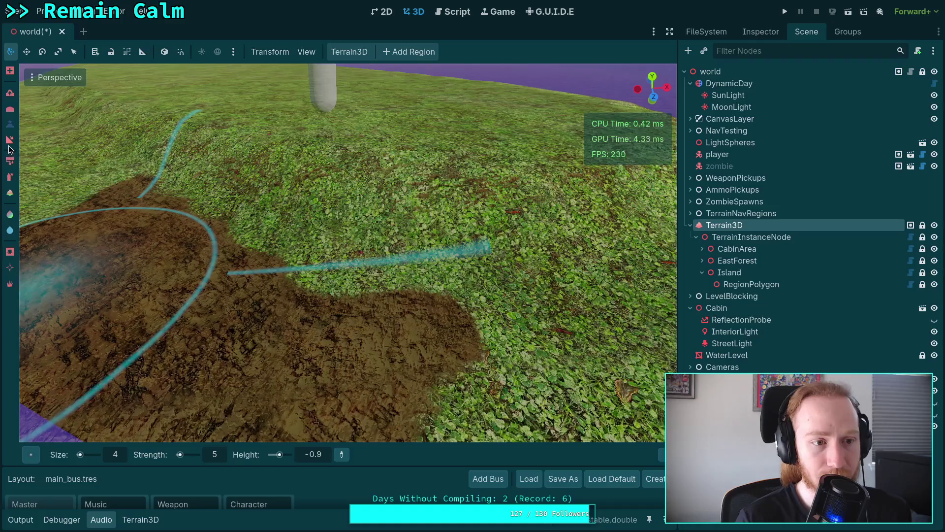
{"action": "left_click", "coordinate": [140, 519]}
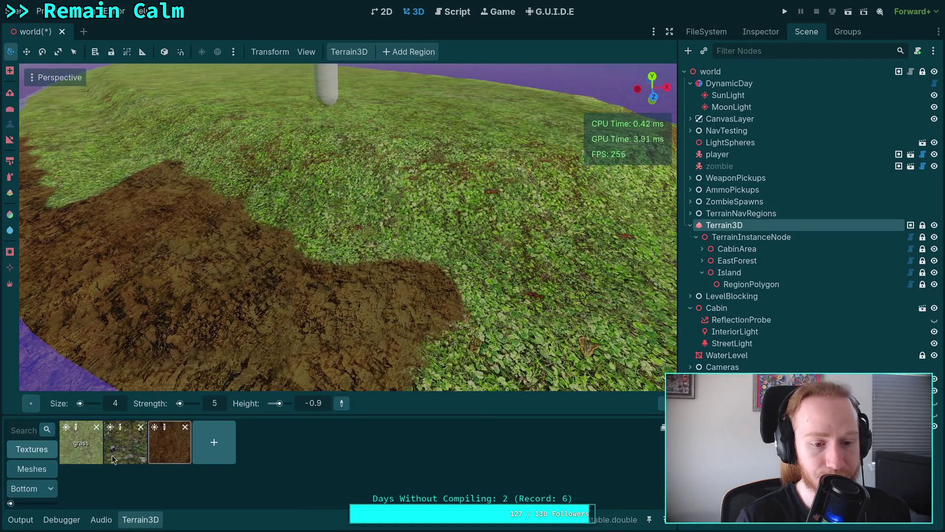
{"action": "left_click", "coordinate": [170, 463]}
{"action": "double_click", "coordinate": [172, 461]}
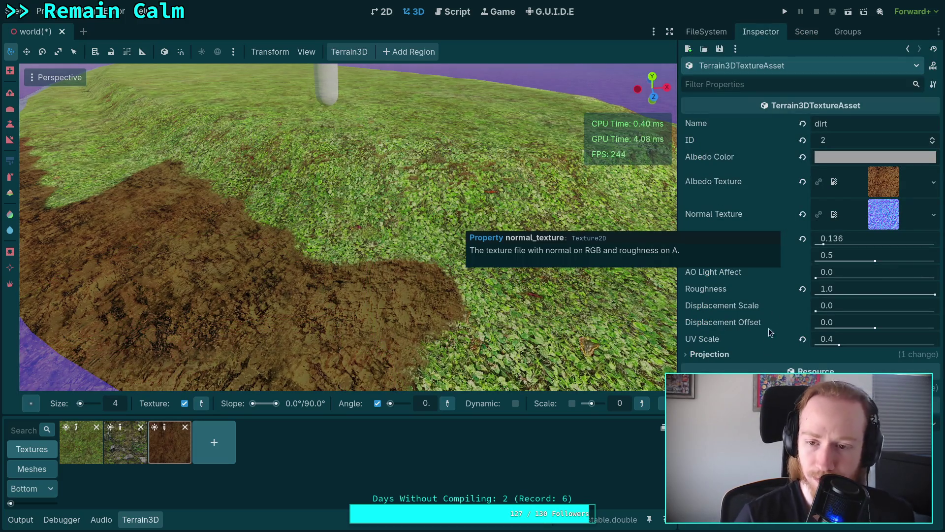
{"action": "left_click", "coordinate": [733, 354]}
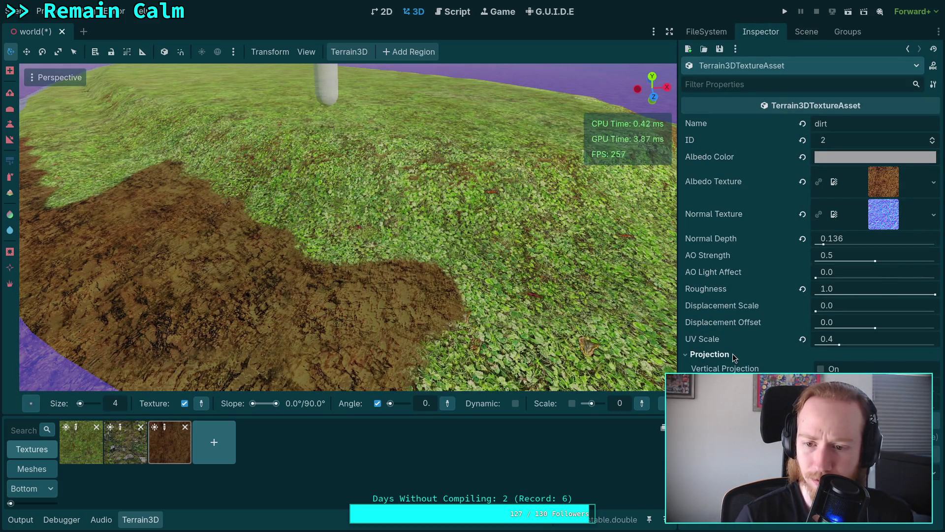
{"action": "left_click", "coordinate": [733, 354]}
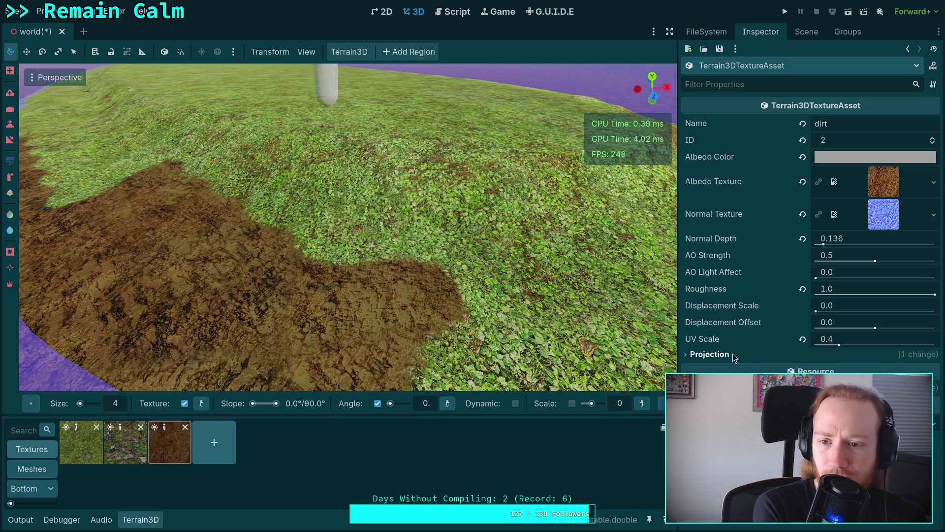
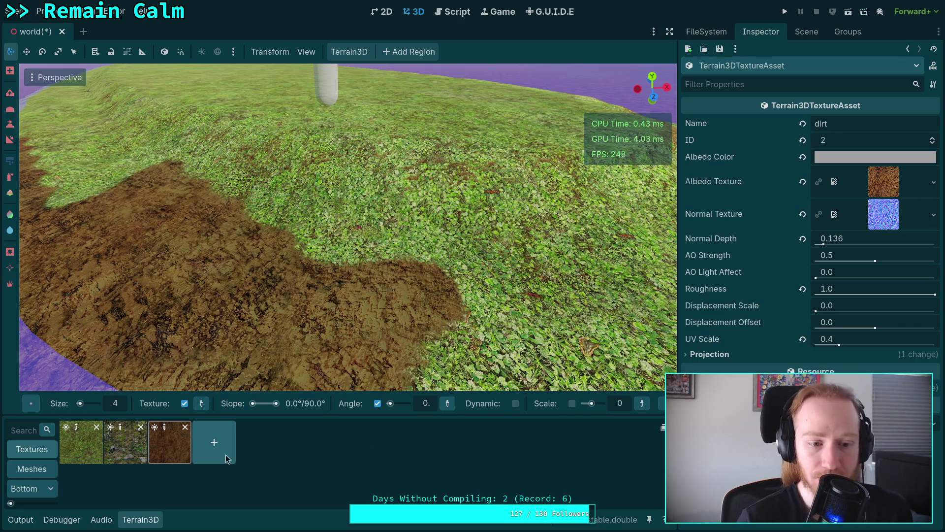
Paint dirt near the rim, brush grass back over part of it, and save the scene
{"action": "key", "text": "w"}
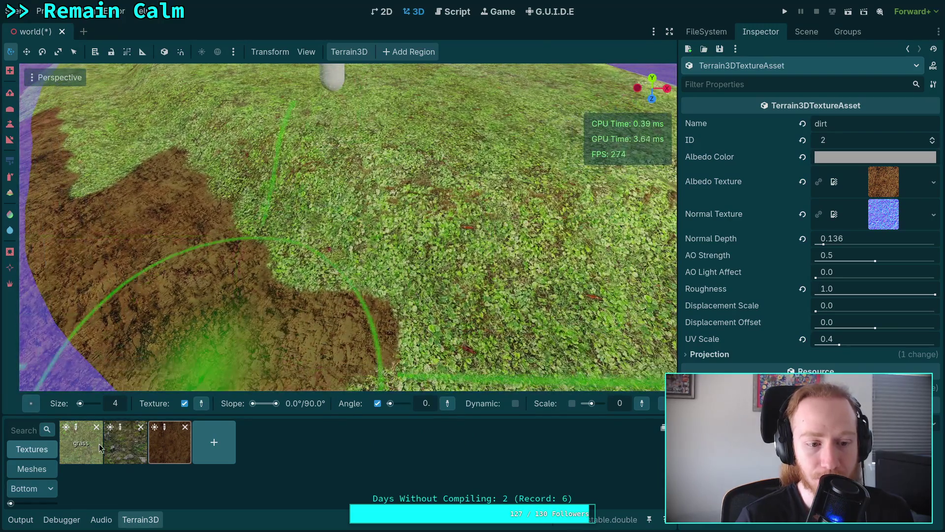
{"action": "left_click", "coordinate": [81, 442]}
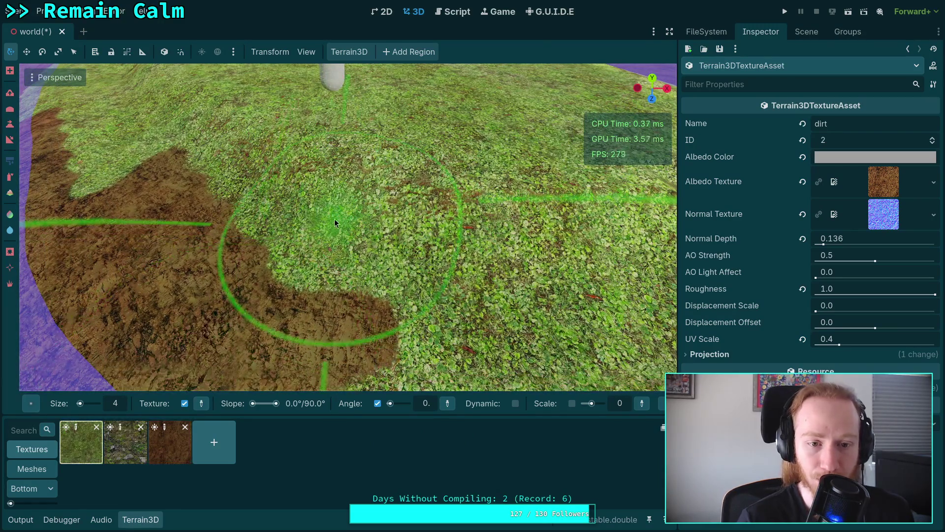
{"action": "left_click", "coordinate": [170, 442]}
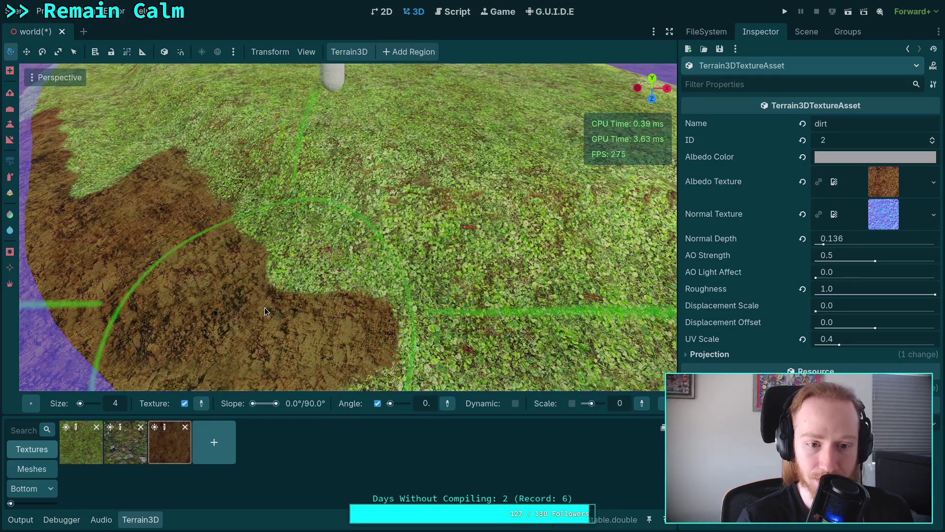
{"action": "left_click", "coordinate": [268, 303]}
{"action": "left_click", "coordinate": [84, 445]}
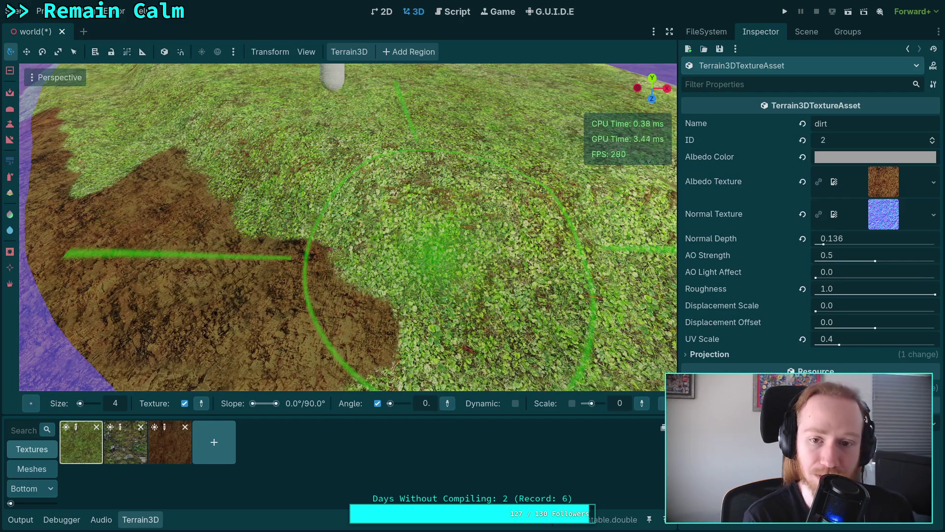
{"action": "left_click", "coordinate": [293, 261]}
{"action": "key", "text": "ctrl+s"}
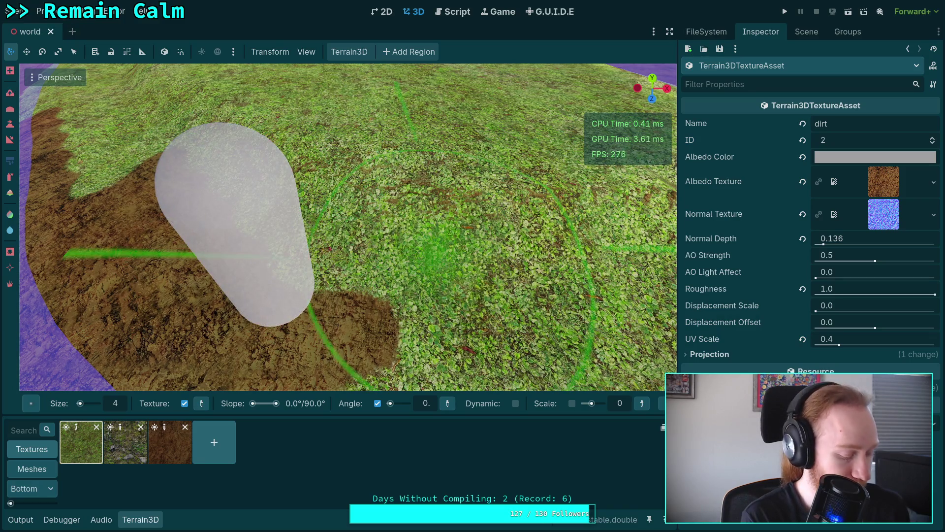
Paint a trial rock patch beside the dirt, then undo it
{"action": "left_click", "coordinate": [449, 268]}
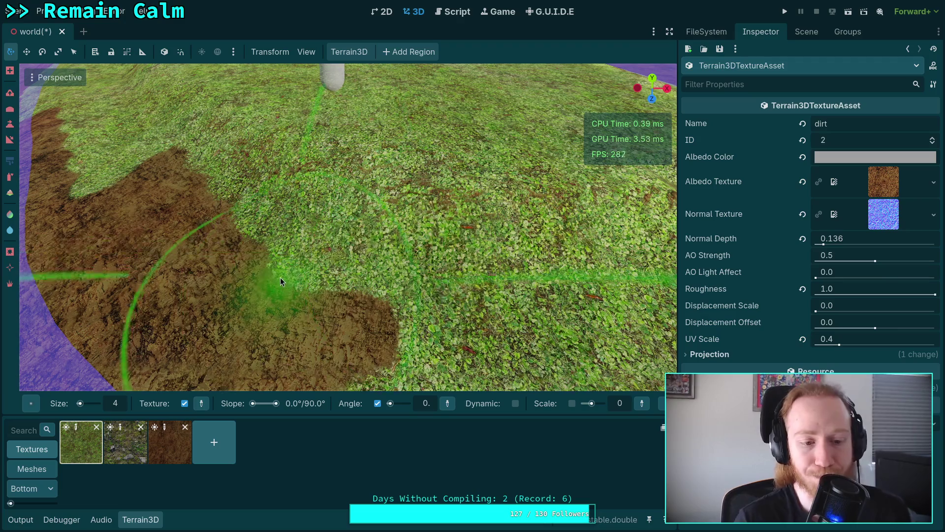
{"action": "left_click", "coordinate": [125, 441]}
{"action": "left_click_drag", "start_coordinate": [283, 362], "coordinate": [297, 310]}
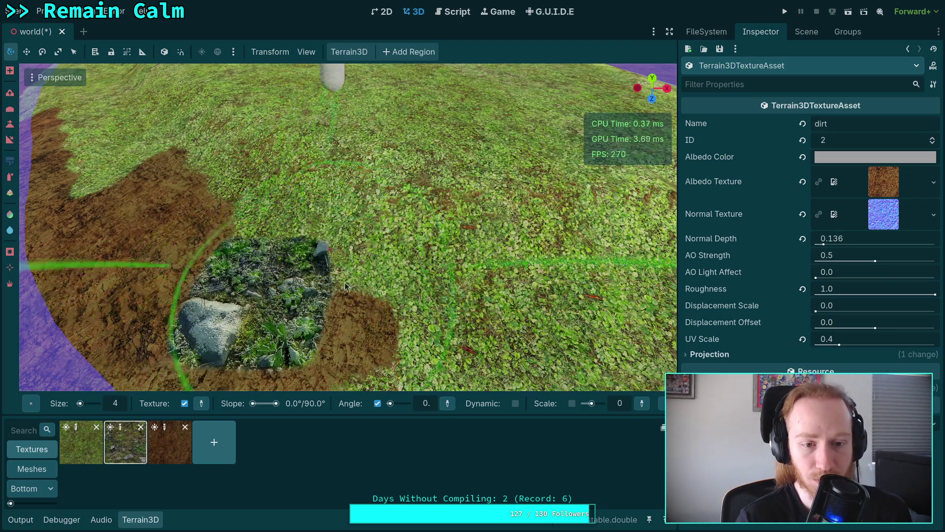
{"action": "scroll", "coordinate": [297, 311], "scroll_direction": "up", "scroll_amount": 5}
{"action": "scroll", "coordinate": [298, 310], "scroll_direction": "down", "scroll_amount": 5}
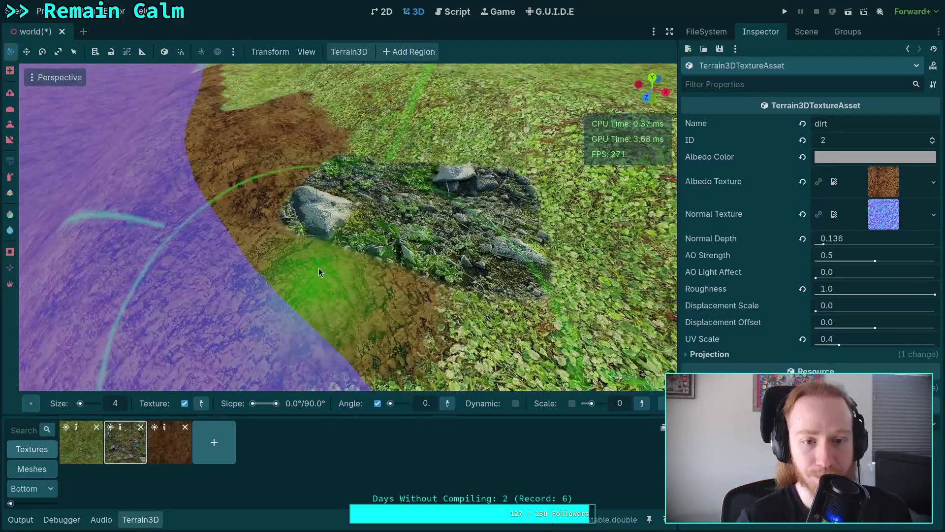
{"action": "scroll", "coordinate": [168, 264], "scroll_direction": "up", "scroll_amount": 5}
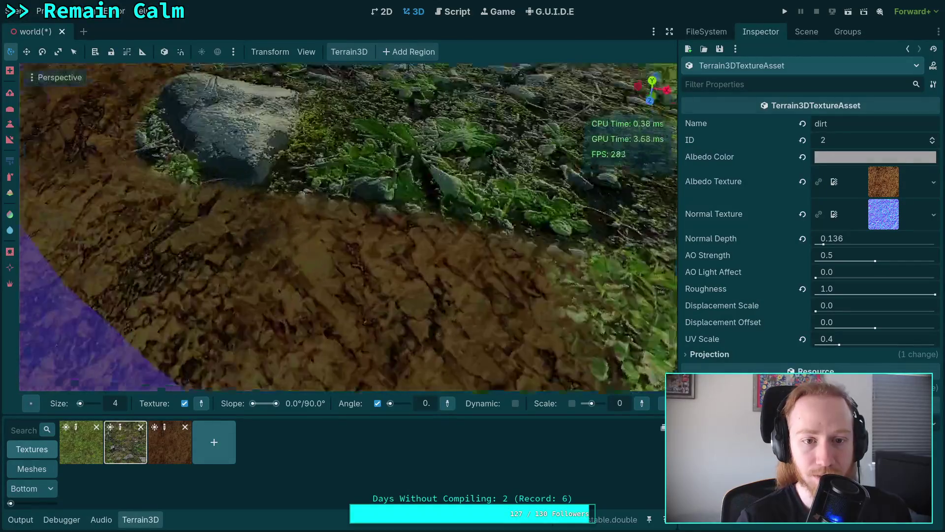
{"action": "scroll", "coordinate": [168, 263], "scroll_direction": "up", "scroll_amount": 5}
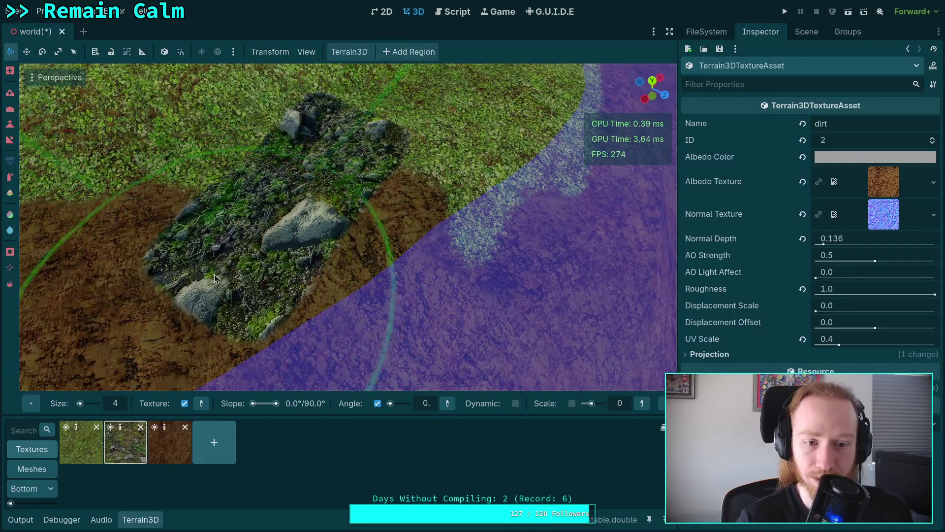
{"action": "scroll", "coordinate": [288, 232], "scroll_direction": "down", "scroll_amount": 3}
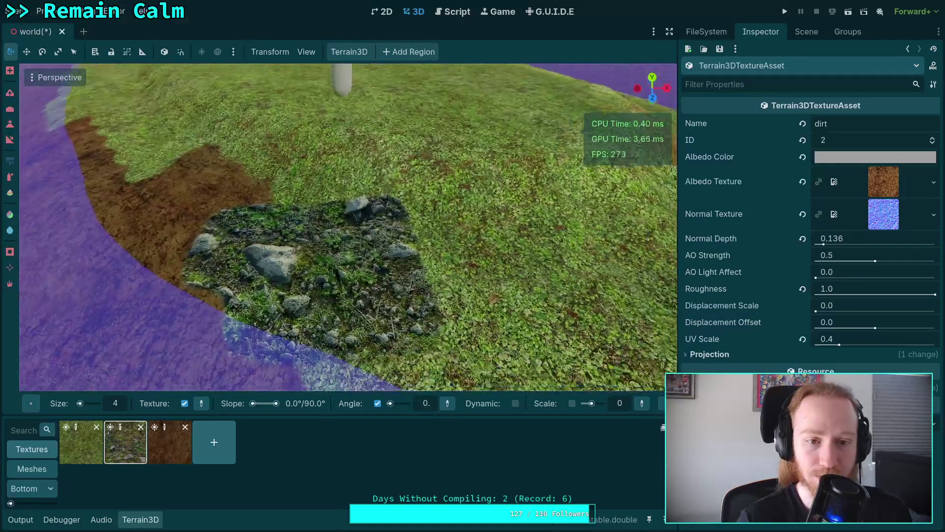
{"action": "key", "text": "ctrl+z"}
{"action": "key", "text": "ctrl+z"}
{"action": "key", "text": "ctrl+z"}
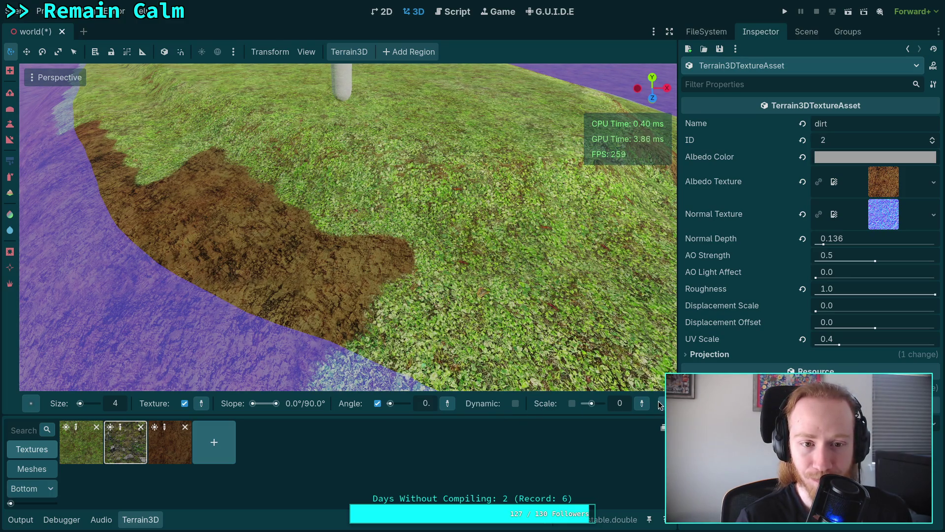
{"action": "key", "text": "w"}
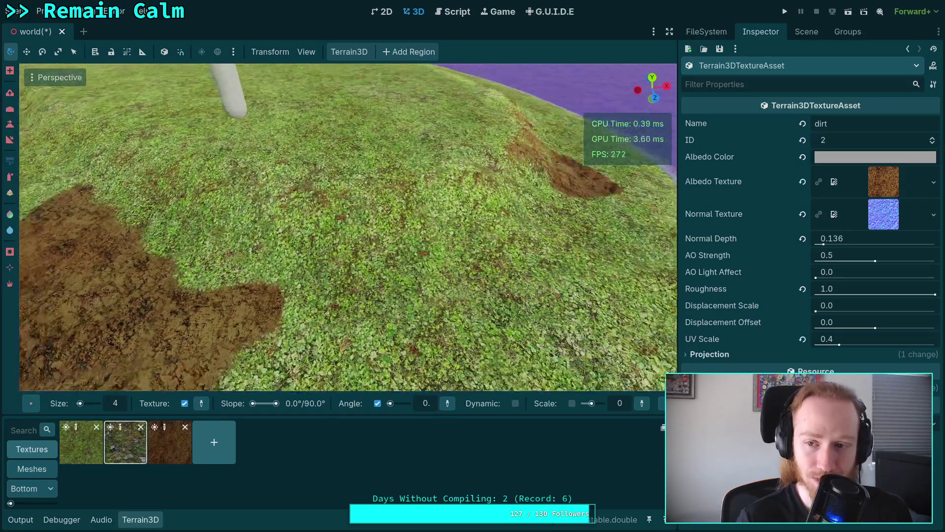
{"action": "key", "text": "s"}
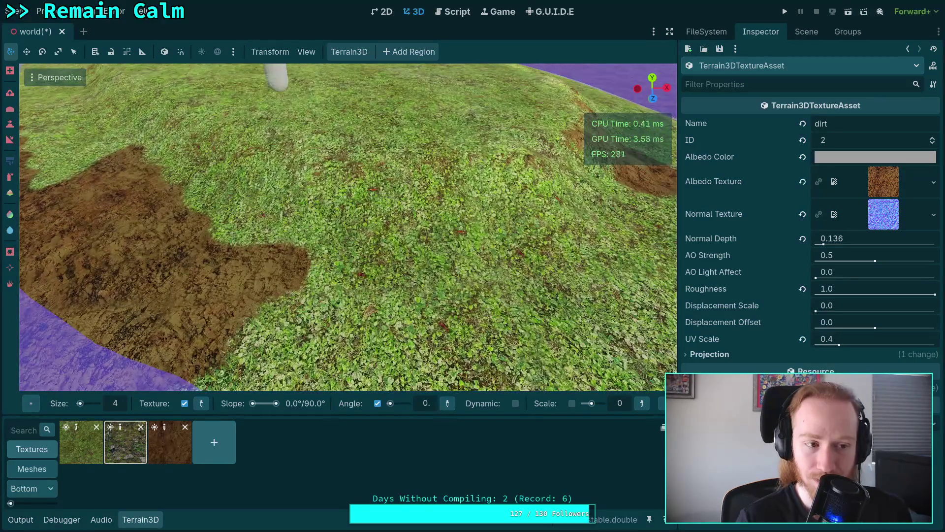
{"action": "key", "text": "s"}
{"action": "key", "text": "a"}
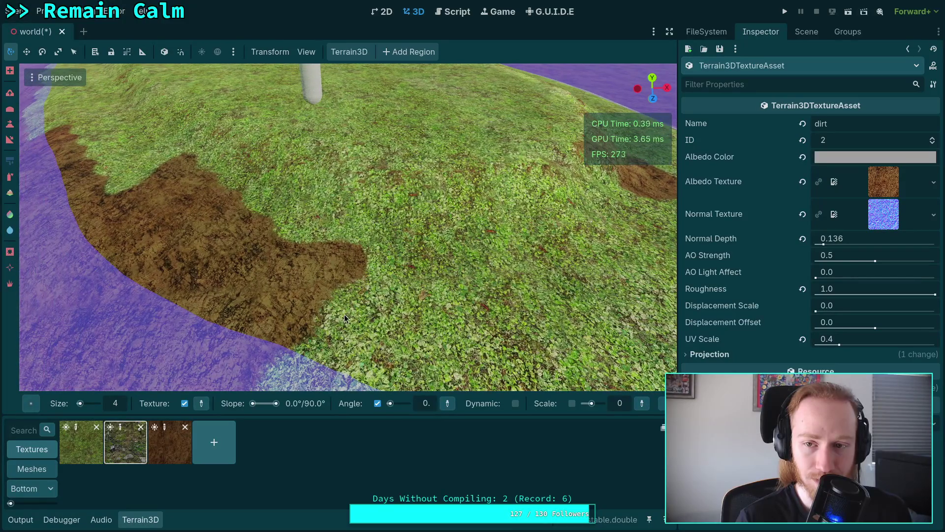
Select the Terrain3D node and expand its Material in the Inspector
{"action": "left_click", "coordinate": [703, 33]}
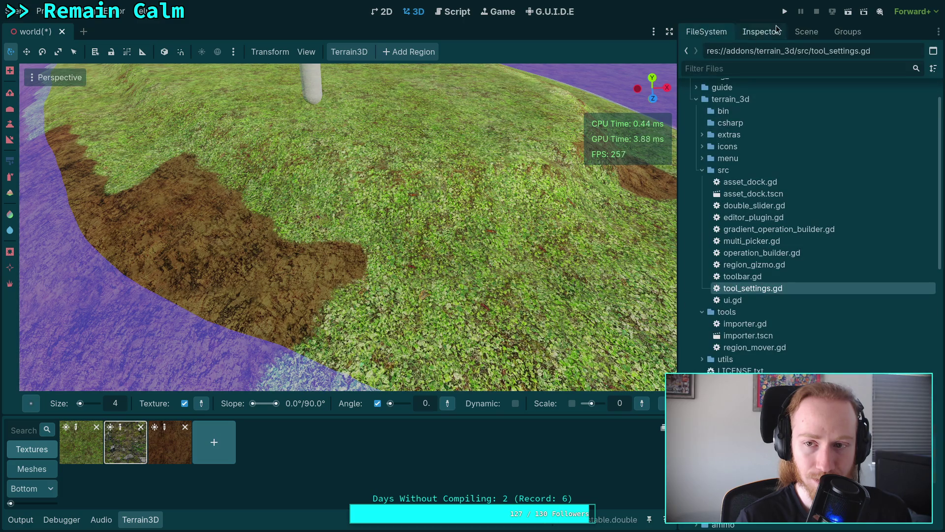
{"action": "left_click", "coordinate": [798, 33]}
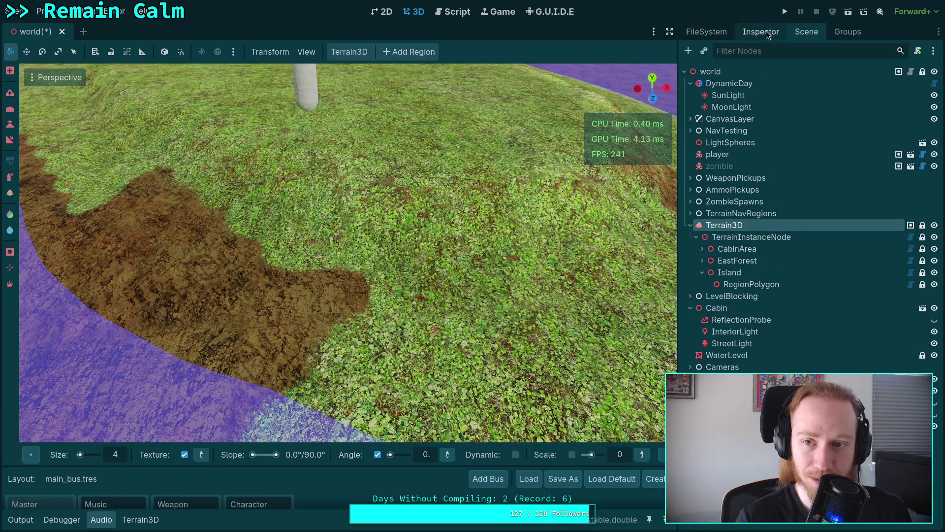
{"action": "left_click", "coordinate": [761, 32]}
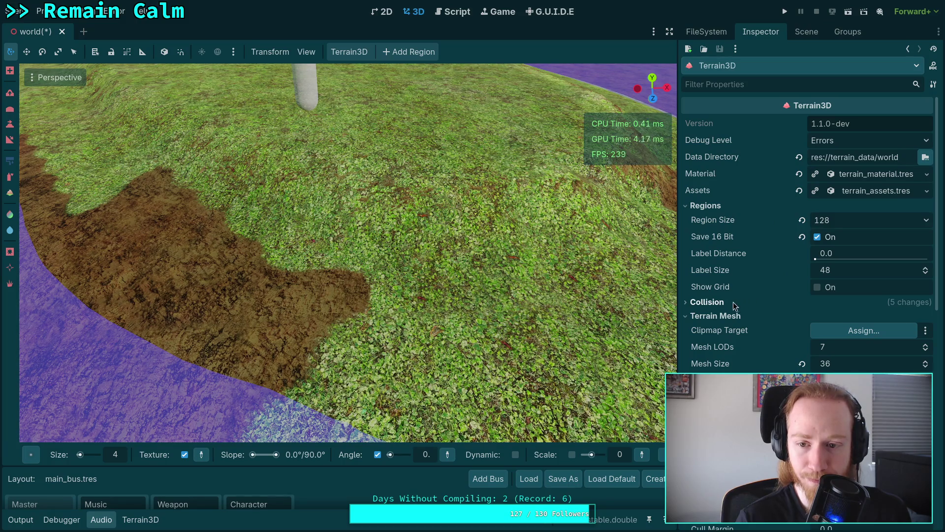
{"action": "left_click", "coordinate": [871, 173]}
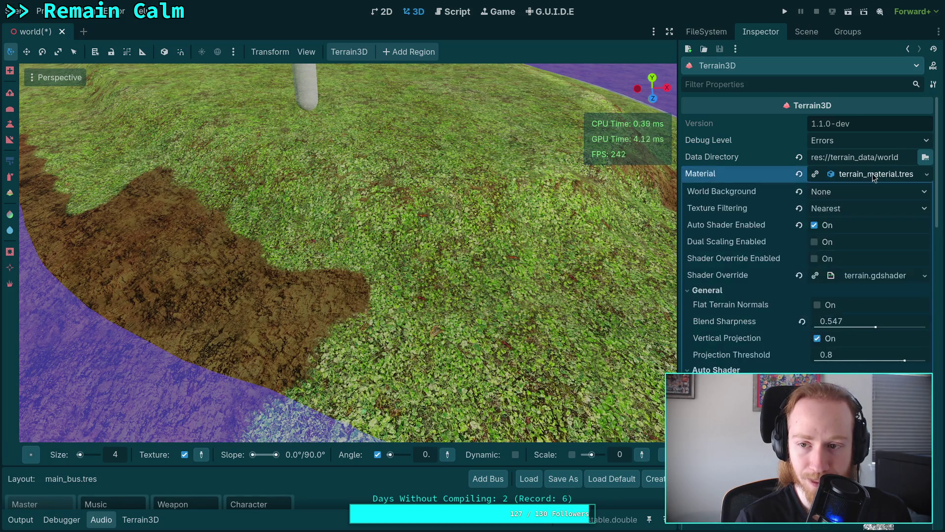
{"action": "scroll", "coordinate": [748, 273], "scroll_direction": "down", "scroll_amount": 1}
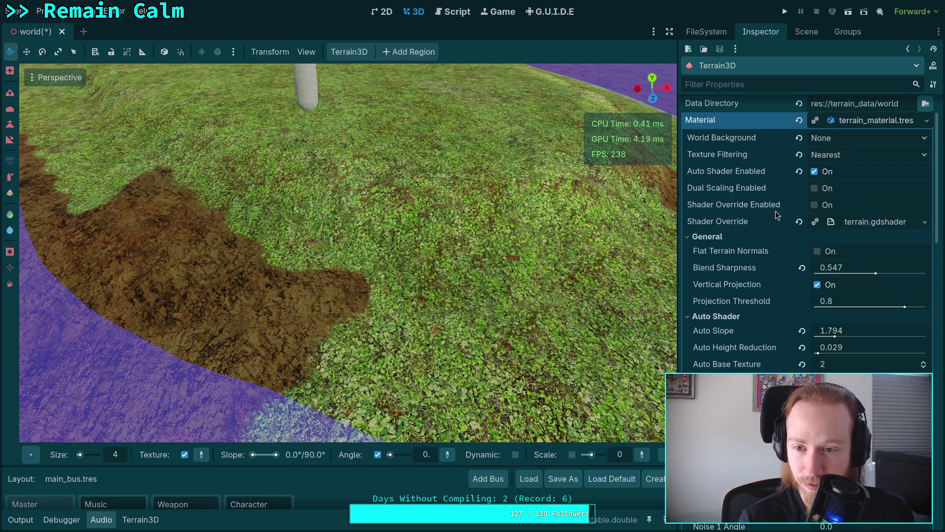
Keep World Background at None and texture filtering at Nearest, then enable Shader Override
{"action": "left_click", "coordinate": [858, 137]}
{"action": "left_click", "coordinate": [852, 146]}
{"action": "left_click", "coordinate": [853, 154]}
{"action": "left_click", "coordinate": [853, 155]}
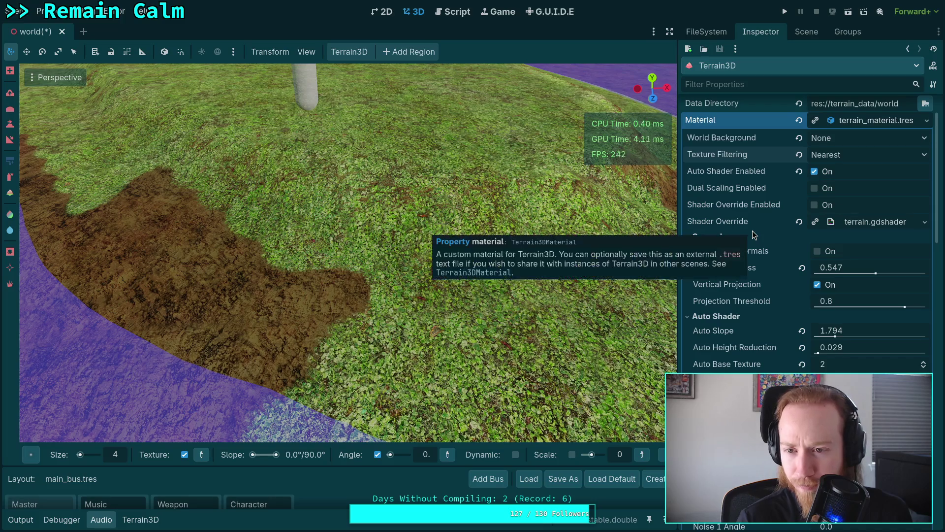
{"action": "mouse_move", "coordinate": [747, 209]}
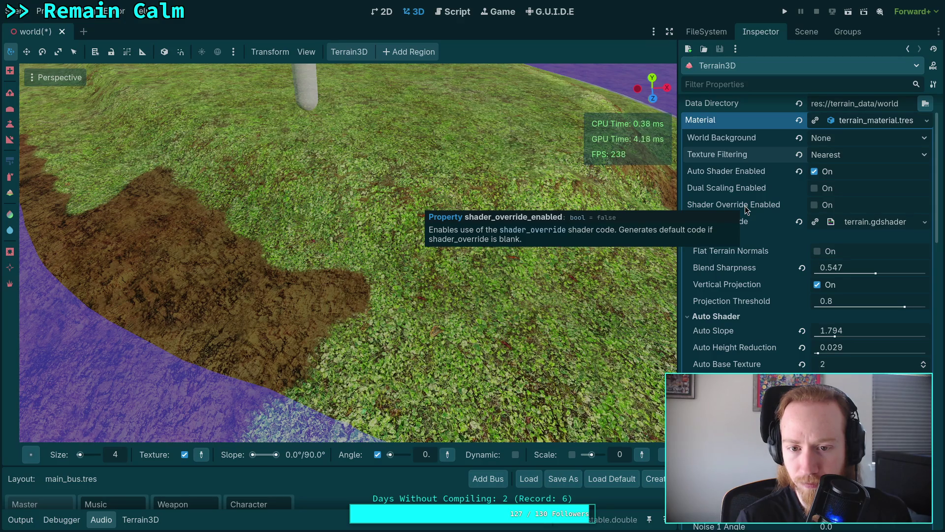
{"action": "mouse_move", "coordinate": [728, 307]}
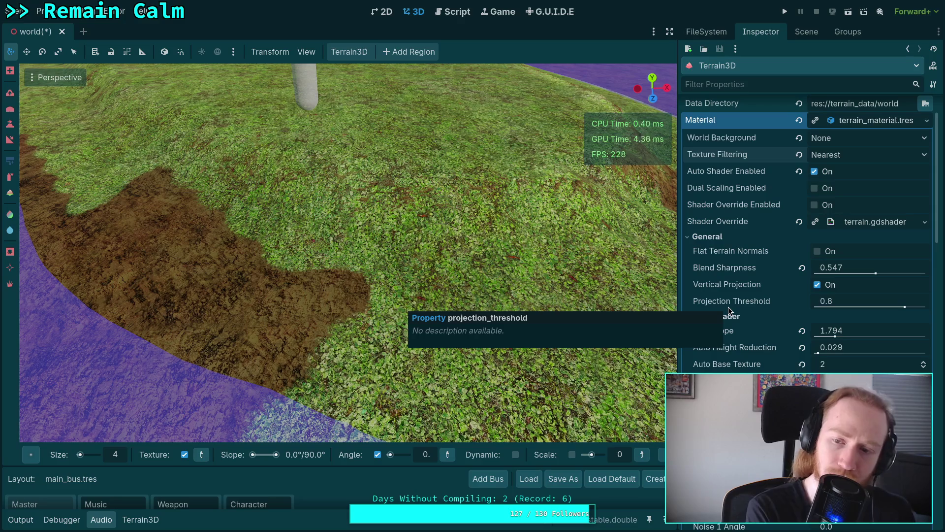
{"action": "left_click", "coordinate": [816, 205]}
{"action": "scroll", "coordinate": [349, 253], "scroll_direction": "down", "scroll_amount": 5}
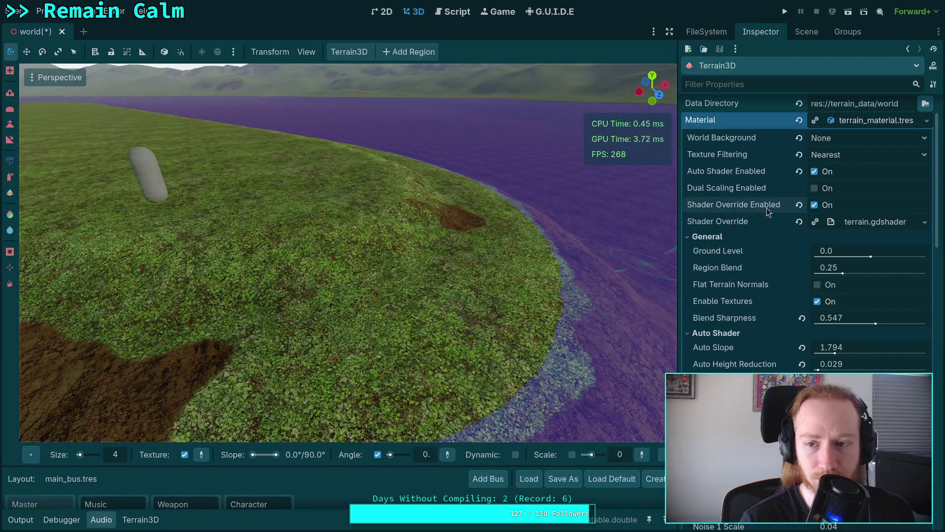
{"action": "left_click", "coordinate": [815, 205]}
{"action": "left_click", "coordinate": [816, 205]}
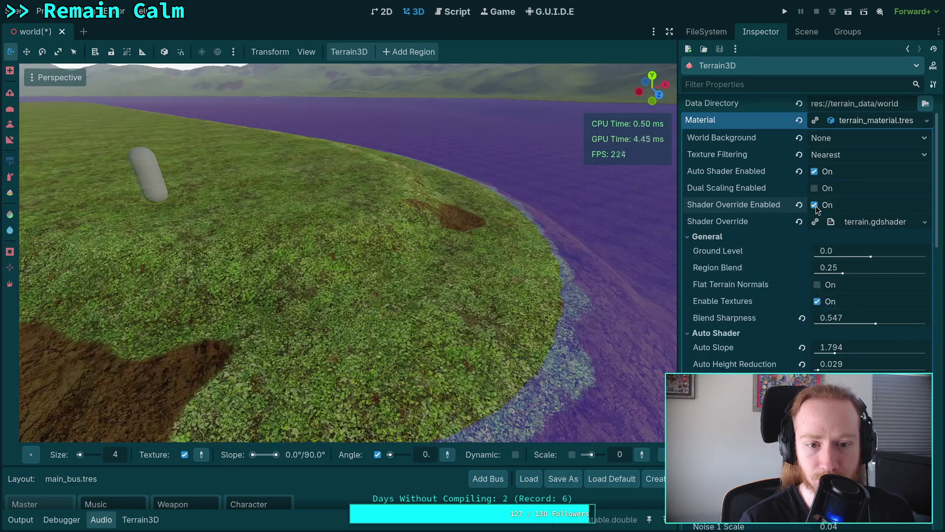
{"action": "left_click", "coordinate": [815, 205]}
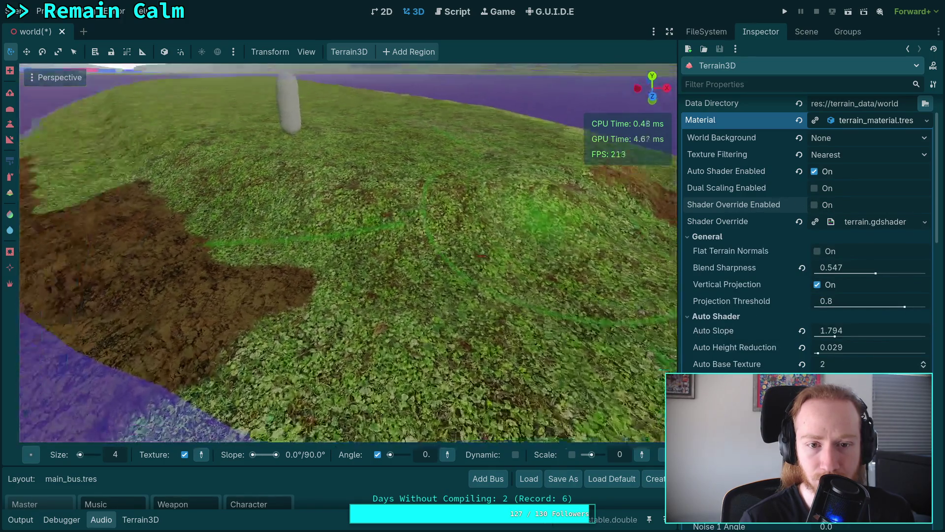
{"action": "left_click", "coordinate": [816, 206]}
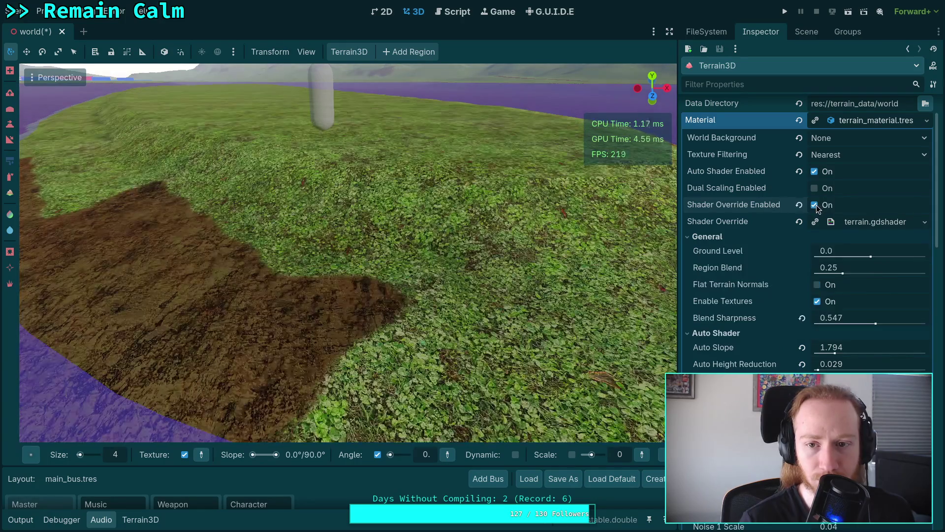
{"action": "scroll", "coordinate": [512, 278], "scroll_direction": "down", "scroll_amount": 5}
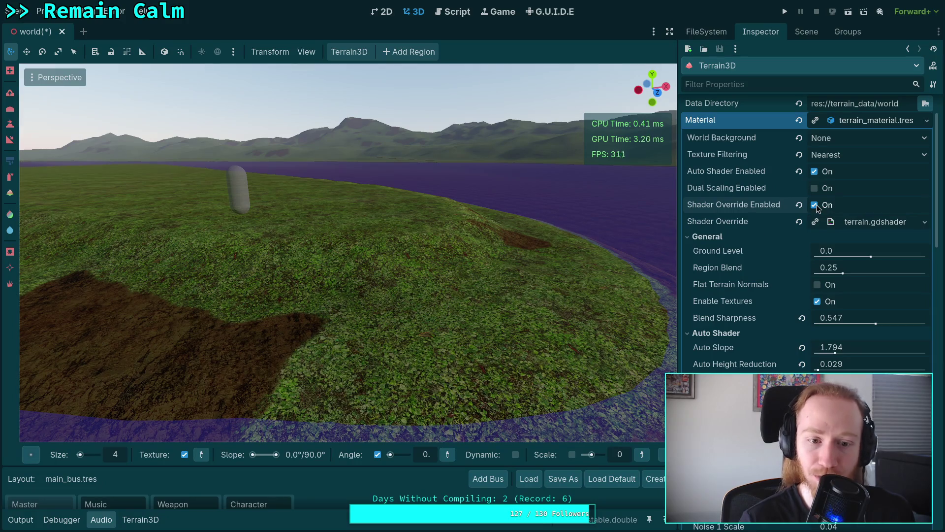
{"action": "left_click", "coordinate": [816, 205]}
{"action": "left_click", "coordinate": [815, 205]}
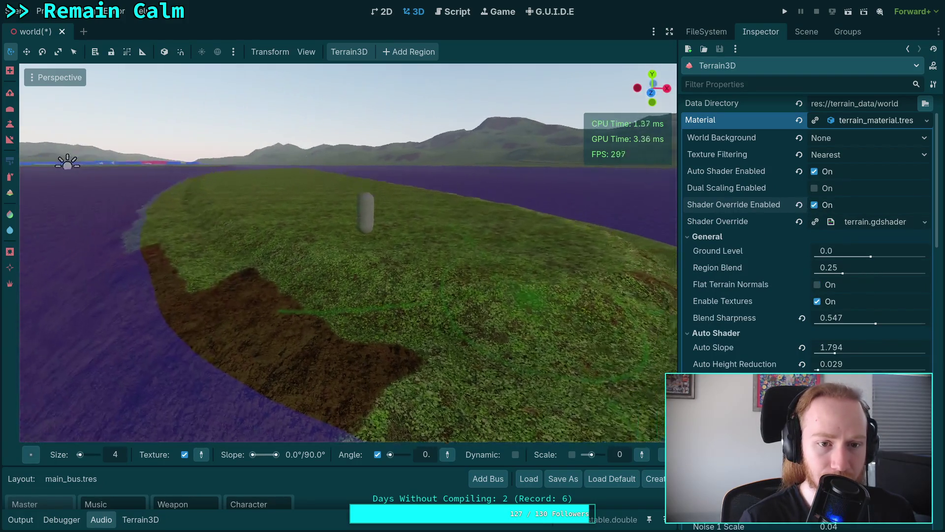
{"action": "mouse_move", "coordinate": [344, 246]}
{"action": "left_mouse_down"}
{"action": "mouse_move", "coordinate": [404, 246]}
{"action": "mouse_move", "coordinate": [423, 232]}
{"action": "left_mouse_up"}
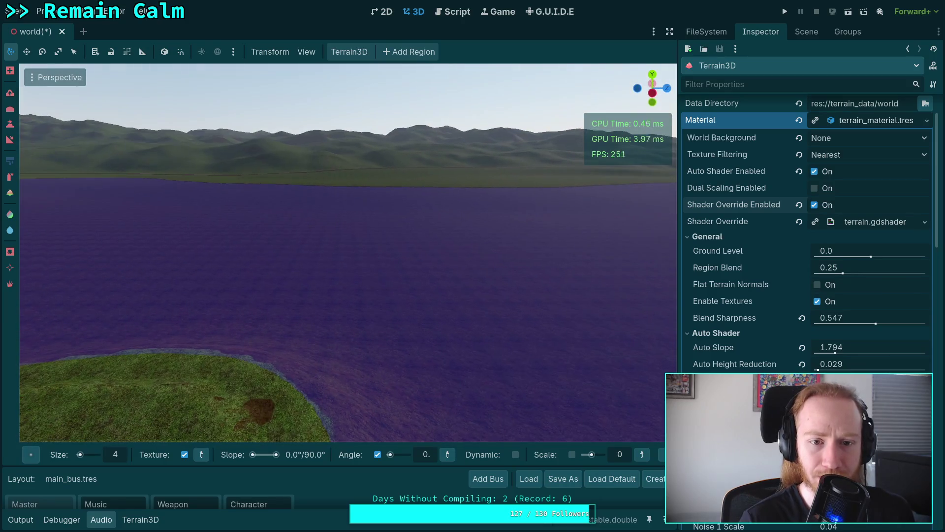
{"action": "left_click", "coordinate": [815, 205]}
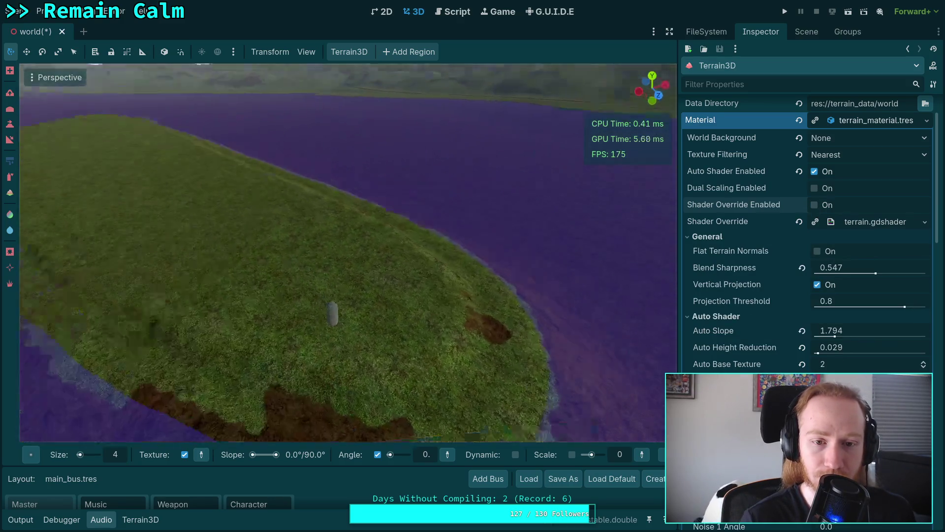
{"action": "key", "text": "w"}
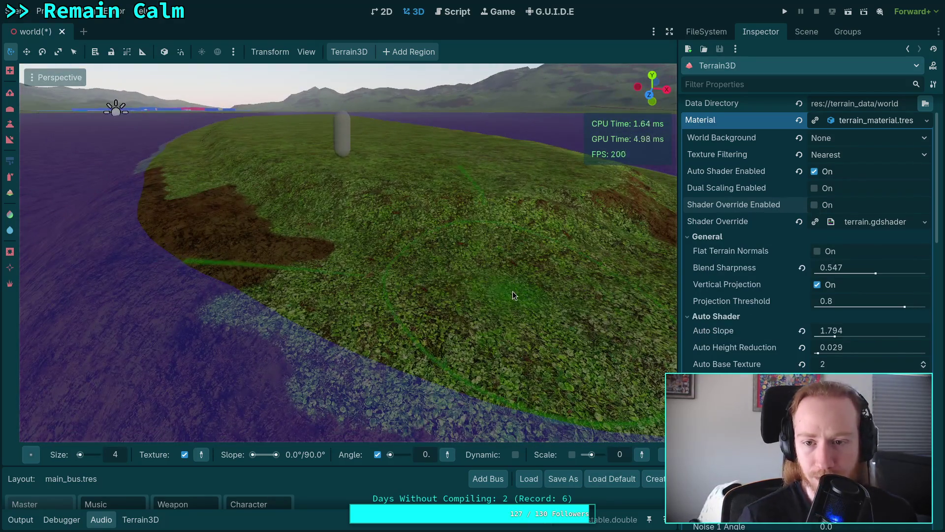
{"action": "left_click", "coordinate": [818, 206]}
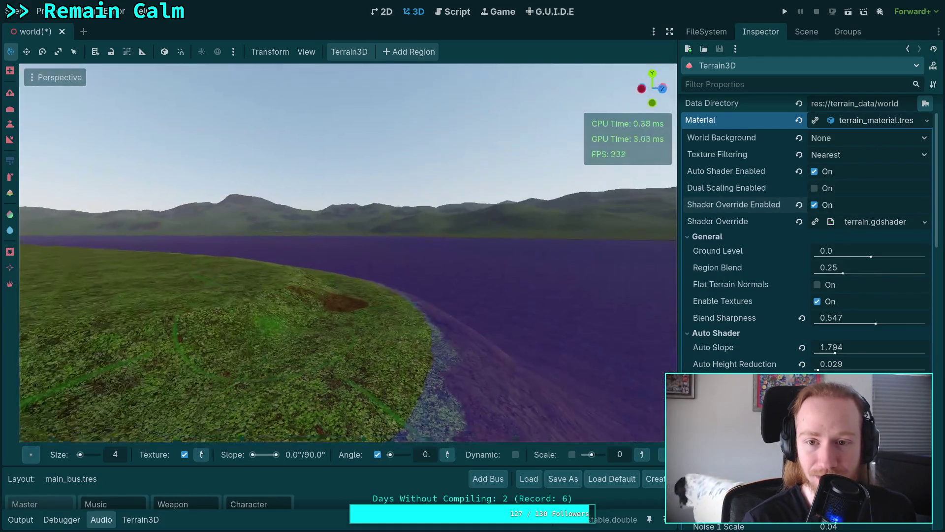
{"action": "left_click", "coordinate": [815, 206]}
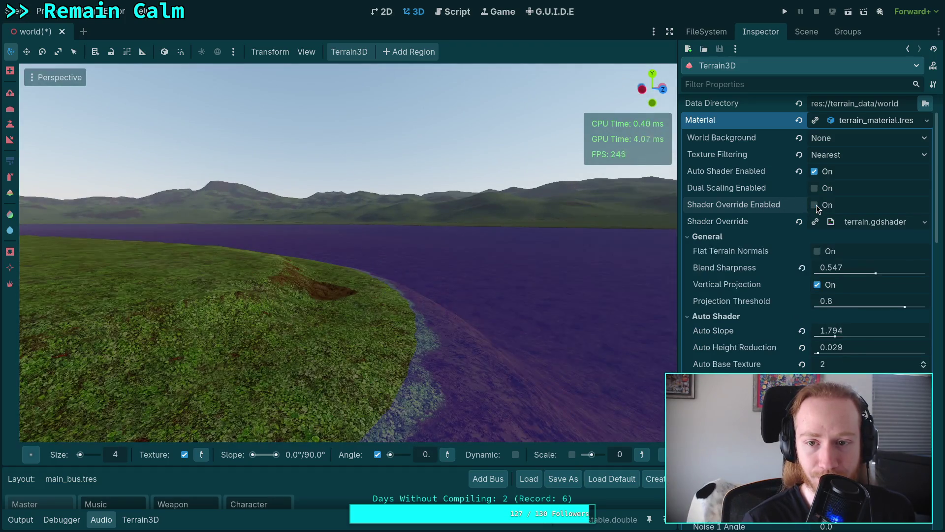
{"action": "left_click", "coordinate": [815, 205]}
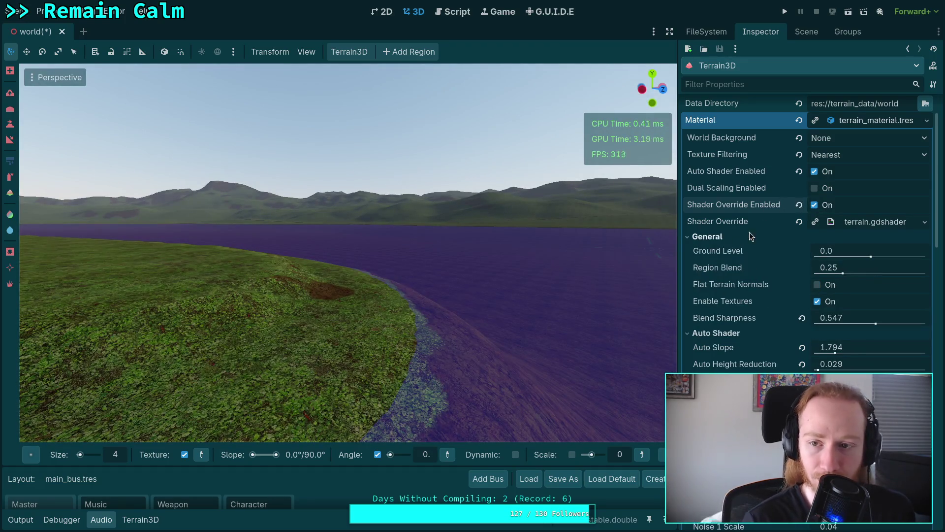
{"action": "left_click", "coordinate": [815, 205]}
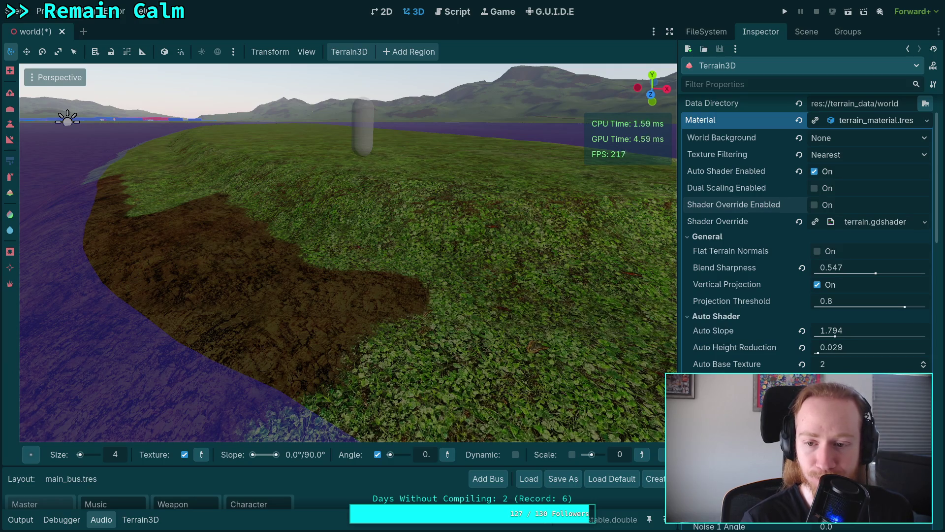
{"action": "scroll", "coordinate": [807, 232], "scroll_direction": "down", "scroll_amount": 1}
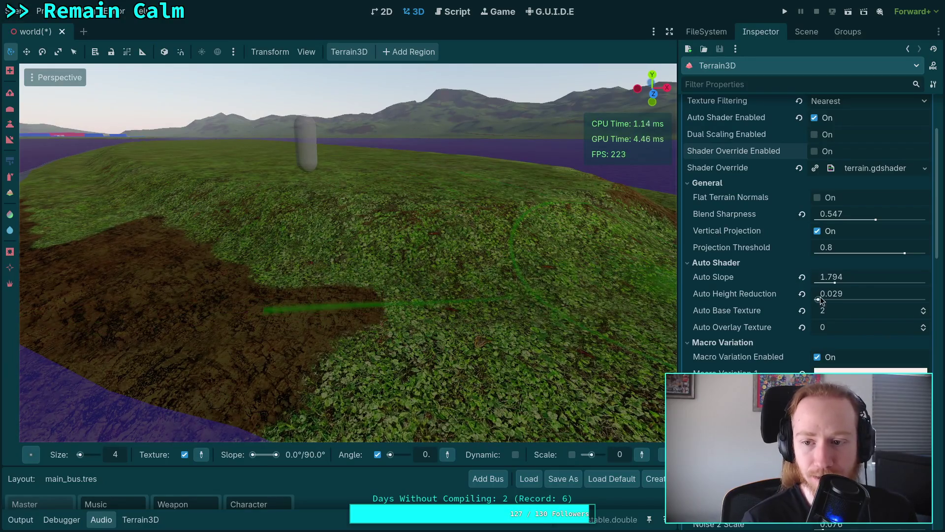
Set Auto Height Reduction to 0.0 while roughly tuning Auto Slope
{"action": "mouse_move", "coordinate": [844, 276]}
{"action": "left_mouse_down"}
{"action": "mouse_move", "coordinate": [822, 275]}
{"action": "mouse_move", "coordinate": [852, 277]}
{"action": "mouse_move", "coordinate": [843, 278]}
{"action": "mouse_move", "coordinate": [844, 298]}
{"action": "left_mouse_up"}
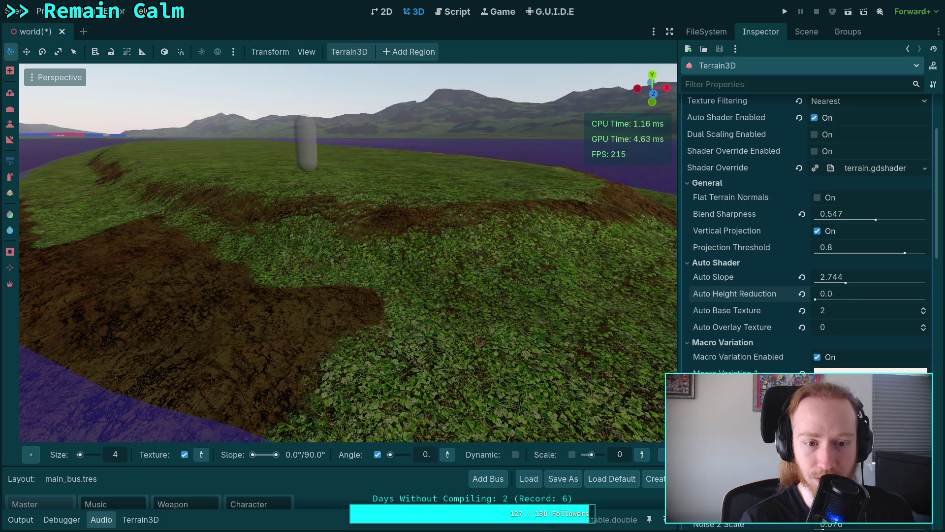
{"action": "mouse_move", "coordinate": [927, 299]}
{"action": "left_mouse_down"}
{"action": "mouse_move", "coordinate": [868, 298]}
{"action": "mouse_move", "coordinate": [876, 298]}
{"action": "left_mouse_up"}
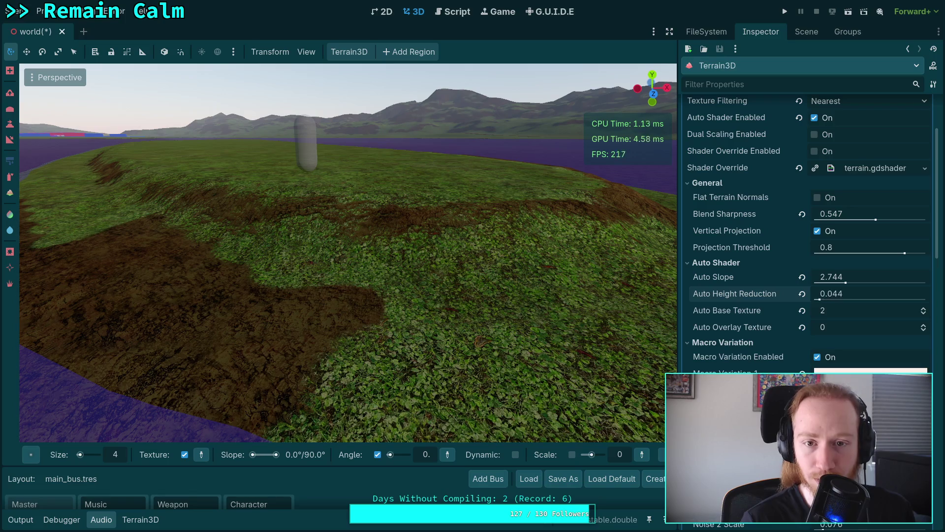
{"action": "left_click_drag", "start_coordinate": [818, 300], "coordinate": [843, 299]}
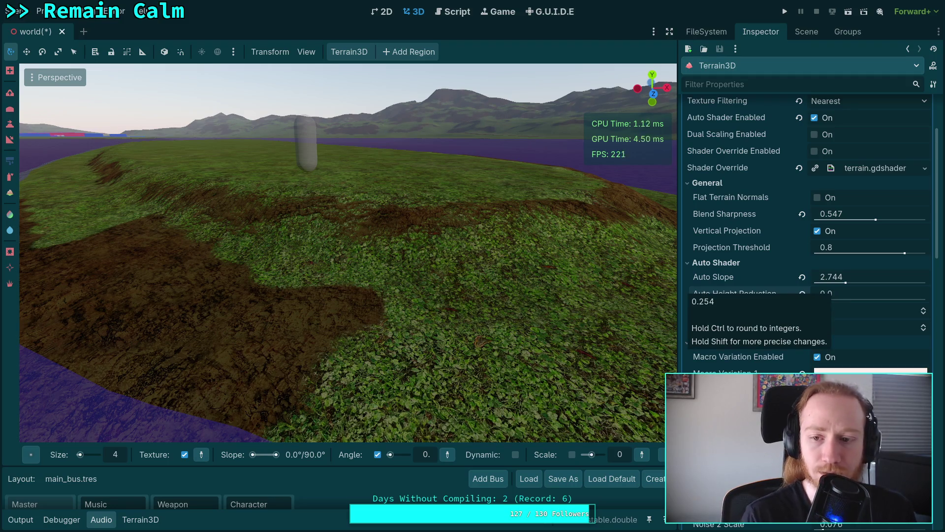
{"action": "left_click_drag", "start_coordinate": [843, 298], "coordinate": [815, 298]}
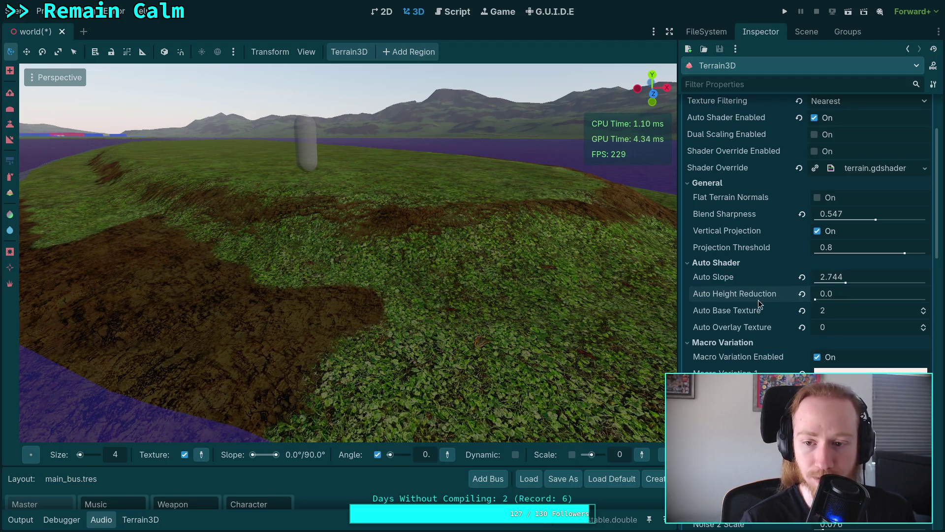
{"action": "left_click_drag", "start_coordinate": [837, 276], "coordinate": [846, 276]}
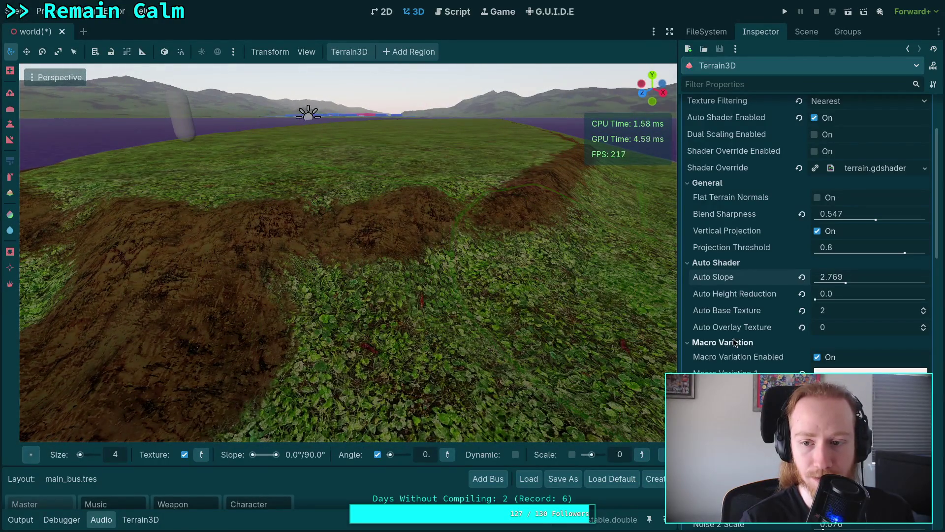
Set Blend Sharpness to 0.767 and fine-tune Auto Slope to 2.629
{"action": "mouse_move", "coordinate": [843, 216]}
{"action": "left_mouse_down"}
{"action": "mouse_move", "coordinate": [818, 215]}
{"action": "mouse_move", "coordinate": [833, 216]}
{"action": "left_mouse_up"}
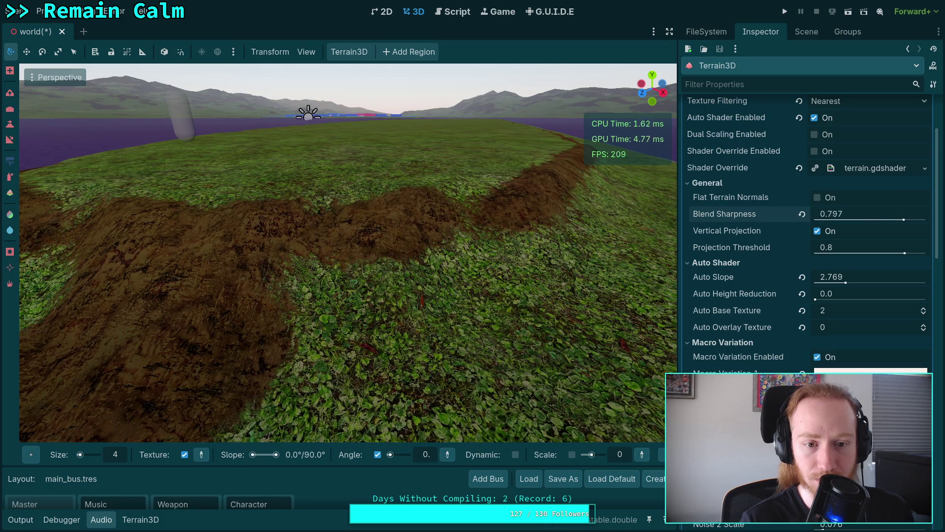
{"action": "left_click_drag", "start_coordinate": [880, 216], "coordinate": [872, 215]}
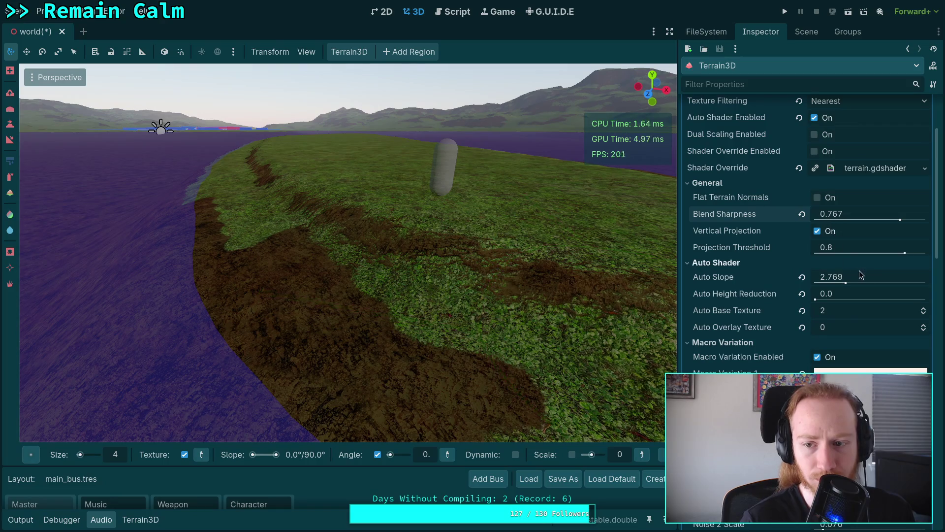
{"action": "mouse_move", "coordinate": [859, 277]}
{"action": "left_mouse_down"}
{"action": "mouse_move", "coordinate": [889, 277]}
{"action": "mouse_move", "coordinate": [842, 276]}
{"action": "left_mouse_up"}
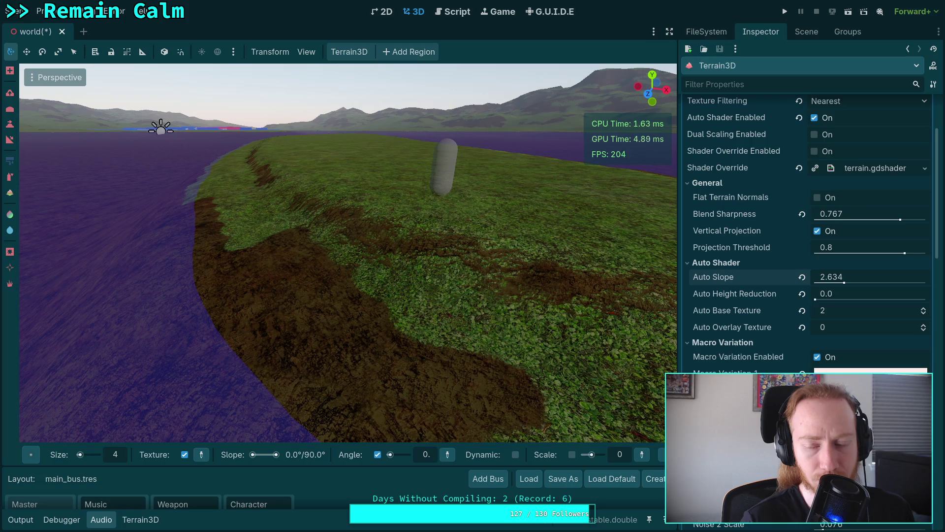
{"action": "left_click_drag", "start_coordinate": [844, 276], "coordinate": [843, 277]}
Turn on the Jaggedness debug view for the terrain
{"action": "key", "text": "w"}
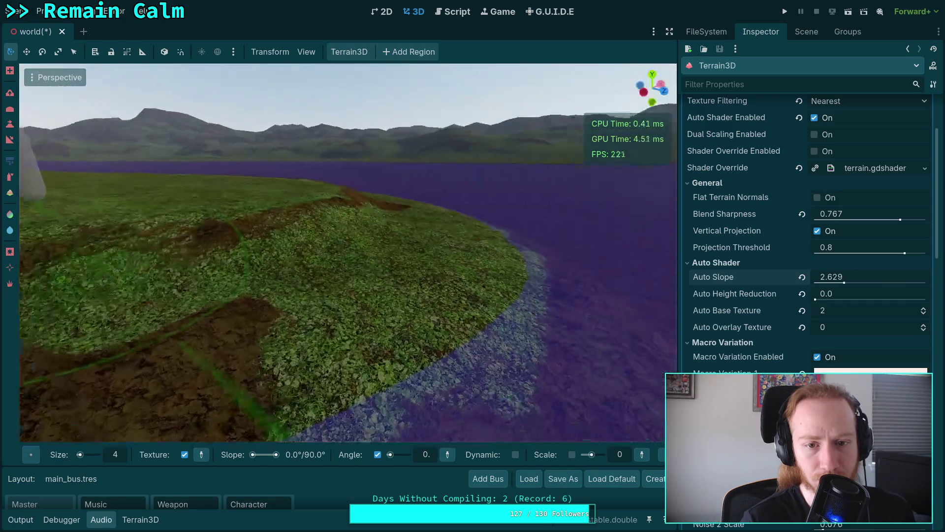
{"action": "key", "text": "s"}
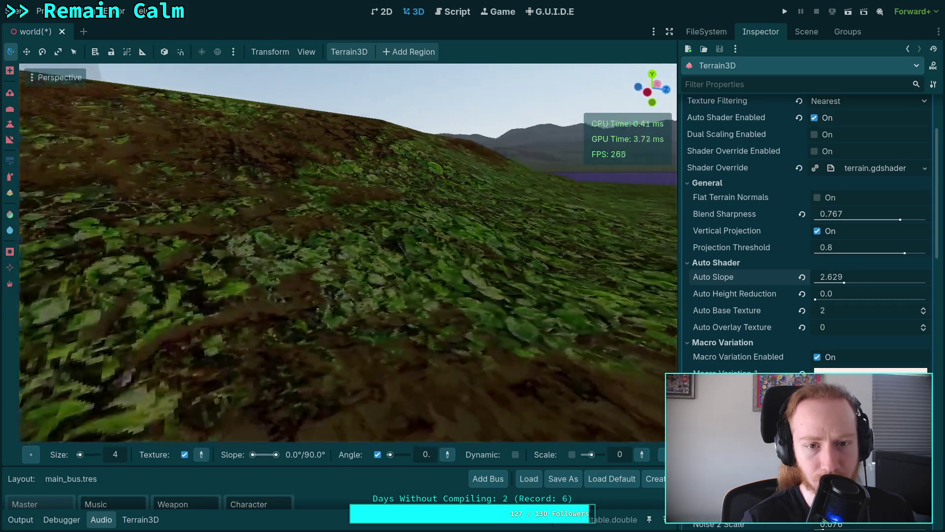
{"action": "scroll", "coordinate": [772, 345], "scroll_direction": "down", "scroll_amount": 15}
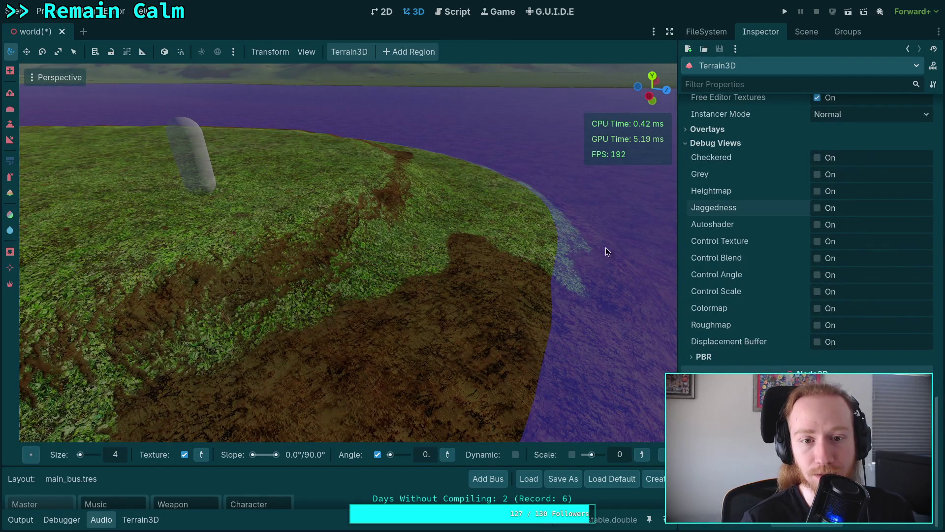
{"action": "left_click", "coordinate": [817, 207]}
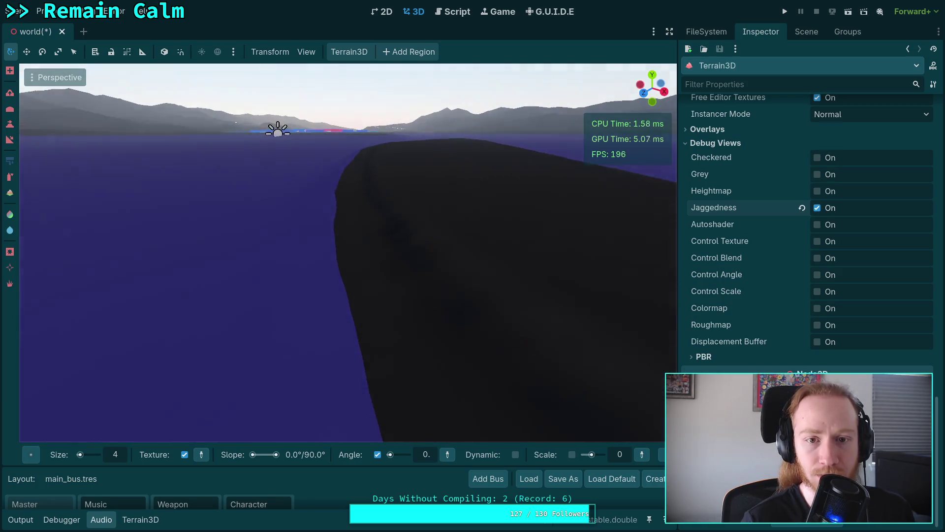
{"action": "left_click_drag", "start_coordinate": [381, 136], "coordinate": [555, 148]}
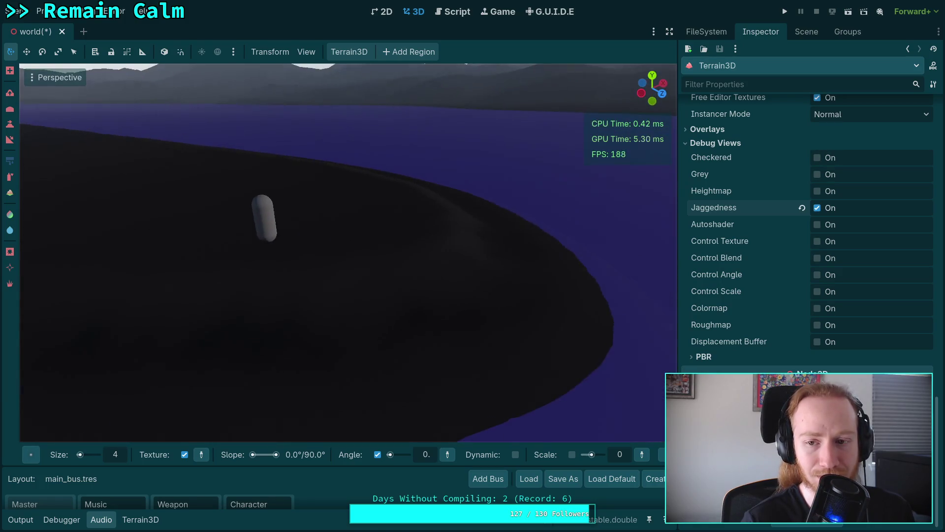
{"action": "scroll", "coordinate": [789, 300], "scroll_direction": "up", "scroll_amount": 20}
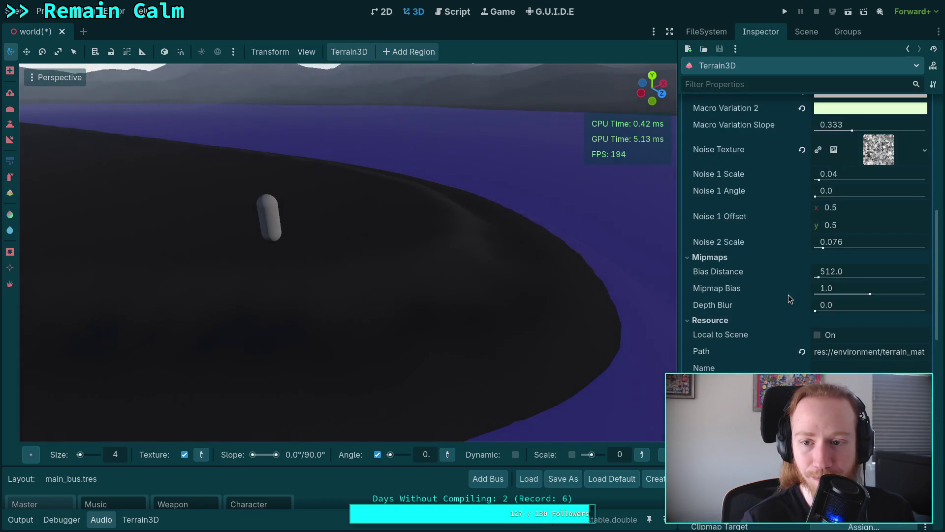
{"action": "scroll", "coordinate": [788, 294], "scroll_direction": "up", "scroll_amount": 10}
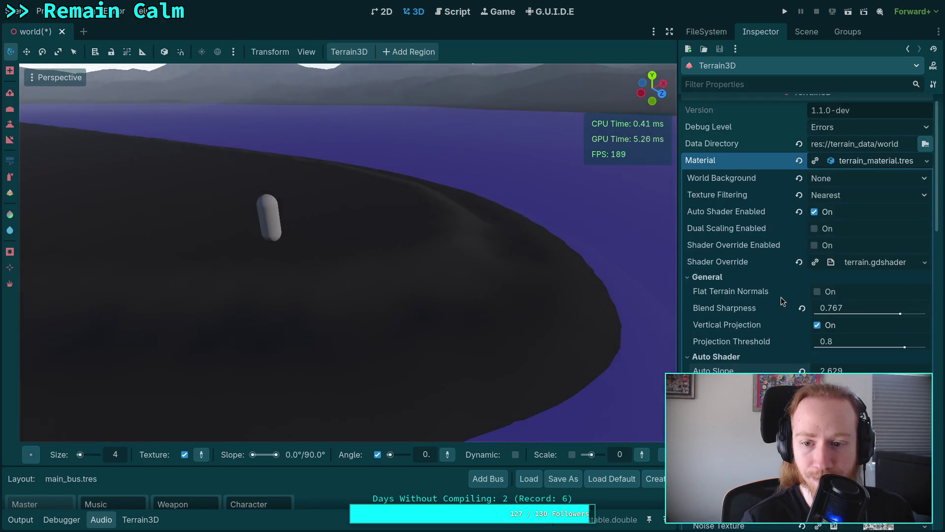
{"action": "scroll", "coordinate": [778, 297], "scroll_direction": "down", "scroll_amount": 3}
{"action": "scroll", "coordinate": [787, 266], "scroll_direction": "up", "scroll_amount": 5}
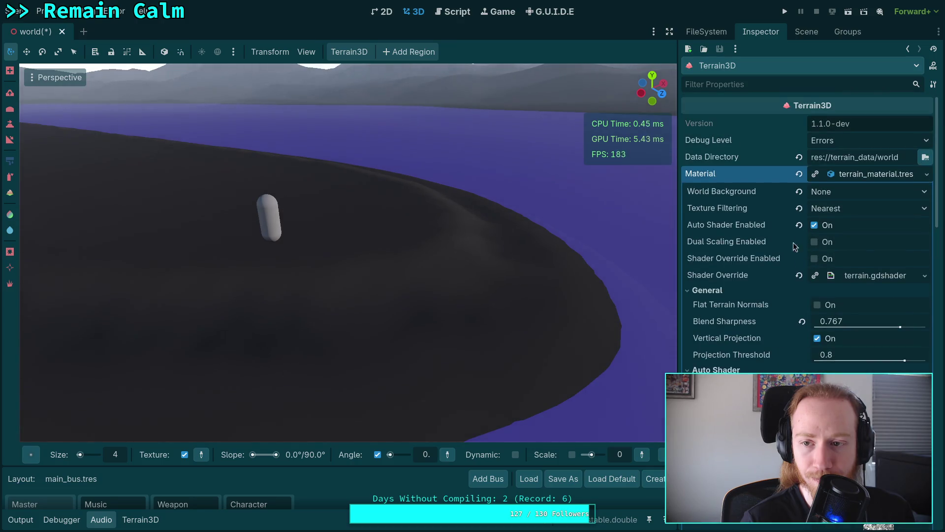
{"action": "scroll", "coordinate": [771, 299], "scroll_direction": "down", "scroll_amount": 3}
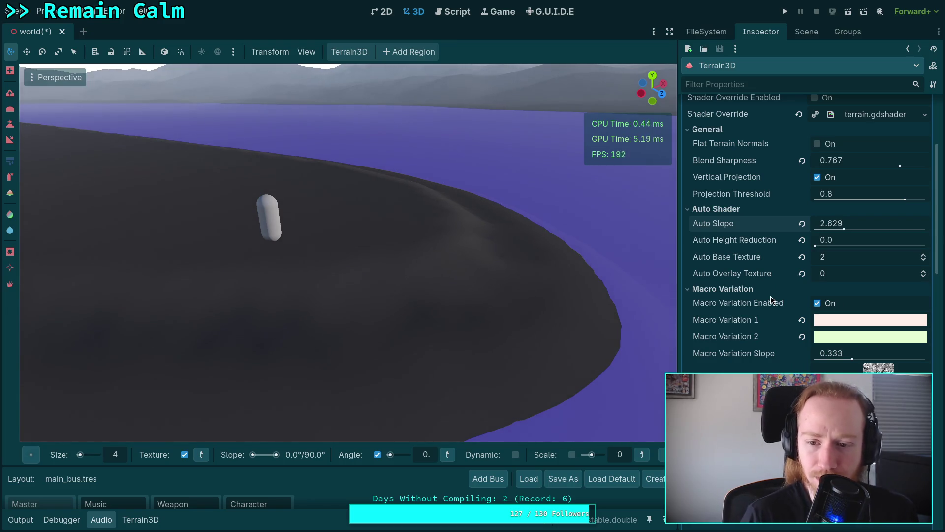
{"action": "scroll", "coordinate": [725, 291], "scroll_direction": "up", "scroll_amount": 2}
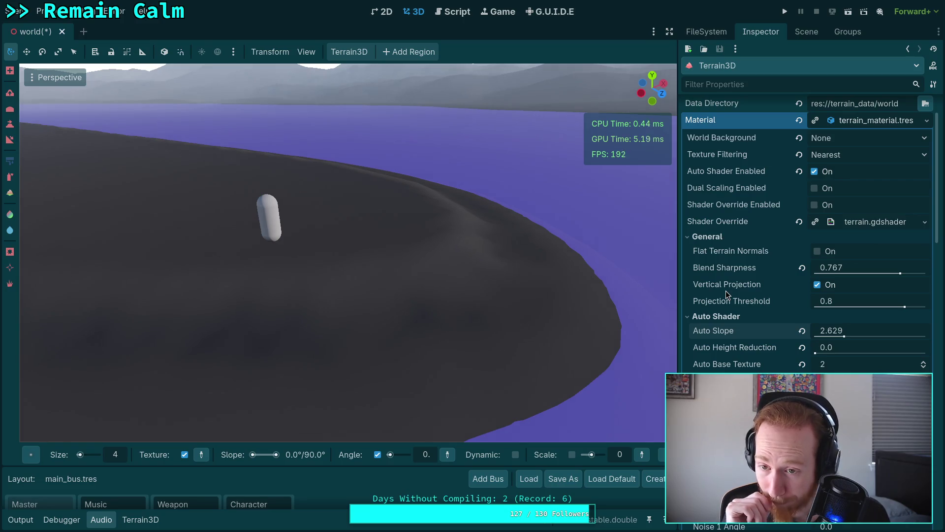
{"action": "scroll", "coordinate": [726, 291], "scroll_direction": "down", "scroll_amount": 1}
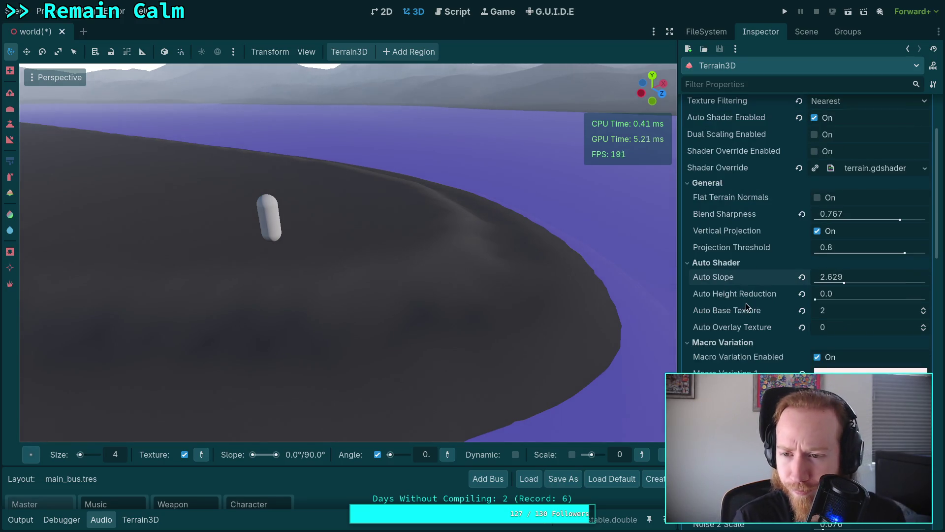
{"action": "scroll", "coordinate": [722, 305], "scroll_direction": "down", "scroll_amount": 2}
{"action": "scroll", "coordinate": [735, 303], "scroll_direction": "down", "scroll_amount": 1}
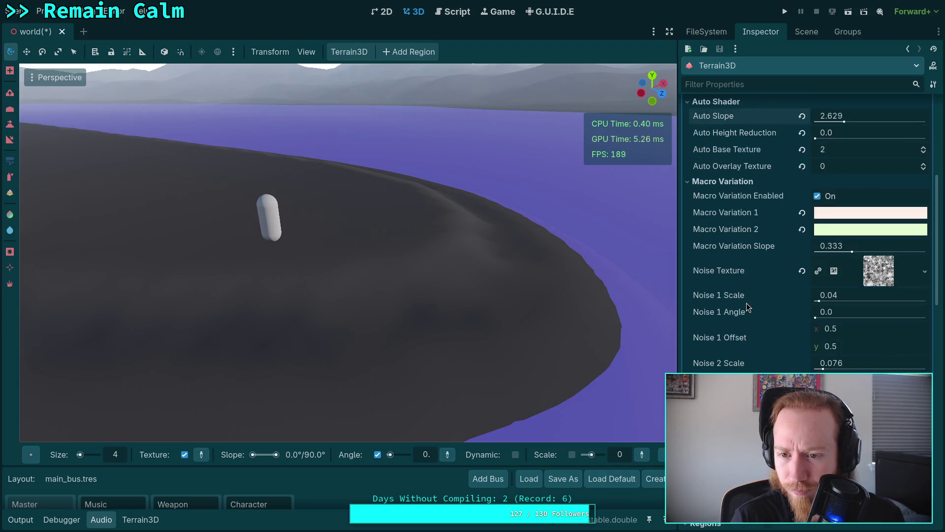
{"action": "left_click", "coordinate": [708, 181]}
{"action": "scroll", "coordinate": [719, 222], "scroll_direction": "up", "scroll_amount": 1}
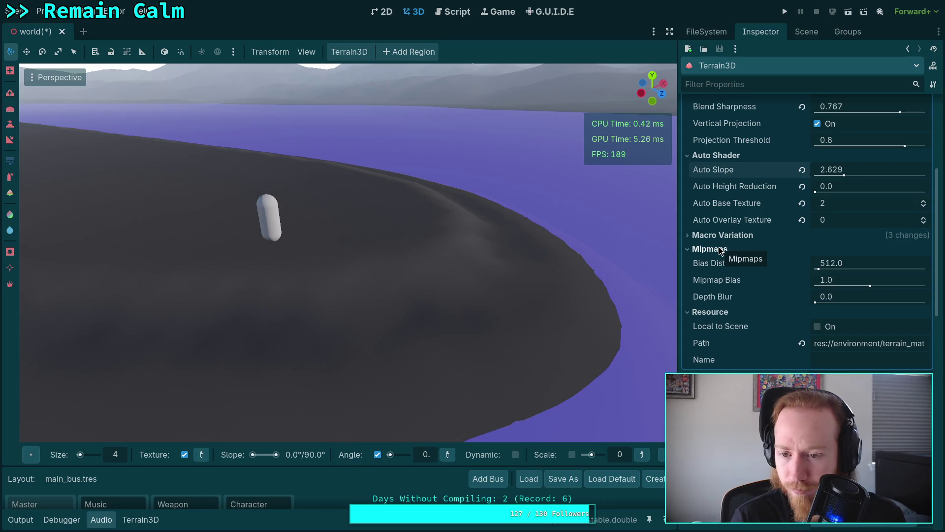
{"action": "left_click", "coordinate": [720, 250]}
{"action": "scroll", "coordinate": [737, 303], "scroll_direction": "down", "scroll_amount": 3}
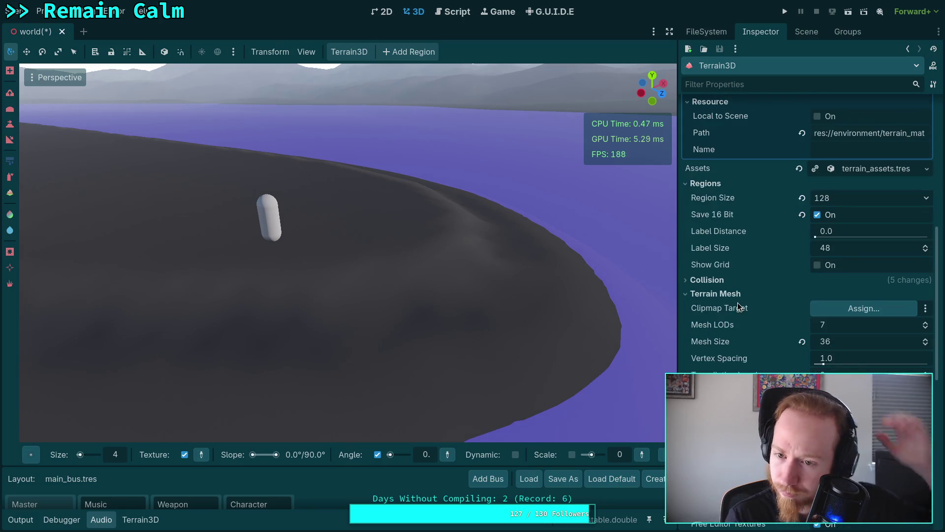
{"action": "scroll", "coordinate": [737, 302], "scroll_direction": "down", "scroll_amount": 3}
{"action": "scroll", "coordinate": [737, 303], "scroll_direction": "down", "scroll_amount": 5}
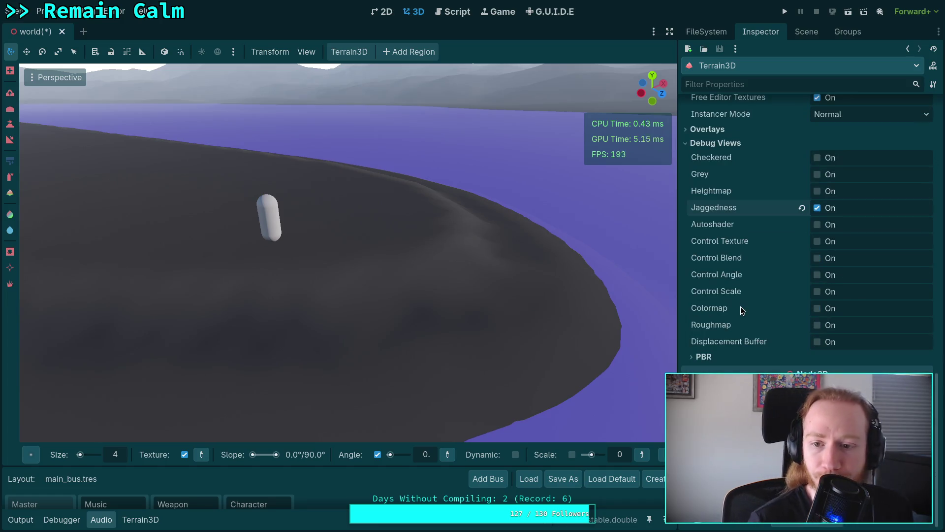
{"action": "left_click", "coordinate": [817, 207]}
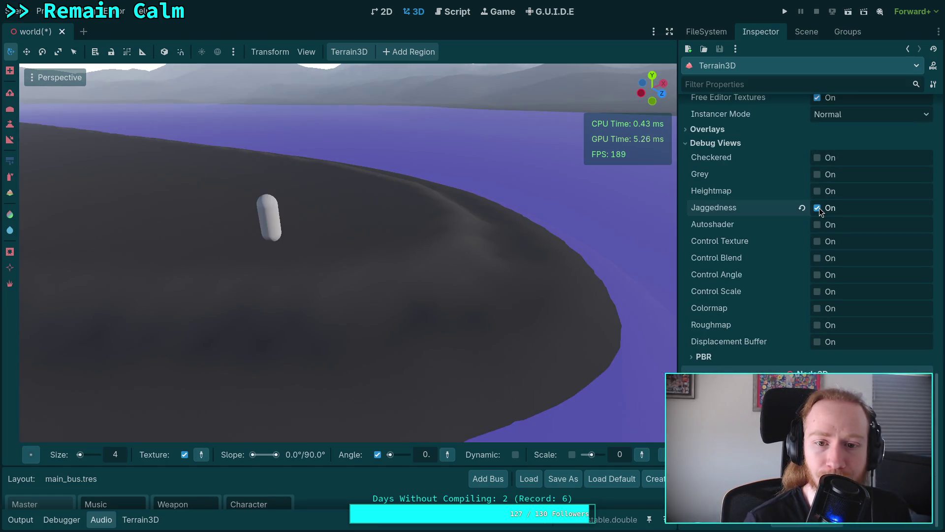
{"action": "left_click", "coordinate": [818, 207]}
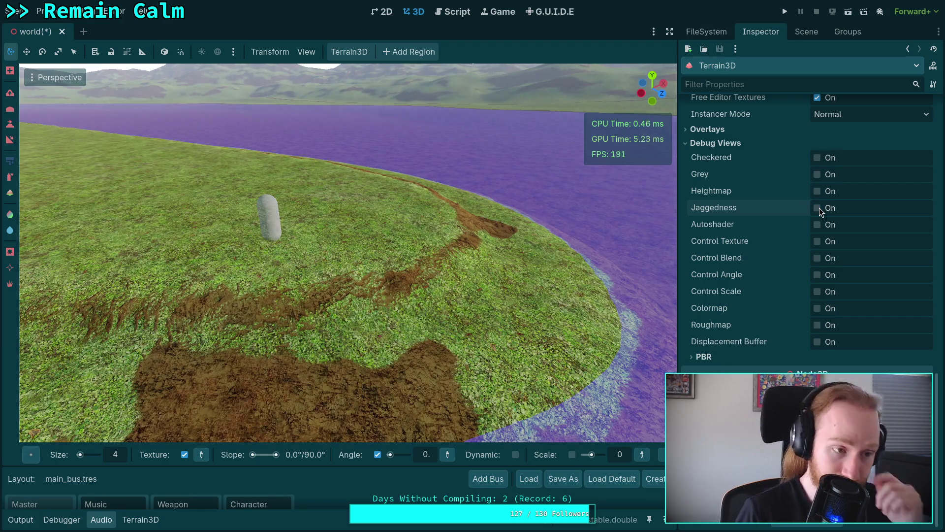
Open the Terrain3D texture panel and select the dirt texture
{"action": "left_click_drag", "start_coordinate": [370, 365], "coordinate": [147, 196]}
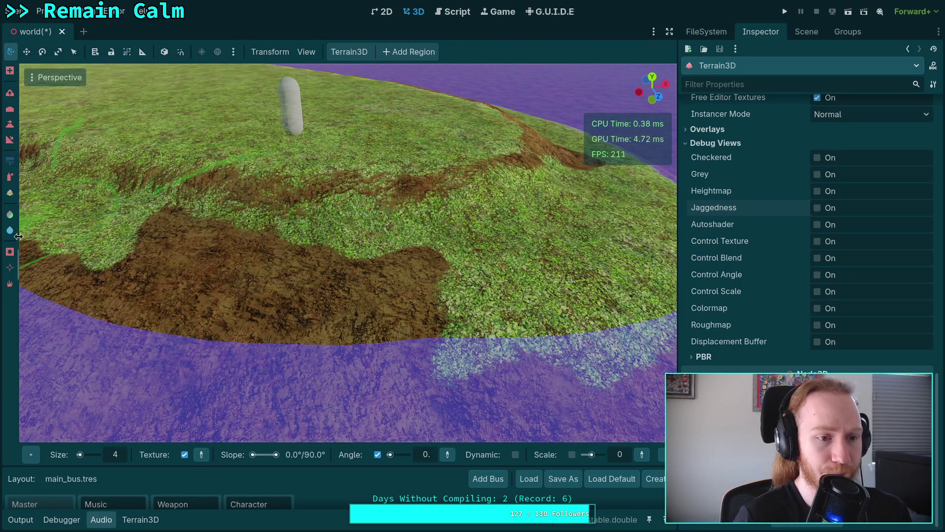
{"action": "left_click", "coordinate": [139, 520]}
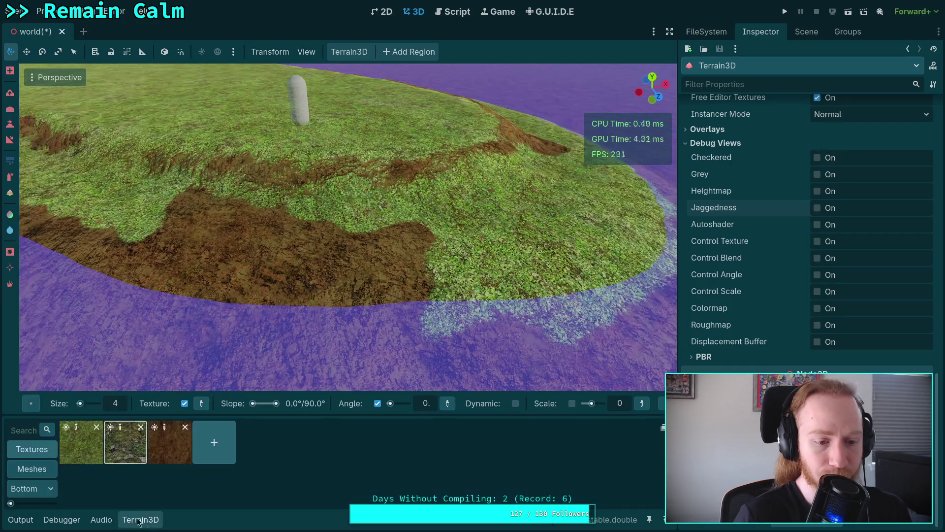
{"action": "left_click", "coordinate": [163, 456]}
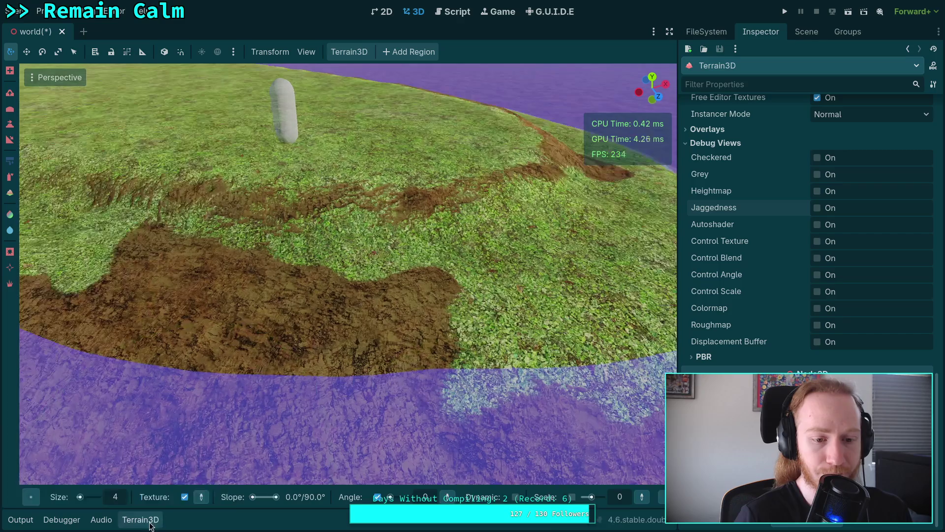
{"action": "scroll", "coordinate": [273, 329], "scroll_direction": "up", "scroll_amount": 3}
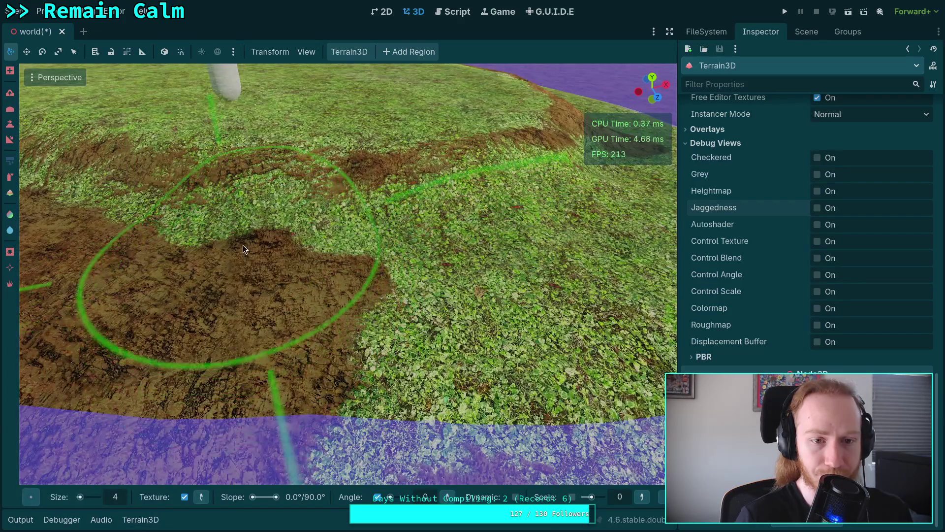
Paint broad dirt patches over the grass near the rim, undoing the last stroke
{"action": "mouse_move", "coordinate": [258, 237]}
{"action": "left_mouse_down"}
{"action": "mouse_move", "coordinate": [420, 265]}
{"action": "mouse_move", "coordinate": [374, 384]}
{"action": "mouse_move", "coordinate": [302, 420]}
{"action": "left_mouse_up"}
{"action": "scroll", "coordinate": [301, 418], "scroll_direction": "down", "scroll_amount": 4}
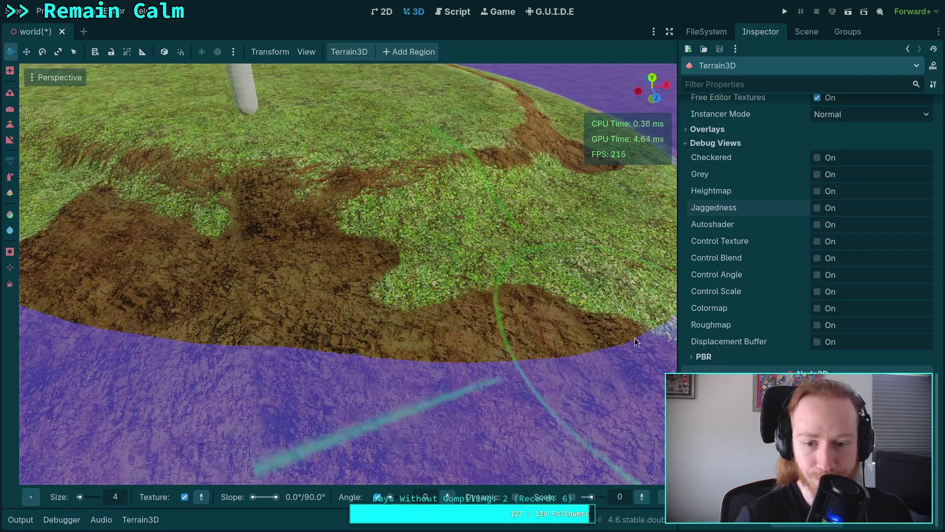
{"action": "scroll", "coordinate": [503, 334], "scroll_direction": "up", "scroll_amount": 4}
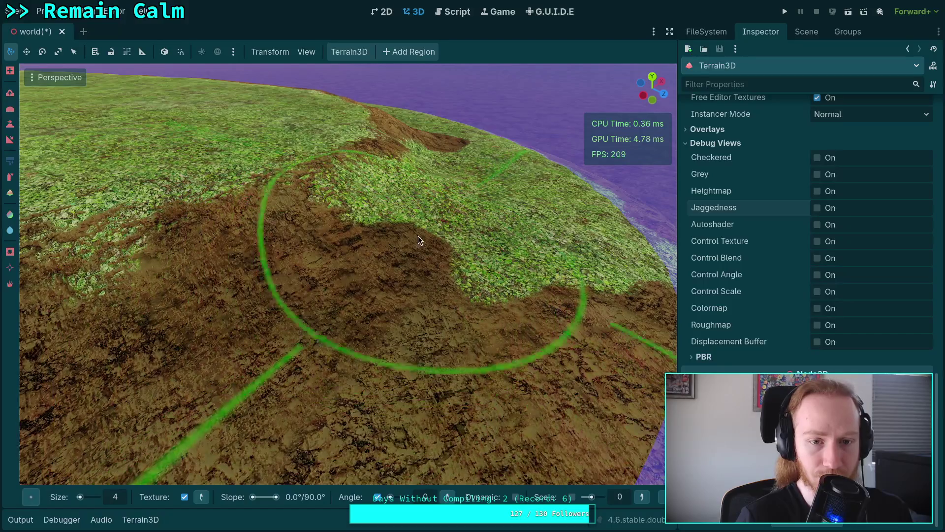
{"action": "scroll", "coordinate": [418, 240], "scroll_direction": "up", "scroll_amount": 3}
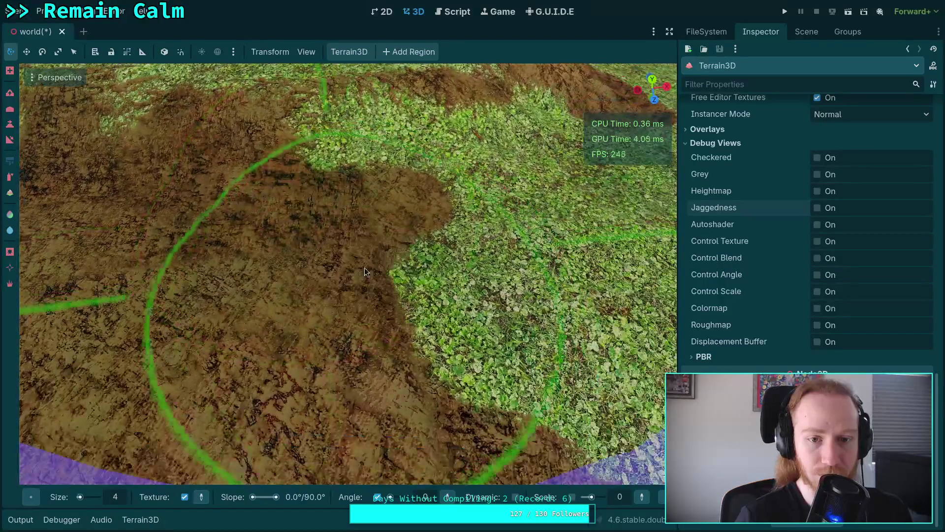
{"action": "left_click", "coordinate": [499, 220]}
{"action": "mouse_move", "coordinate": [447, 190]}
{"action": "left_mouse_down"}
{"action": "mouse_move", "coordinate": [424, 176]}
{"action": "mouse_move", "coordinate": [415, 189]}
{"action": "left_mouse_up"}
{"action": "key", "text": "ctrl+z"}
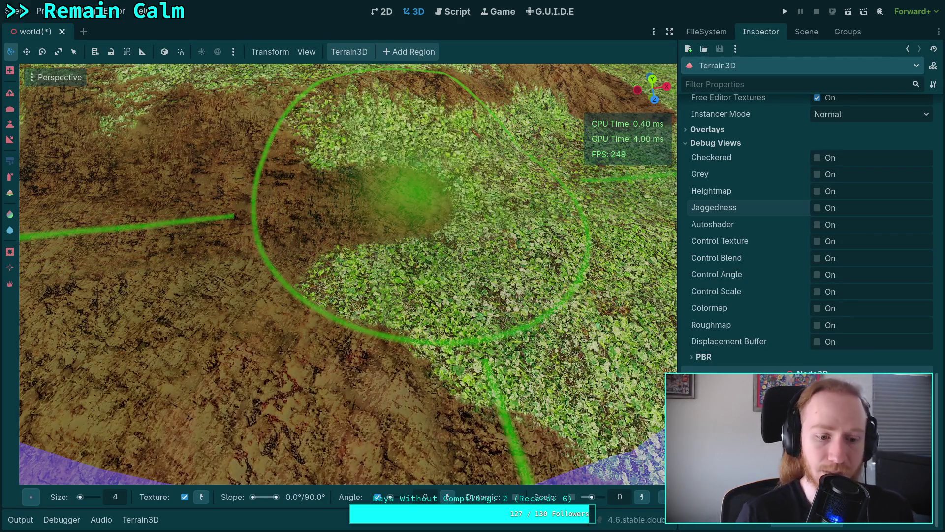
Set the brush size to 1 m and paint dirt over the lower-centre grass
{"action": "double_click", "coordinate": [115, 497]}
{"action": "type", "text": "1"}
{"action": "key", "text": "Return"}
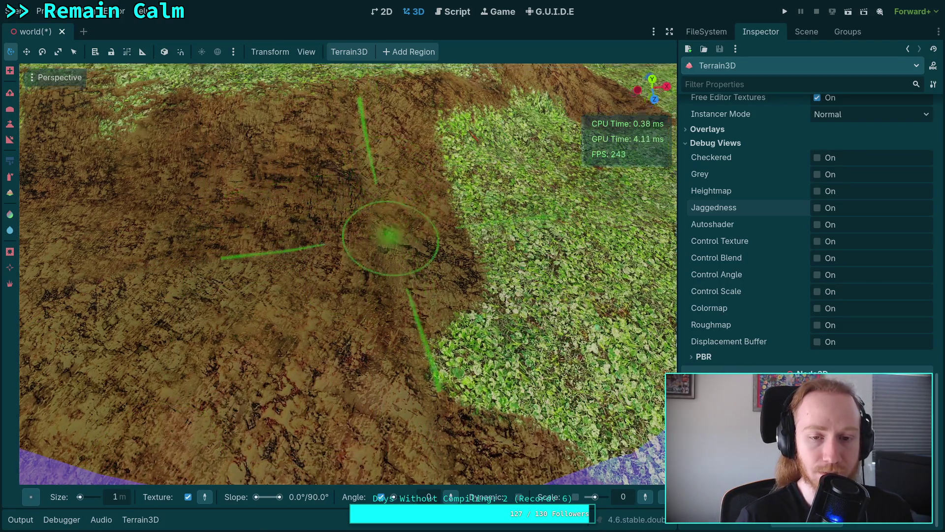
{"action": "mouse_move", "coordinate": [356, 188]}
{"action": "left_mouse_down"}
{"action": "mouse_move", "coordinate": [380, 222]}
{"action": "mouse_move", "coordinate": [301, 227]}
{"action": "mouse_move", "coordinate": [309, 200]}
{"action": "mouse_move", "coordinate": [432, 193]}
{"action": "mouse_move", "coordinate": [356, 250]}
{"action": "mouse_move", "coordinate": [125, 362]}
{"action": "mouse_move", "coordinate": [190, 450]}
{"action": "left_mouse_up"}
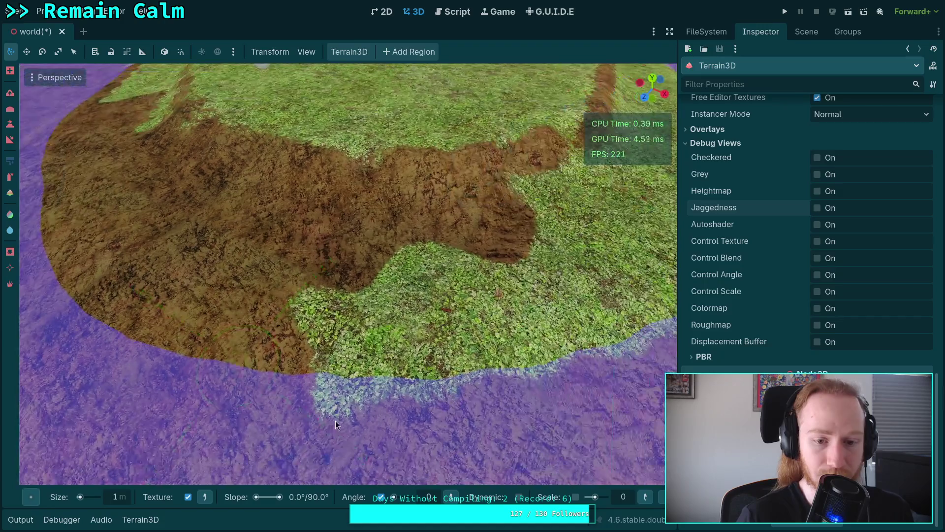
{"action": "mouse_move", "coordinate": [335, 421]}
{"action": "left_mouse_down"}
{"action": "mouse_move", "coordinate": [452, 362]}
{"action": "mouse_move", "coordinate": [477, 262]}
{"action": "mouse_move", "coordinate": [491, 331]}
{"action": "mouse_move", "coordinate": [362, 262]}
{"action": "mouse_move", "coordinate": [497, 291]}
{"action": "mouse_move", "coordinate": [593, 292]}
{"action": "mouse_move", "coordinate": [366, 351]}
{"action": "mouse_move", "coordinate": [389, 375]}
{"action": "mouse_move", "coordinate": [293, 362]}
{"action": "mouse_move", "coordinate": [468, 469]}
{"action": "mouse_move", "coordinate": [424, 413]}
{"action": "mouse_move", "coordinate": [148, 458]}
{"action": "left_mouse_up"}
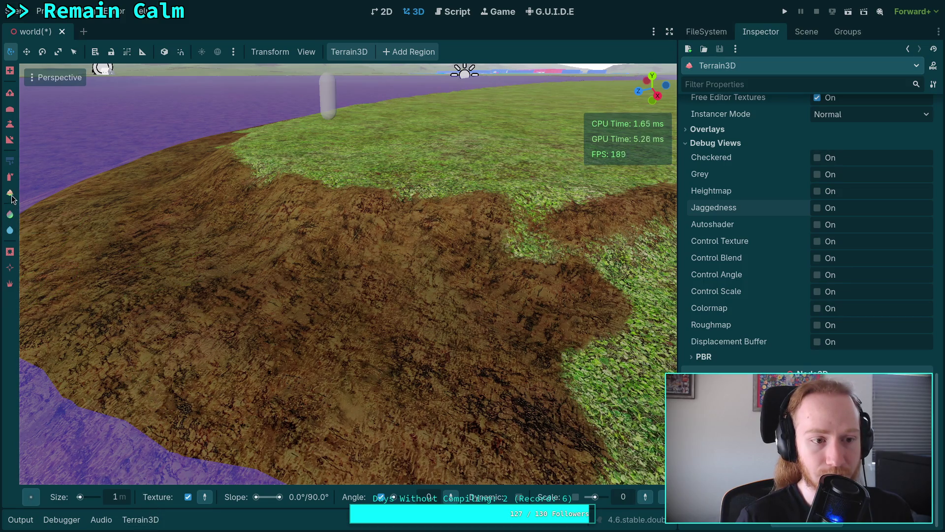
{"action": "left_click", "coordinate": [9, 194]}
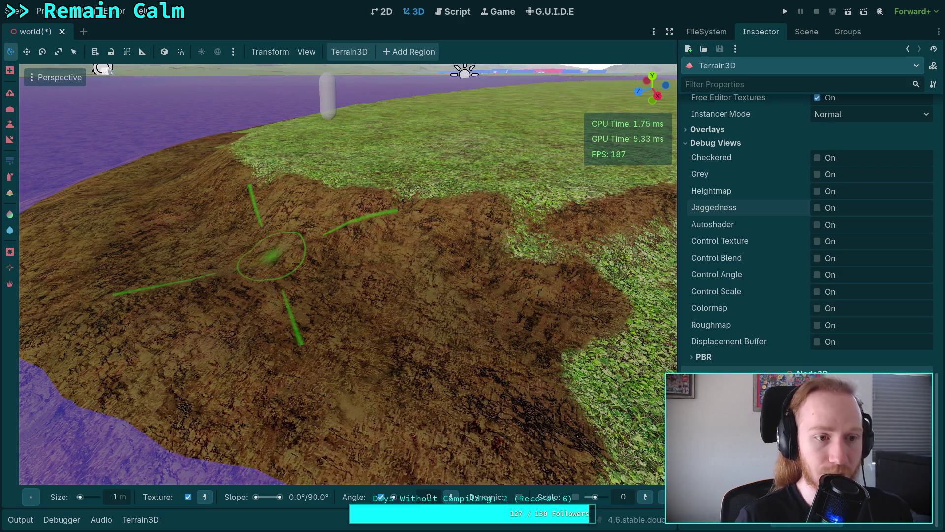
With Paint Autoshader, restore three grass spots and a grass strip across the dirt slope
{"action": "left_click", "coordinate": [11, 196]}
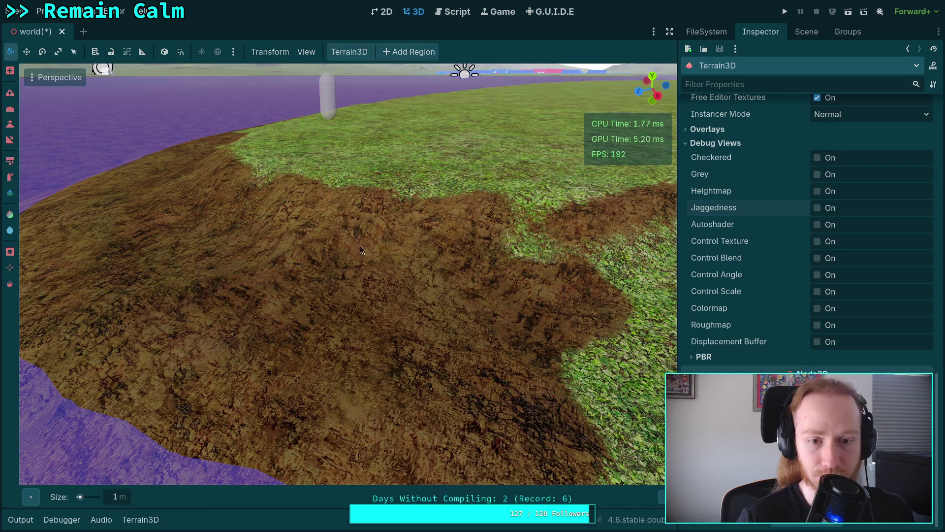
{"action": "left_click", "coordinate": [380, 232]}
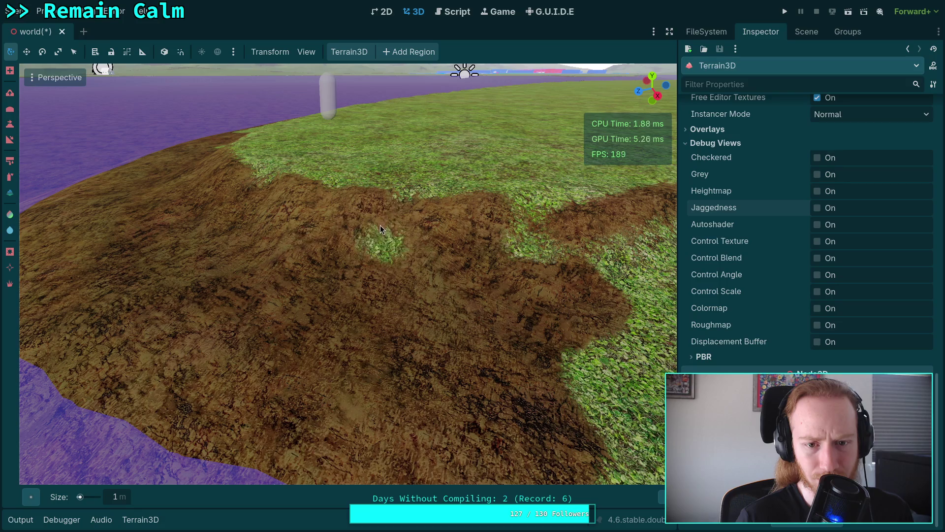
{"action": "left_click", "coordinate": [259, 196]}
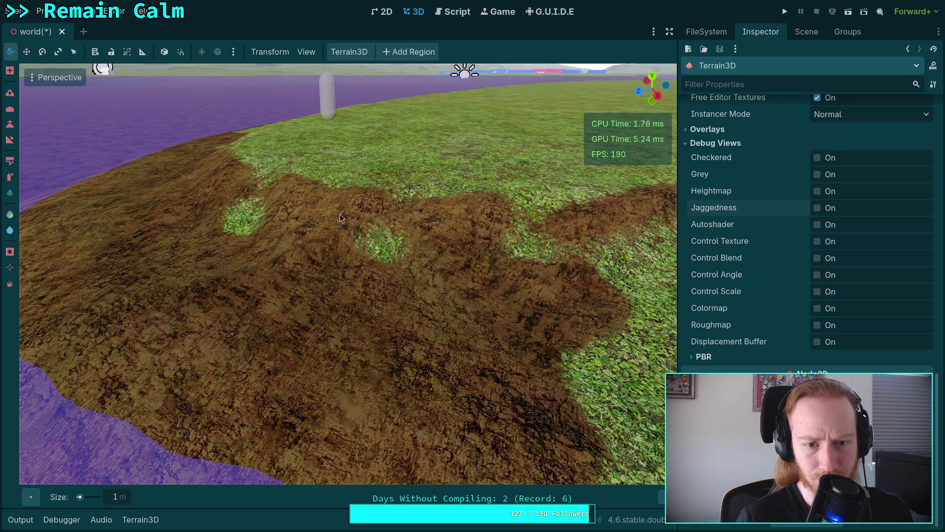
{"action": "left_click", "coordinate": [501, 232]}
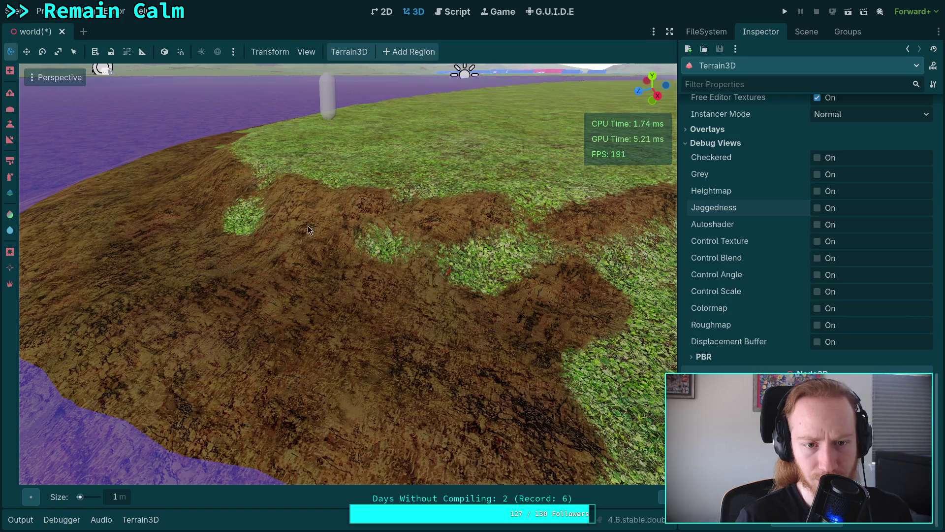
{"action": "left_click_drag", "start_coordinate": [309, 225], "coordinate": [254, 221]}
{"action": "left_click_drag", "start_coordinate": [268, 291], "coordinate": [320, 266]}
{"action": "left_click_drag", "start_coordinate": [238, 297], "coordinate": [336, 302]}
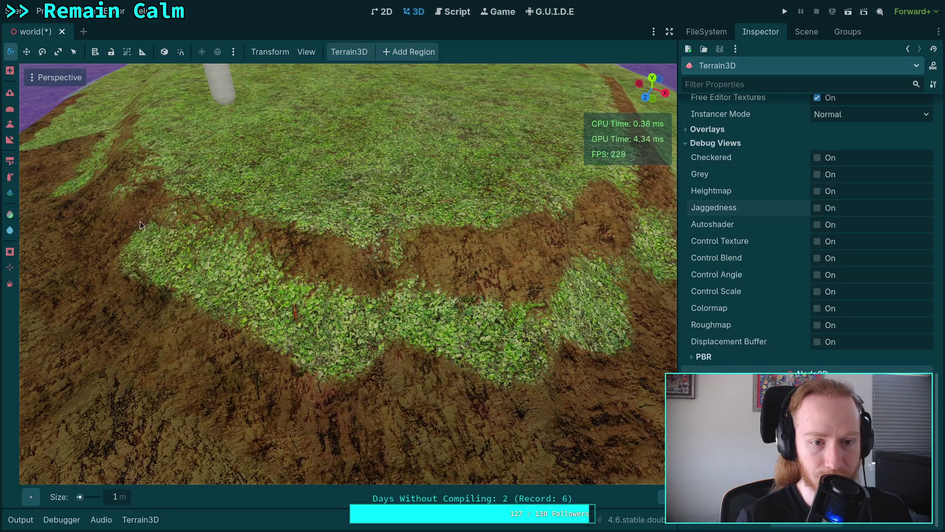
Paint the grass strips and central grass patch back to dirt
{"action": "right_click", "coordinate": [241, 304]}
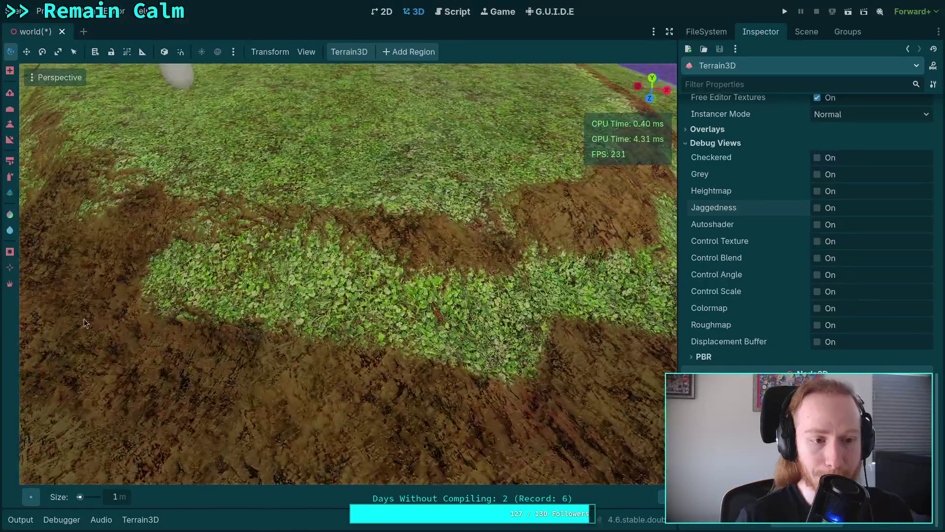
{"action": "mouse_move", "coordinate": [249, 332]}
{"action": "left_mouse_down"}
{"action": "mouse_move", "coordinate": [302, 322]}
{"action": "mouse_move", "coordinate": [215, 310]}
{"action": "mouse_move", "coordinate": [188, 318]}
{"action": "left_mouse_up"}
{"action": "right_click", "coordinate": [189, 318]}
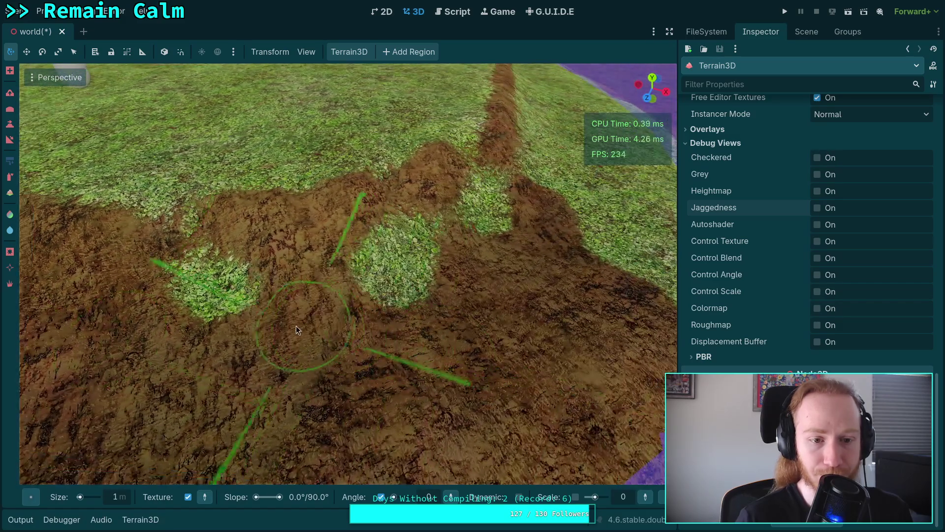
{"action": "mouse_move", "coordinate": [296, 326]}
{"action": "left_mouse_down"}
{"action": "mouse_move", "coordinate": [238, 320]}
{"action": "mouse_move", "coordinate": [371, 322]}
{"action": "mouse_move", "coordinate": [430, 263]}
{"action": "left_mouse_up"}
{"action": "right_click", "coordinate": [430, 263]}
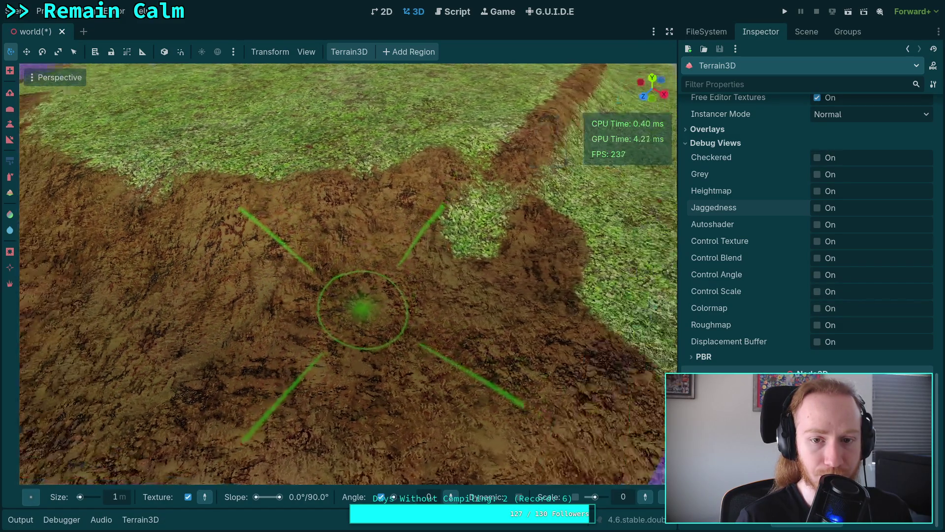
{"action": "mouse_move", "coordinate": [368, 419]}
{"action": "left_mouse_down"}
{"action": "mouse_move", "coordinate": [556, 317]}
{"action": "mouse_move", "coordinate": [526, 353]}
{"action": "left_mouse_up"}
{"action": "right_click", "coordinate": [526, 353]}
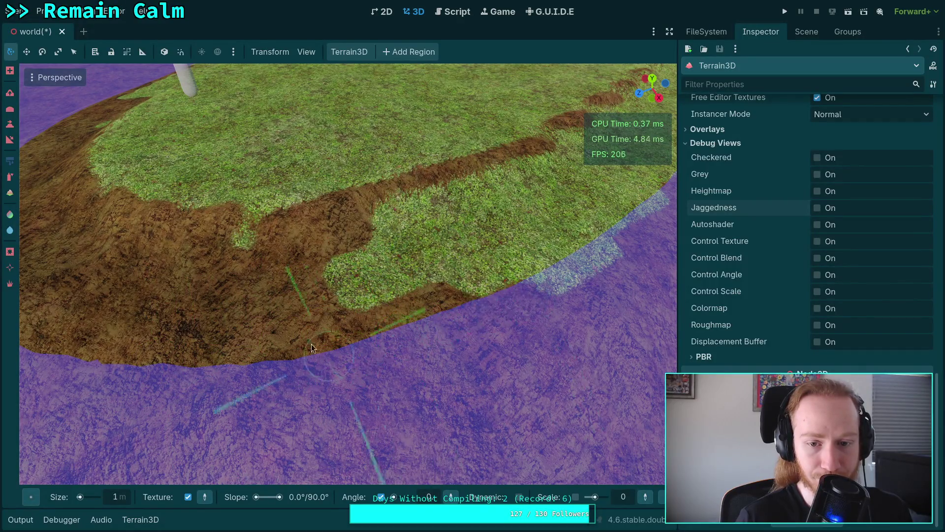
{"action": "left_click_drag", "start_coordinate": [311, 348], "coordinate": [550, 282]}
{"action": "scroll", "coordinate": [402, 253], "scroll_direction": "up", "scroll_amount": 5}
{"action": "mouse_move", "coordinate": [246, 251]}
{"action": "left_mouse_down"}
{"action": "mouse_move", "coordinate": [535, 243]}
{"action": "mouse_move", "coordinate": [472, 345]}
{"action": "mouse_move", "coordinate": [492, 242]}
{"action": "mouse_move", "coordinate": [549, 303]}
{"action": "left_mouse_up"}
{"action": "scroll", "coordinate": [349, 298], "scroll_direction": "down", "scroll_amount": 2}
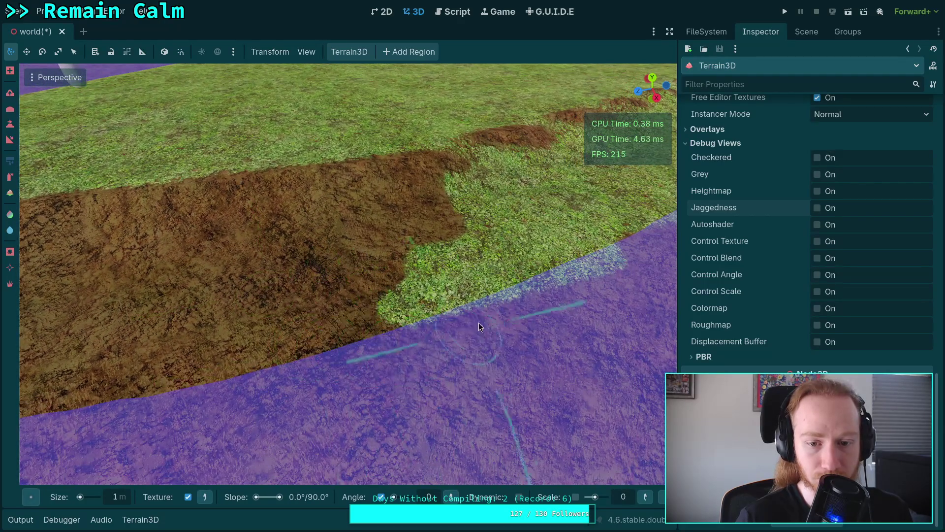
{"action": "scroll", "coordinate": [486, 273], "scroll_direction": "up", "scroll_amount": 3}
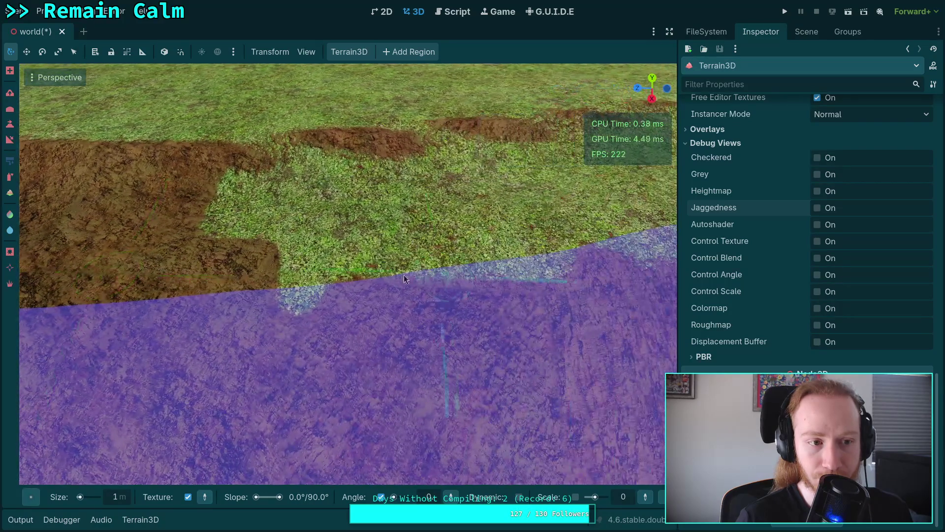
Switch to Spray Texture at strength 5, try a dirt stroke, and undo it
{"action": "left_click", "coordinate": [12, 180]}
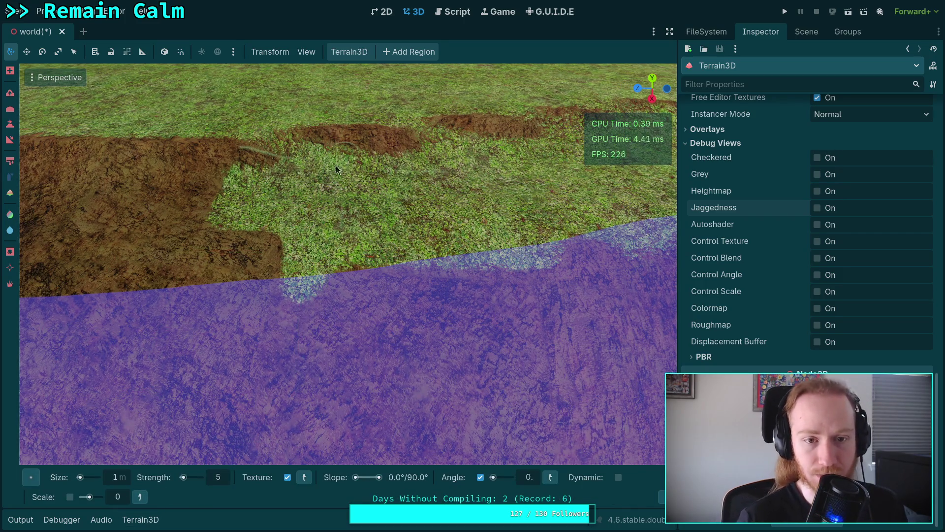
{"action": "left_click_drag", "start_coordinate": [301, 175], "coordinate": [334, 276]}
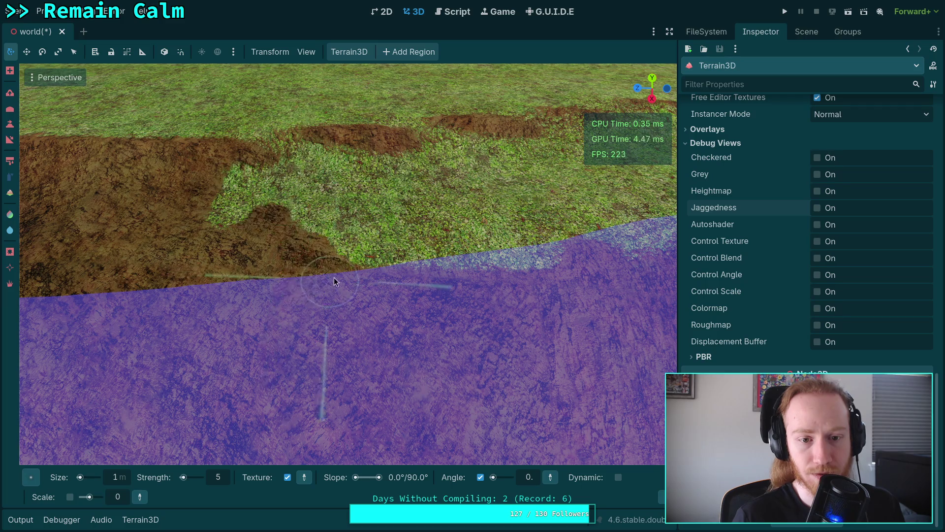
{"action": "key", "text": "ctrl+z"}
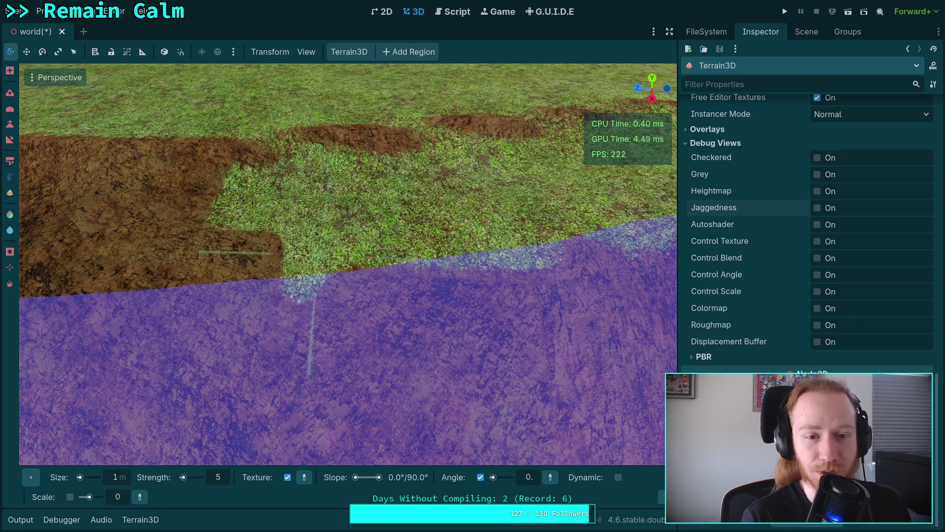
{"action": "left_click_drag", "start_coordinate": [316, 259], "coordinate": [317, 303]}
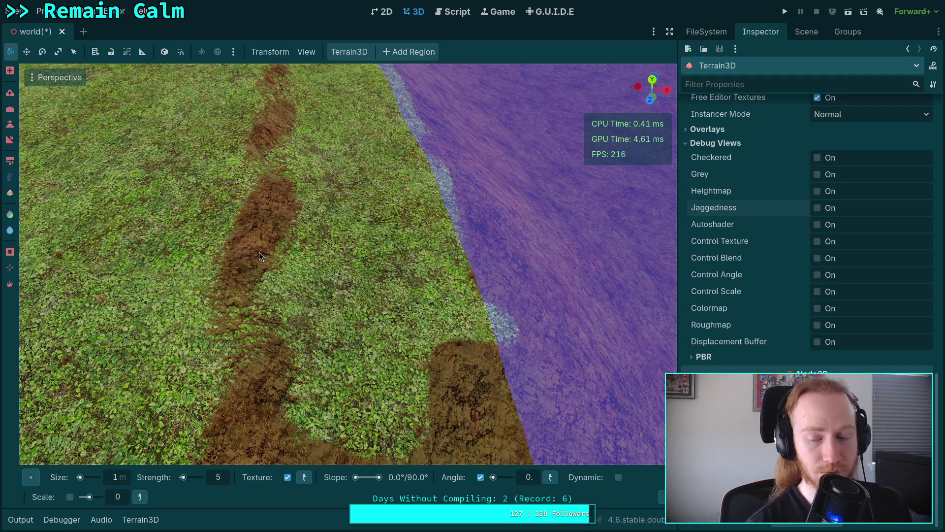
Choose grass in the texture panel, paint a short stroke on the trail, then pick dirt
{"action": "left_click", "coordinate": [142, 520]}
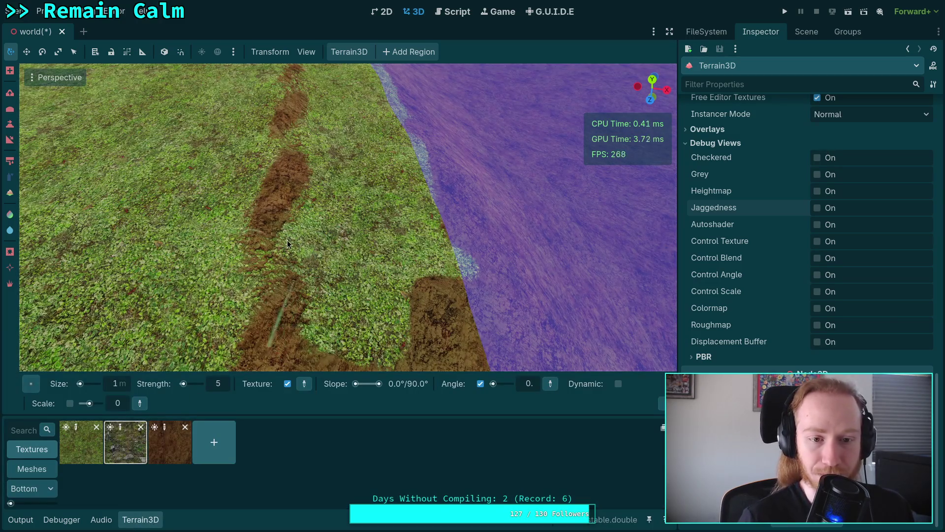
{"action": "left_click", "coordinate": [82, 443]}
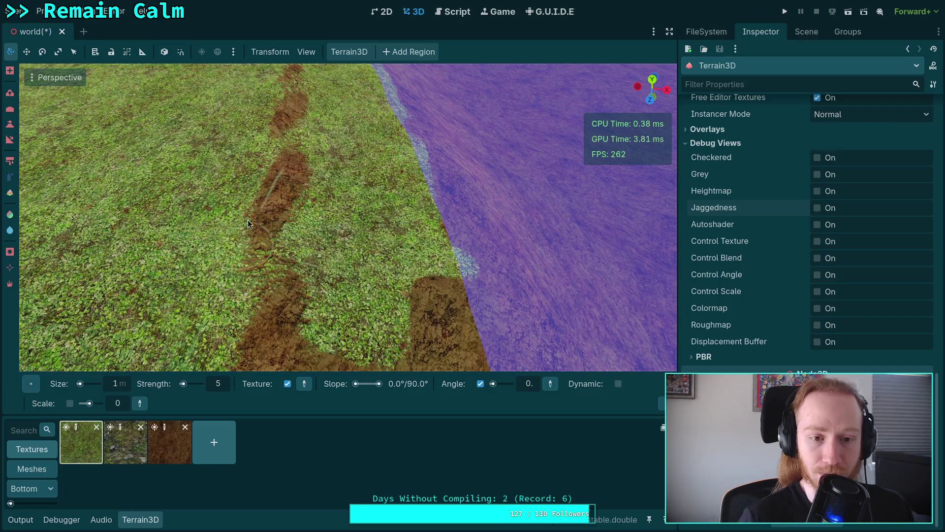
{"action": "mouse_move", "coordinate": [271, 224]}
{"action": "left_mouse_down"}
{"action": "mouse_move", "coordinate": [244, 290]}
{"action": "mouse_move", "coordinate": [270, 224]}
{"action": "left_mouse_up"}
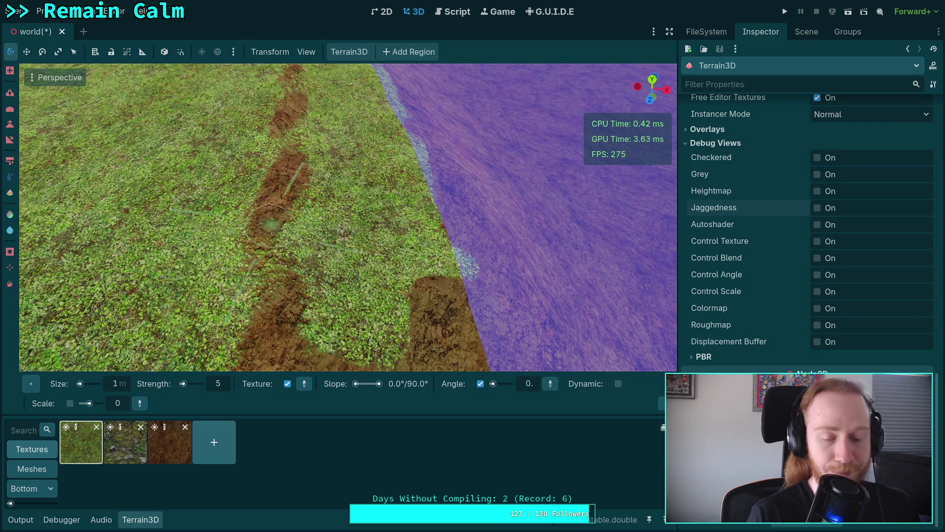
{"action": "scroll", "coordinate": [763, 284], "scroll_direction": "up", "scroll_amount": 15}
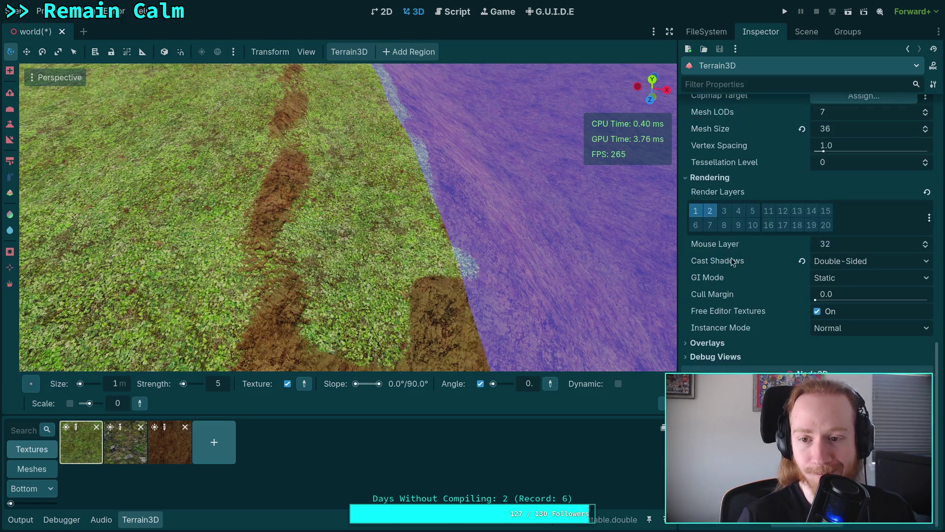
{"action": "scroll", "coordinate": [761, 343], "scroll_direction": "up", "scroll_amount": 5}
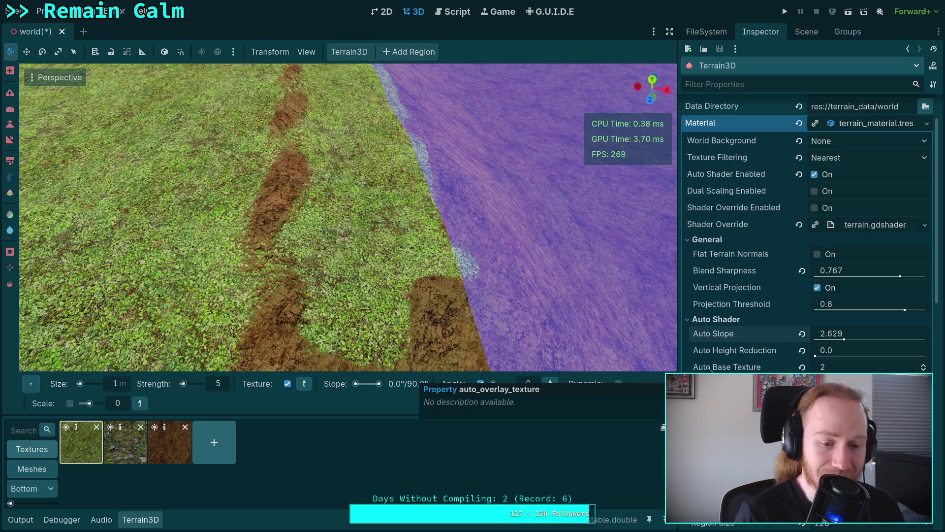
{"action": "left_click", "coordinate": [170, 442]}
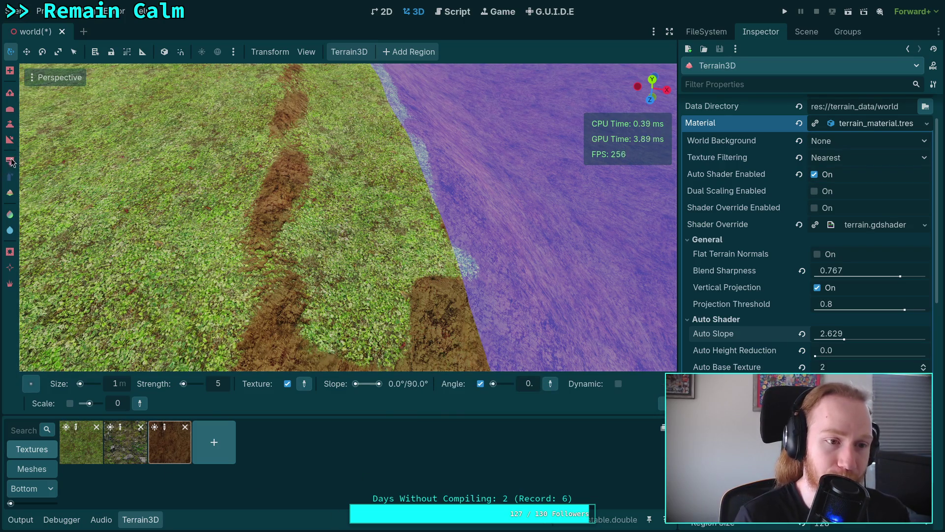
Paint several dirt strokes across the grass with the texture brush, then undo them all
{"action": "left_click", "coordinate": [11, 163]}
{"action": "left_click", "coordinate": [153, 518]}
{"action": "mouse_move", "coordinate": [236, 375]}
{"action": "left_mouse_down"}
{"action": "mouse_move", "coordinate": [276, 413]}
{"action": "mouse_move", "coordinate": [315, 404]}
{"action": "mouse_move", "coordinate": [344, 394]}
{"action": "mouse_move", "coordinate": [460, 305]}
{"action": "left_mouse_up"}
{"action": "mouse_move", "coordinate": [453, 273]}
{"action": "left_mouse_down"}
{"action": "mouse_move", "coordinate": [295, 266]}
{"action": "mouse_move", "coordinate": [237, 275]}
{"action": "mouse_move", "coordinate": [310, 192]}
{"action": "mouse_move", "coordinate": [340, 281]}
{"action": "mouse_move", "coordinate": [276, 256]}
{"action": "mouse_move", "coordinate": [310, 222]}
{"action": "left_mouse_up"}
{"action": "mouse_move", "coordinate": [434, 315]}
{"action": "left_mouse_down"}
{"action": "mouse_move", "coordinate": [512, 271]}
{"action": "mouse_move", "coordinate": [481, 213]}
{"action": "left_mouse_up"}
{"action": "key", "text": "ctrl+z"}
{"action": "key", "text": "ctrl+z"}
{"action": "key", "text": "ctrl+z"}
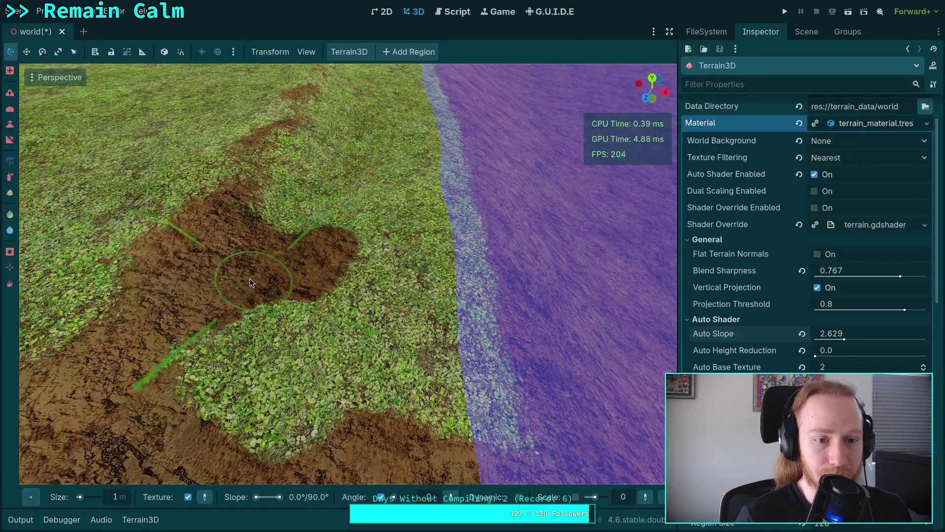
{"action": "left_click_drag", "start_coordinate": [303, 230], "coordinate": [296, 437]}
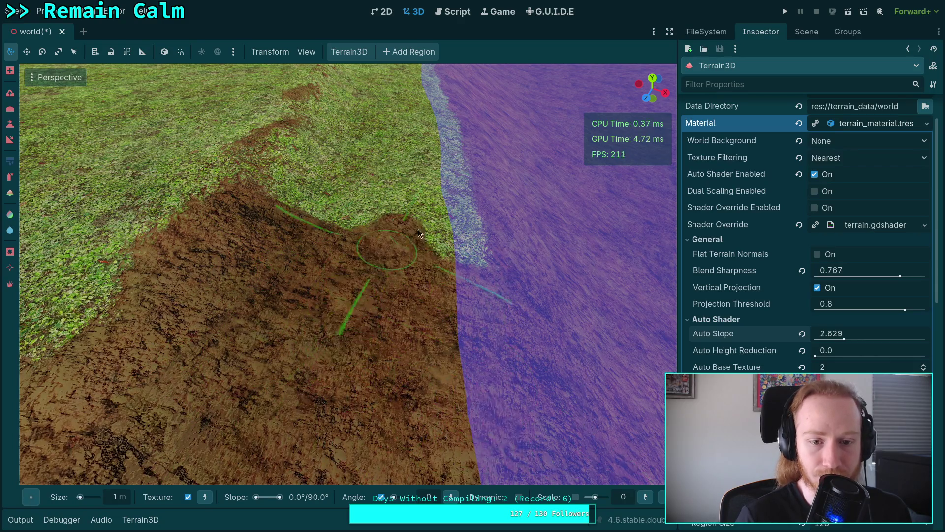
{"action": "key", "text": "ctrl+z"}
{"action": "key", "text": "ctrl+z"}
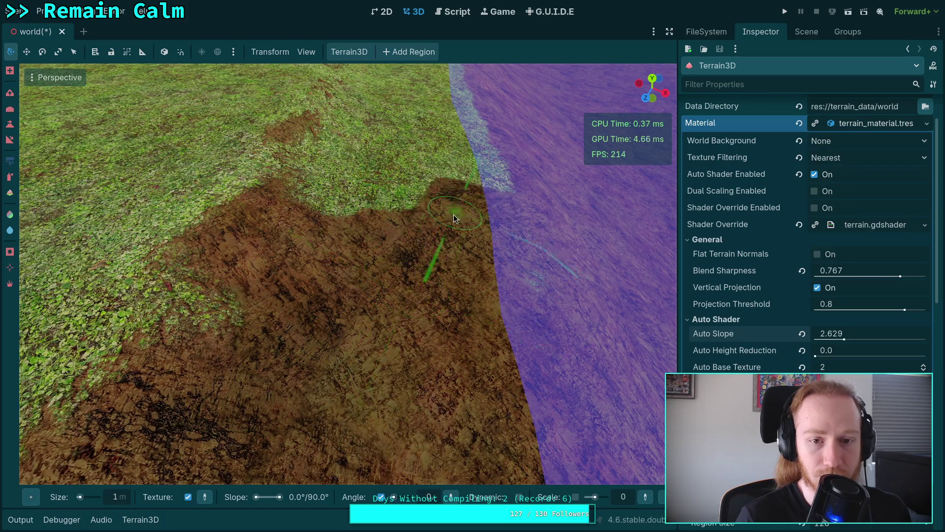
{"action": "key", "text": "ctrl+z"}
{"action": "key", "text": "ctrl+z"}
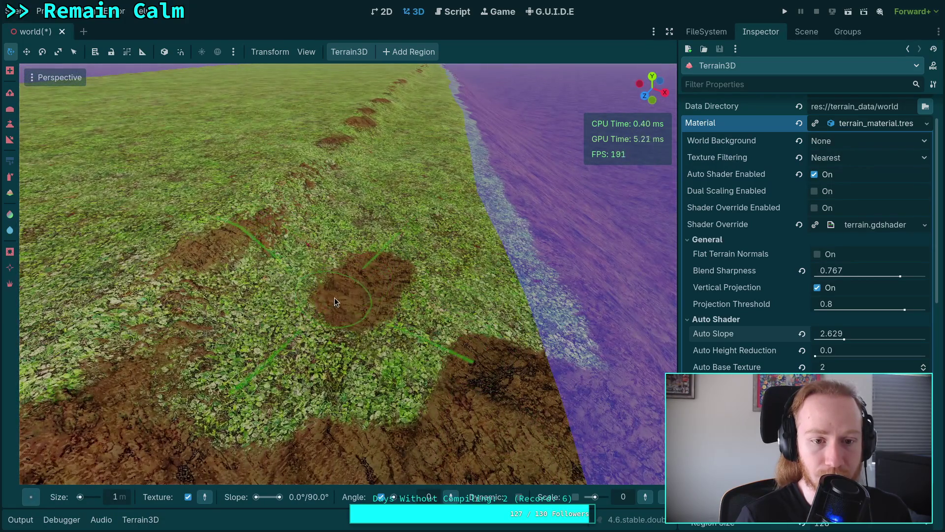
{"action": "left_click_drag", "start_coordinate": [335, 302], "coordinate": [268, 88]}
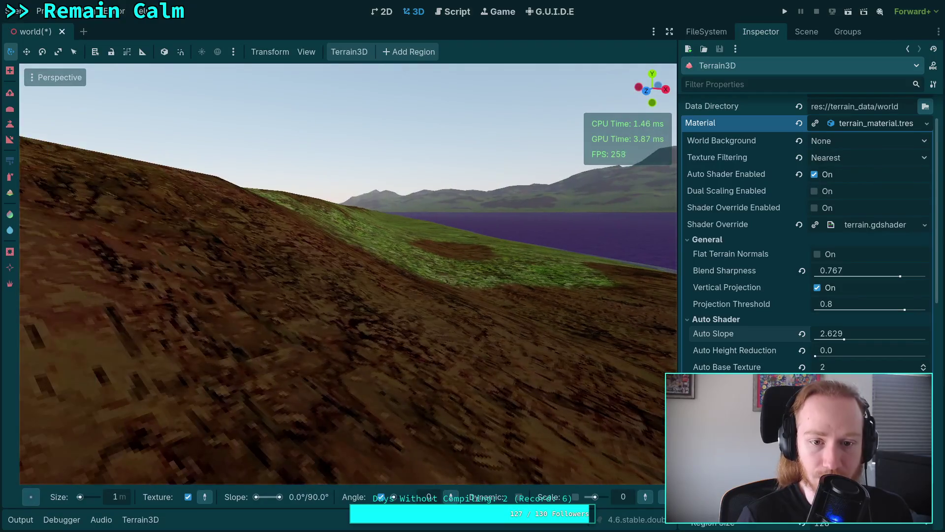
{"action": "key", "text": "w"}
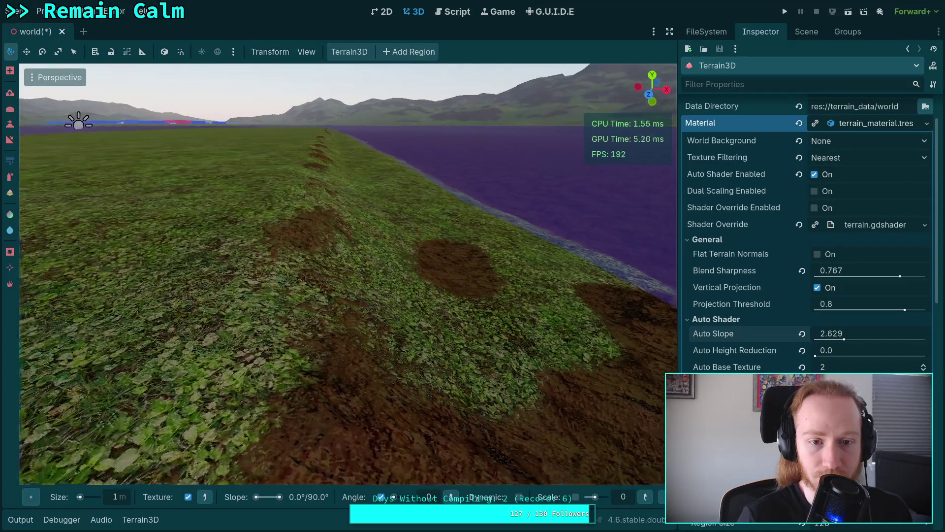
{"action": "key", "text": "w"}
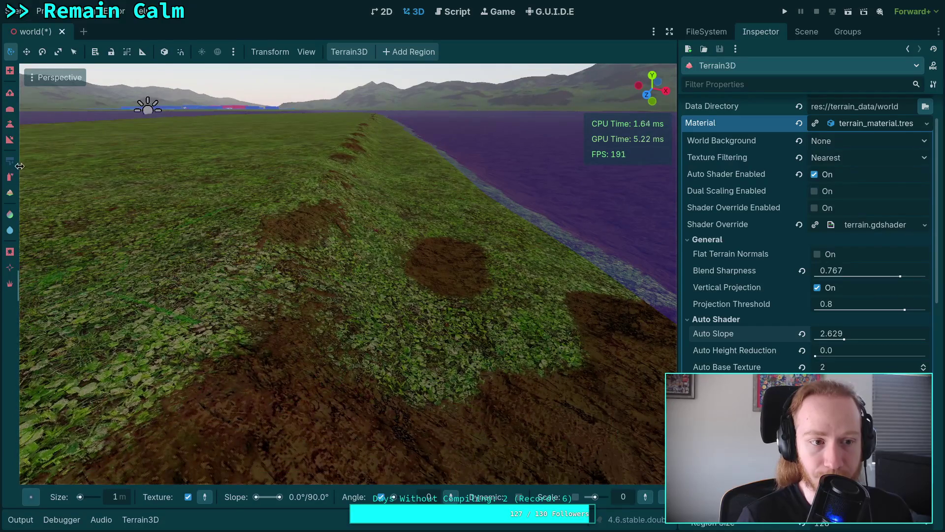
Set the height sculpt tool to -0.9 and lower the island edge
{"action": "left_click", "coordinate": [11, 125]}
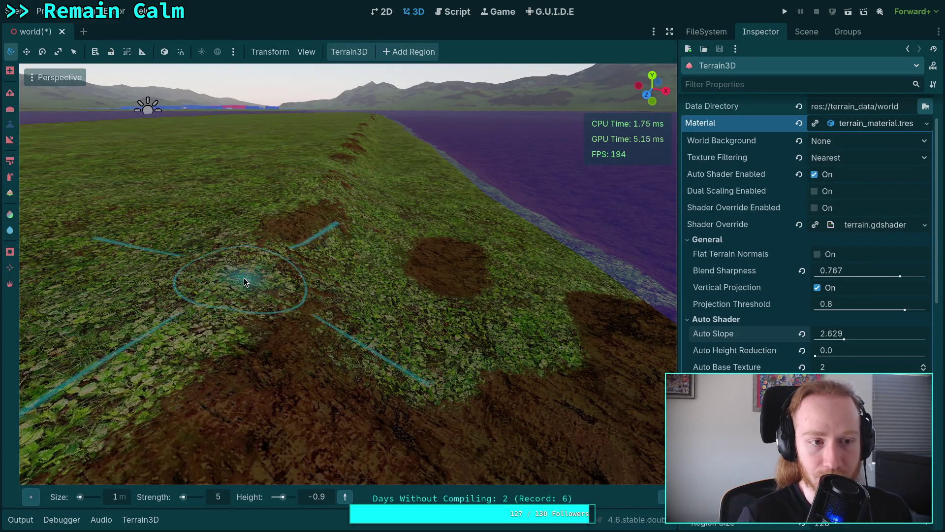
{"action": "left_click", "coordinate": [323, 497]}
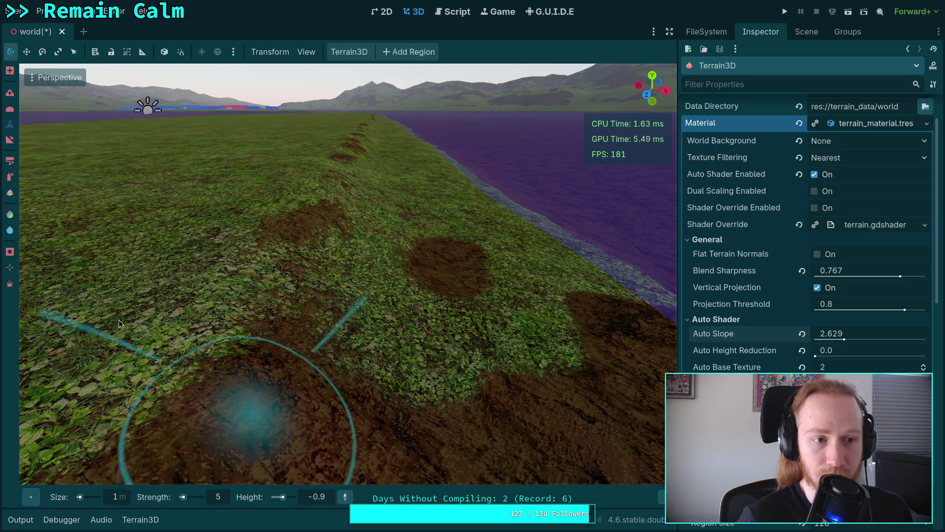
{"action": "mouse_move", "coordinate": [264, 272]}
{"action": "left_mouse_down"}
{"action": "mouse_move", "coordinate": [277, 262]}
{"action": "mouse_move", "coordinate": [273, 281]}
{"action": "mouse_move", "coordinate": [229, 333]}
{"action": "mouse_move", "coordinate": [527, 330]}
{"action": "mouse_move", "coordinate": [295, 295]}
{"action": "mouse_move", "coordinate": [393, 258]}
{"action": "mouse_move", "coordinate": [412, 275]}
{"action": "mouse_move", "coordinate": [362, 258]}
{"action": "mouse_move", "coordinate": [298, 261]}
{"action": "mouse_move", "coordinate": [315, 277]}
{"action": "mouse_move", "coordinate": [349, 268]}
{"action": "mouse_move", "coordinate": [354, 303]}
{"action": "mouse_move", "coordinate": [334, 297]}
{"action": "mouse_move", "coordinate": [401, 264]}
{"action": "mouse_move", "coordinate": [354, 275]}
{"action": "mouse_move", "coordinate": [317, 270]}
{"action": "left_mouse_up"}
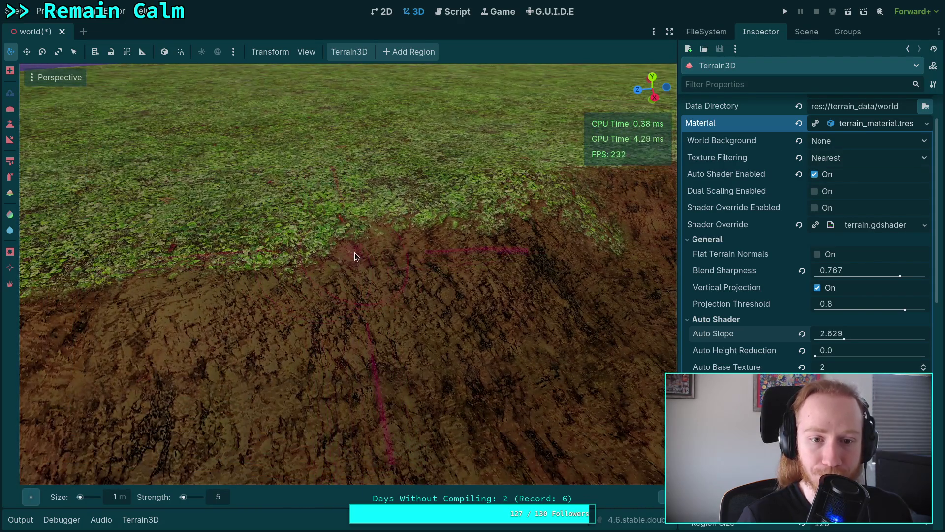
Lower part of the dirt rim slope with the sculpt brush in subtract mode
{"action": "mouse_move", "coordinate": [378, 282]}
{"action": "left_mouse_down"}
{"action": "mouse_move", "coordinate": [538, 274]}
{"action": "mouse_move", "coordinate": [250, 317]}
{"action": "left_mouse_up"}
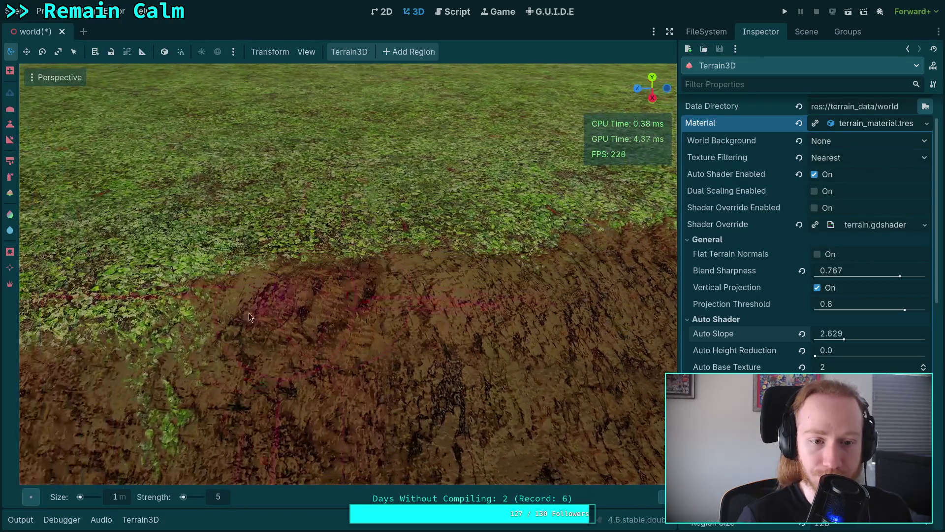
{"action": "mouse_move", "coordinate": [165, 368]}
{"action": "left_mouse_down"}
{"action": "mouse_move", "coordinate": [228, 359]}
{"action": "mouse_move", "coordinate": [246, 376]}
{"action": "mouse_move", "coordinate": [313, 258]}
{"action": "mouse_move", "coordinate": [326, 308]}
{"action": "mouse_move", "coordinate": [369, 327]}
{"action": "mouse_move", "coordinate": [327, 391]}
{"action": "mouse_move", "coordinate": [380, 334]}
{"action": "mouse_move", "coordinate": [432, 358]}
{"action": "mouse_move", "coordinate": [343, 347]}
{"action": "mouse_move", "coordinate": [326, 329]}
{"action": "mouse_move", "coordinate": [328, 308]}
{"action": "mouse_move", "coordinate": [353, 324]}
{"action": "left_mouse_up"}
{"action": "key", "text": "ctrl"}
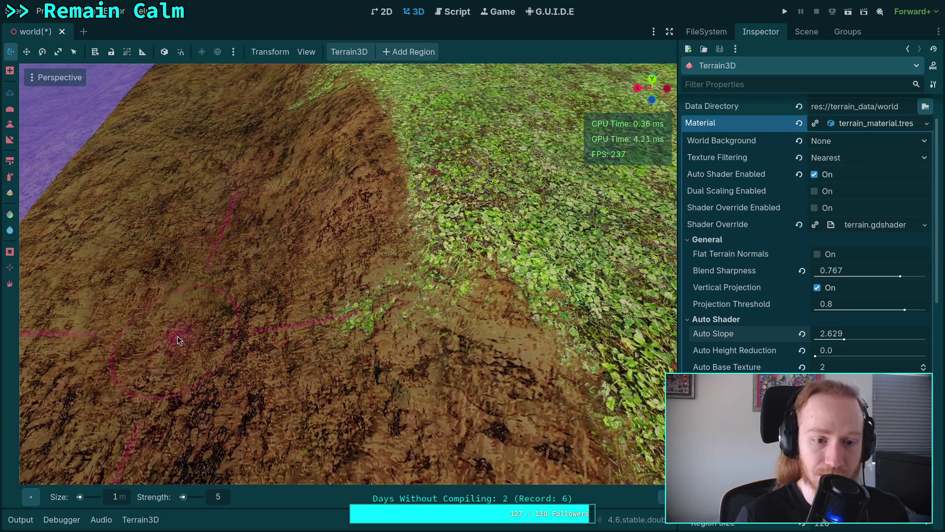
{"action": "mouse_move", "coordinate": [441, 290]}
{"action": "left_mouse_down"}
{"action": "mouse_move", "coordinate": [454, 315]}
{"action": "mouse_move", "coordinate": [480, 325]}
{"action": "left_mouse_up"}
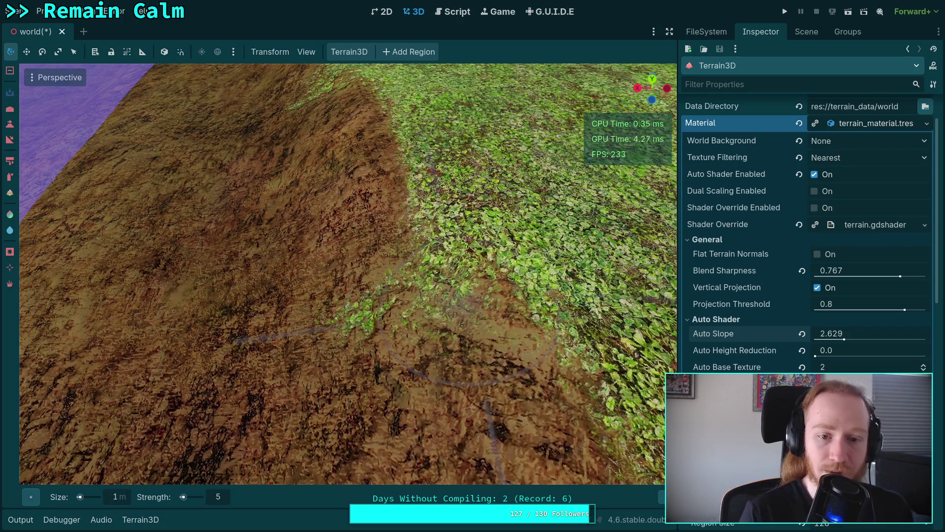
{"action": "scroll", "coordinate": [422, 338], "scroll_direction": "down", "scroll_amount": 5}
{"action": "scroll", "coordinate": [401, 329], "scroll_direction": "up", "scroll_amount": 3}
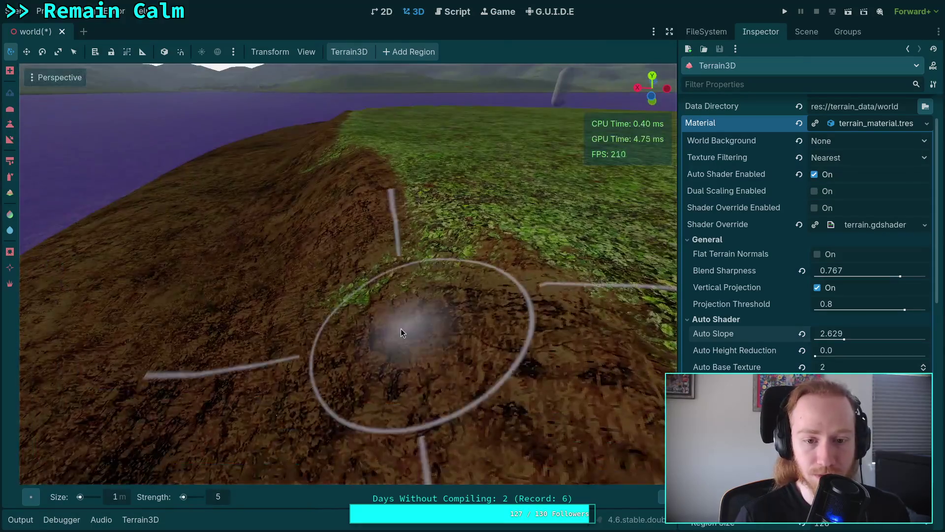
{"action": "scroll", "coordinate": [377, 316], "scroll_direction": "up", "scroll_amount": 2}
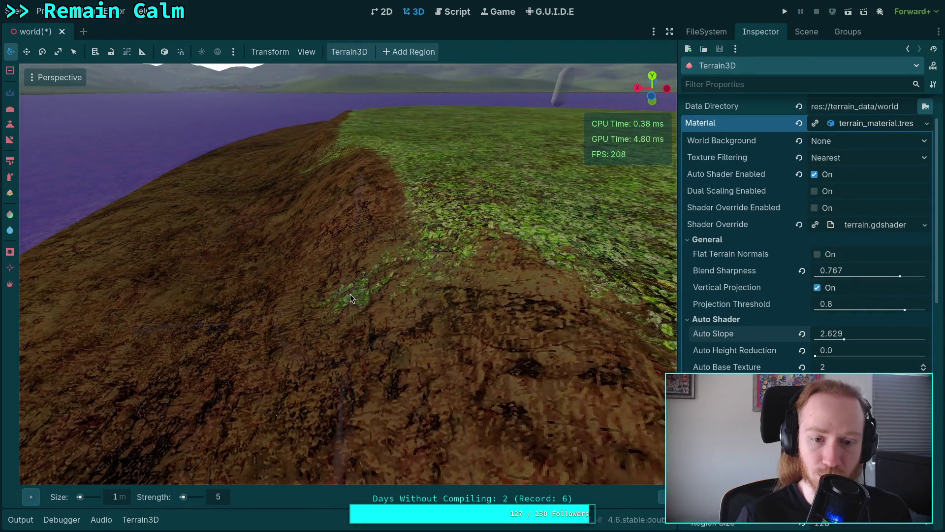
Reshape more of the rim slope from the other side, undoing a bad stroke
{"action": "left_click_drag", "start_coordinate": [350, 294], "coordinate": [336, 309]}
{"action": "scroll", "coordinate": [335, 309], "scroll_direction": "down", "scroll_amount": 4}
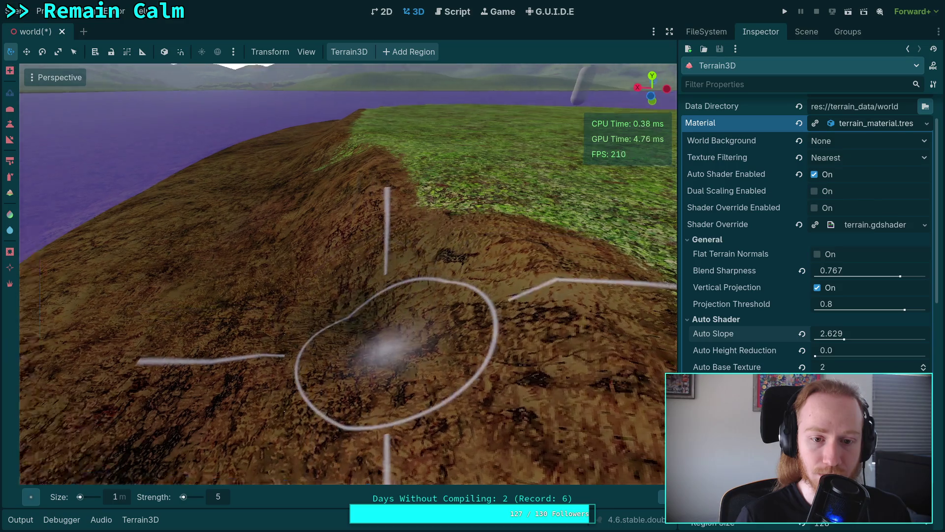
{"action": "mouse_move", "coordinate": [398, 346]}
{"action": "left_mouse_down"}
{"action": "mouse_move", "coordinate": [504, 96]}
{"action": "mouse_move", "coordinate": [222, 106]}
{"action": "mouse_move", "coordinate": [148, 128]}
{"action": "mouse_move", "coordinate": [165, 127]}
{"action": "mouse_move", "coordinate": [386, 356]}
{"action": "left_mouse_up"}
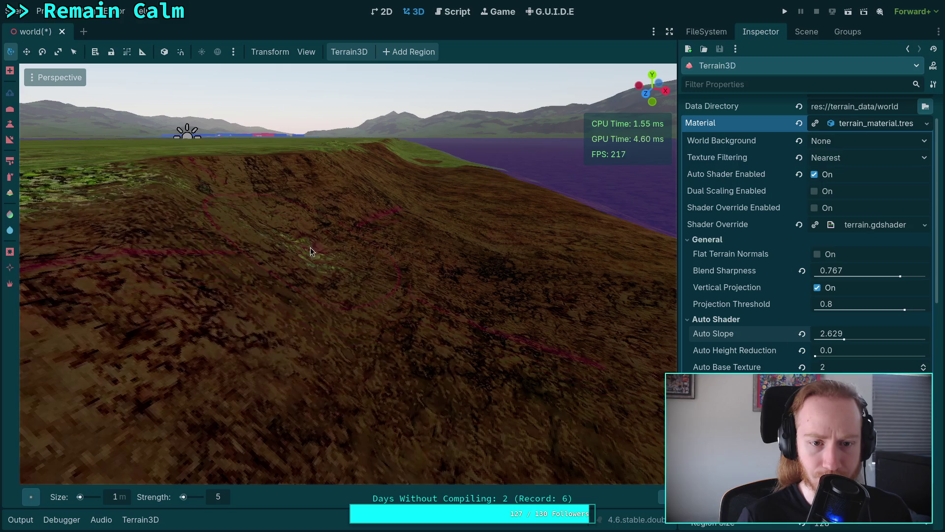
{"action": "left_click_drag", "start_coordinate": [322, 226], "coordinate": [324, 220]}
{"action": "left_click_drag", "start_coordinate": [332, 274], "coordinate": [332, 274]}
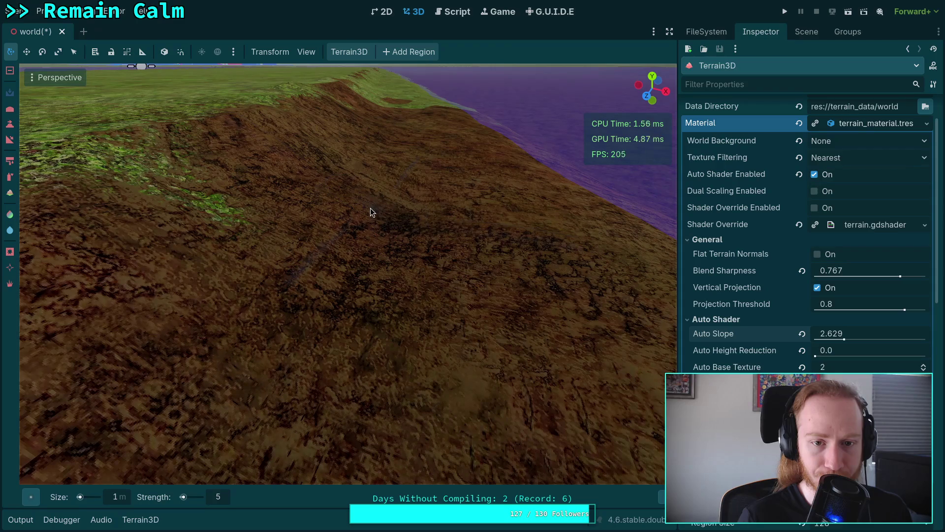
{"action": "mouse_move", "coordinate": [345, 295]}
{"action": "left_mouse_down"}
{"action": "mouse_move", "coordinate": [389, 286]}
{"action": "mouse_move", "coordinate": [393, 272]}
{"action": "left_mouse_up"}
{"action": "key", "text": "ctrl+z"}
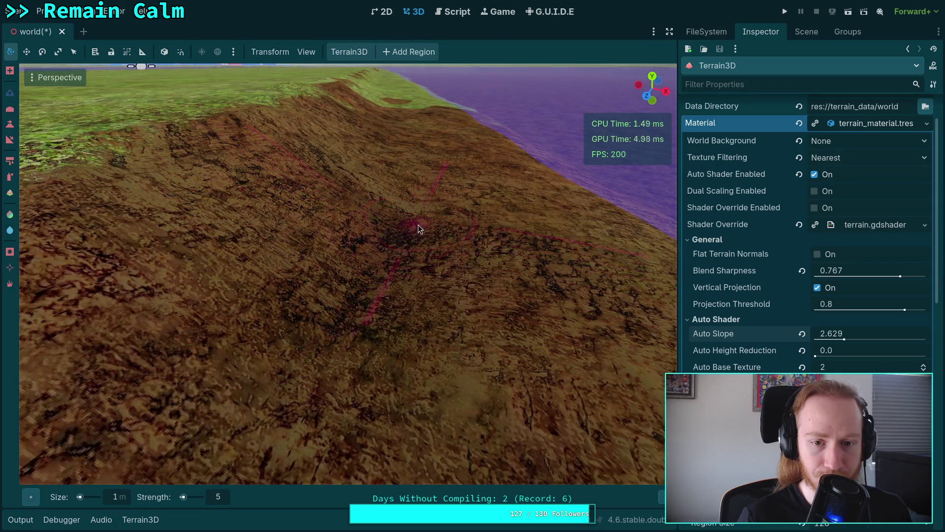
Orbit around the rim to check the reshaped dirt slope against the grassy ridge
{"action": "mouse_move", "coordinate": [362, 315]}
{"action": "left_mouse_down"}
{"action": "mouse_move", "coordinate": [527, 363]}
{"action": "mouse_move", "coordinate": [295, 332]}
{"action": "left_mouse_up"}
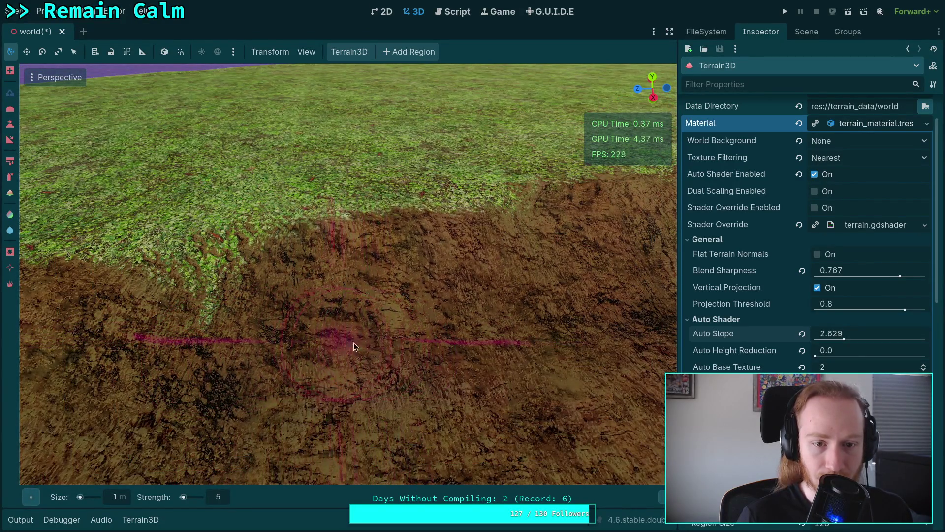
{"action": "mouse_move", "coordinate": [435, 371]}
{"action": "left_mouse_down"}
{"action": "mouse_move", "coordinate": [351, 352]}
{"action": "mouse_move", "coordinate": [523, 394]}
{"action": "mouse_move", "coordinate": [327, 390]}
{"action": "mouse_move", "coordinate": [411, 375]}
{"action": "mouse_move", "coordinate": [380, 389]}
{"action": "mouse_move", "coordinate": [341, 381]}
{"action": "mouse_move", "coordinate": [219, 331]}
{"action": "mouse_move", "coordinate": [380, 402]}
{"action": "mouse_move", "coordinate": [261, 349]}
{"action": "mouse_move", "coordinate": [315, 223]}
{"action": "left_mouse_up"}
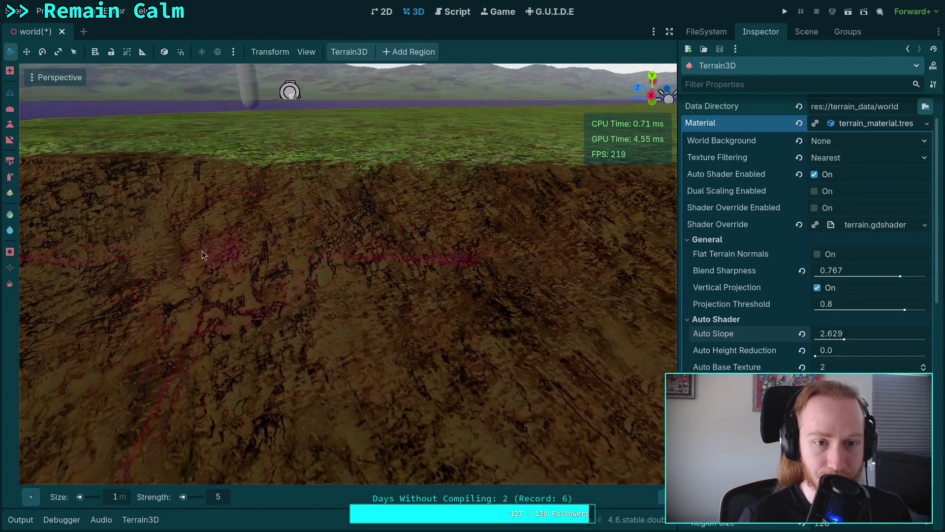
{"action": "mouse_move", "coordinate": [425, 249]}
{"action": "left_mouse_down"}
{"action": "mouse_move", "coordinate": [384, 258]}
{"action": "mouse_move", "coordinate": [379, 275]}
{"action": "mouse_move", "coordinate": [507, 281]}
{"action": "mouse_move", "coordinate": [325, 264]}
{"action": "mouse_move", "coordinate": [348, 285]}
{"action": "mouse_move", "coordinate": [314, 279]}
{"action": "mouse_move", "coordinate": [327, 224]}
{"action": "mouse_move", "coordinate": [419, 214]}
{"action": "mouse_move", "coordinate": [507, 253]}
{"action": "mouse_move", "coordinate": [472, 235]}
{"action": "mouse_move", "coordinate": [258, 245]}
{"action": "mouse_move", "coordinate": [170, 282]}
{"action": "mouse_move", "coordinate": [112, 280]}
{"action": "left_mouse_up"}
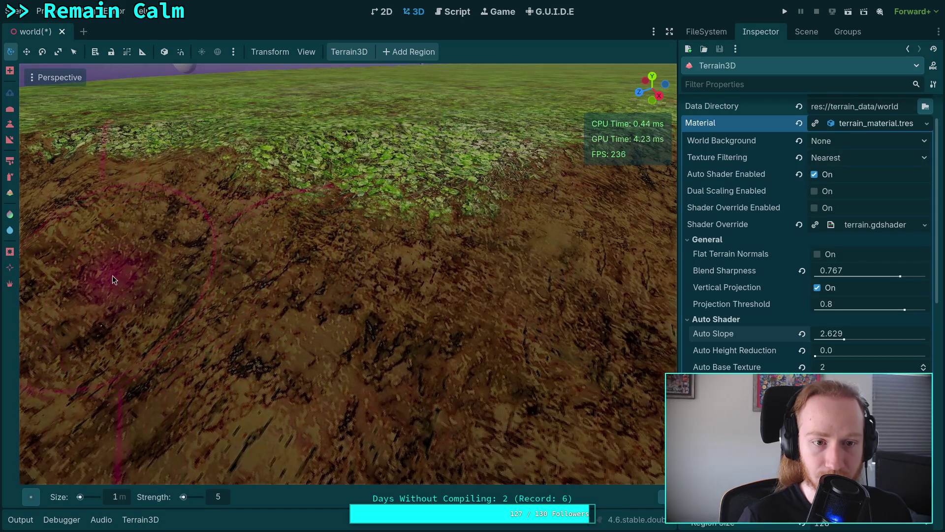
{"action": "mouse_move", "coordinate": [98, 232]}
{"action": "left_mouse_down"}
{"action": "mouse_move", "coordinate": [180, 348]}
{"action": "mouse_move", "coordinate": [253, 131]}
{"action": "mouse_move", "coordinate": [300, 270]}
{"action": "left_mouse_up"}
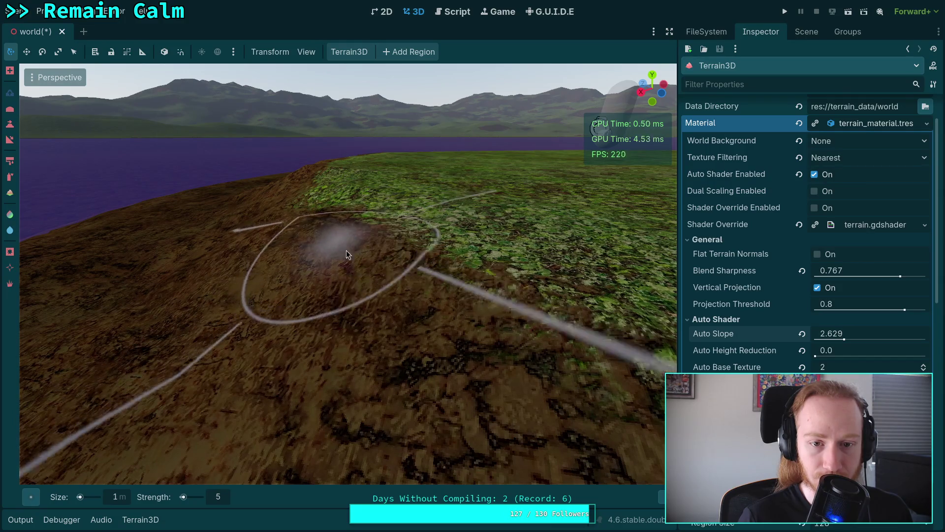
Set brush strength to 2 and blend a soft grass patch into the dirt slope
{"action": "left_click", "coordinate": [218, 497]}
{"action": "type", "text": "2"}
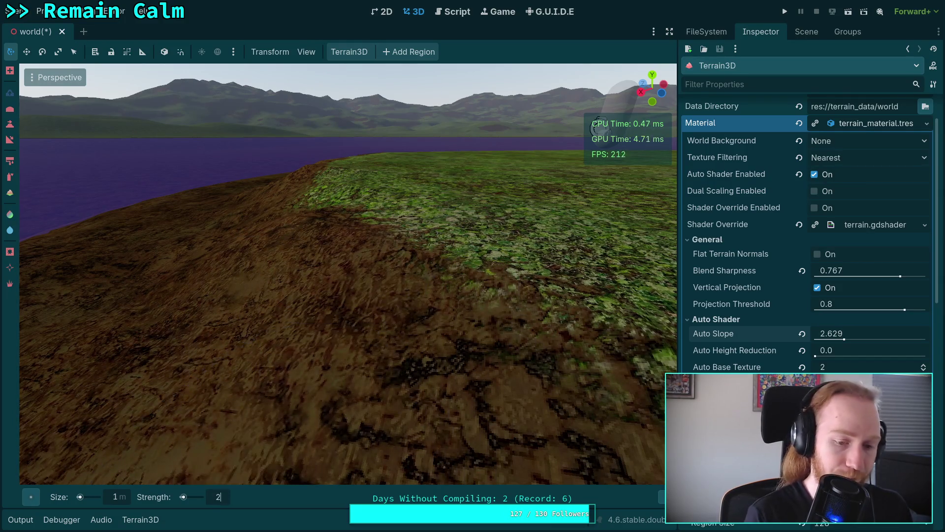
{"action": "mouse_move", "coordinate": [253, 348]}
{"action": "left_mouse_down"}
{"action": "mouse_move", "coordinate": [380, 422]}
{"action": "mouse_move", "coordinate": [275, 338]}
{"action": "mouse_move", "coordinate": [433, 380]}
{"action": "mouse_move", "coordinate": [255, 314]}
{"action": "mouse_move", "coordinate": [218, 277]}
{"action": "mouse_move", "coordinate": [156, 273]}
{"action": "mouse_move", "coordinate": [300, 283]}
{"action": "mouse_move", "coordinate": [275, 294]}
{"action": "left_mouse_up"}
{"action": "mouse_move", "coordinate": [120, 313]}
{"action": "left_mouse_down"}
{"action": "mouse_move", "coordinate": [164, 364]}
{"action": "mouse_move", "coordinate": [265, 384]}
{"action": "left_mouse_up"}
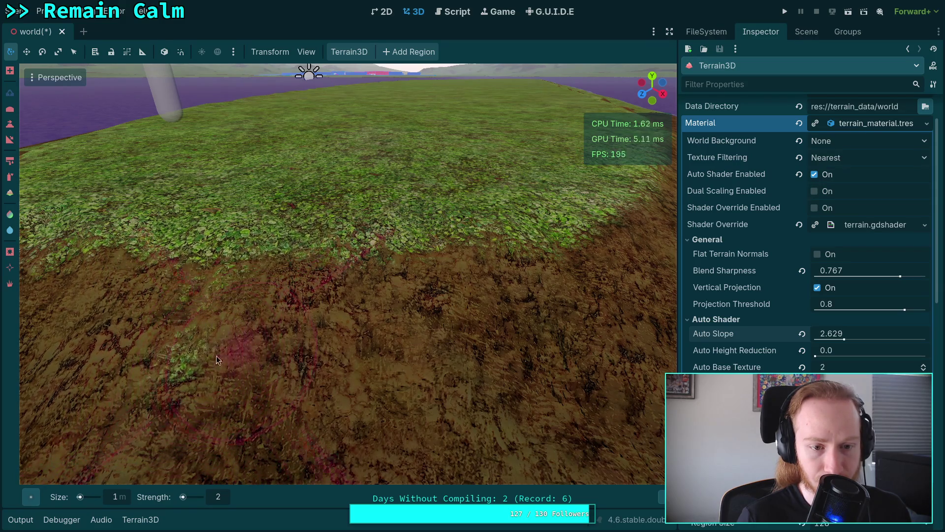
Fly around the ridge to inspect the grassy top and dirt slope down to the water
{"action": "left_click_drag", "start_coordinate": [186, 365], "coordinate": [183, 305]}
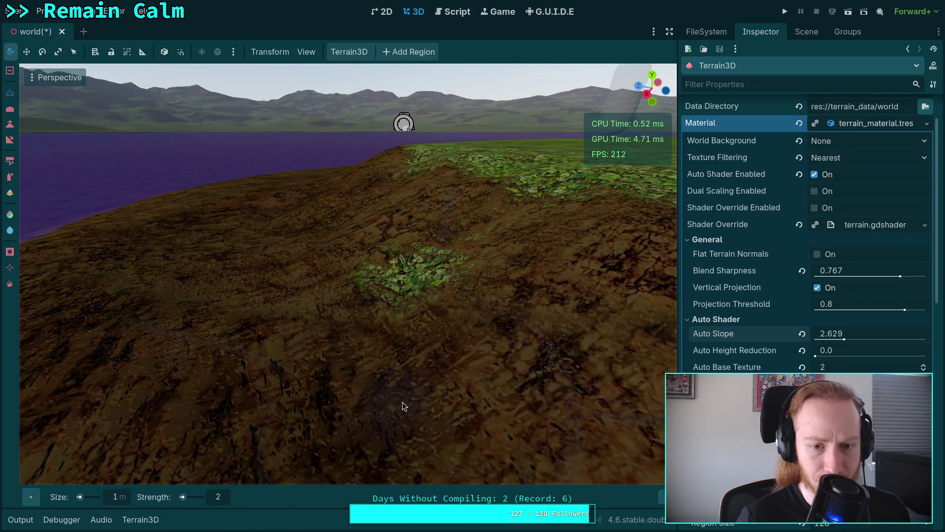
{"action": "mouse_move", "coordinate": [471, 311]}
{"action": "left_mouse_down"}
{"action": "mouse_move", "coordinate": [496, 312]}
{"action": "mouse_move", "coordinate": [430, 241]}
{"action": "left_mouse_up"}
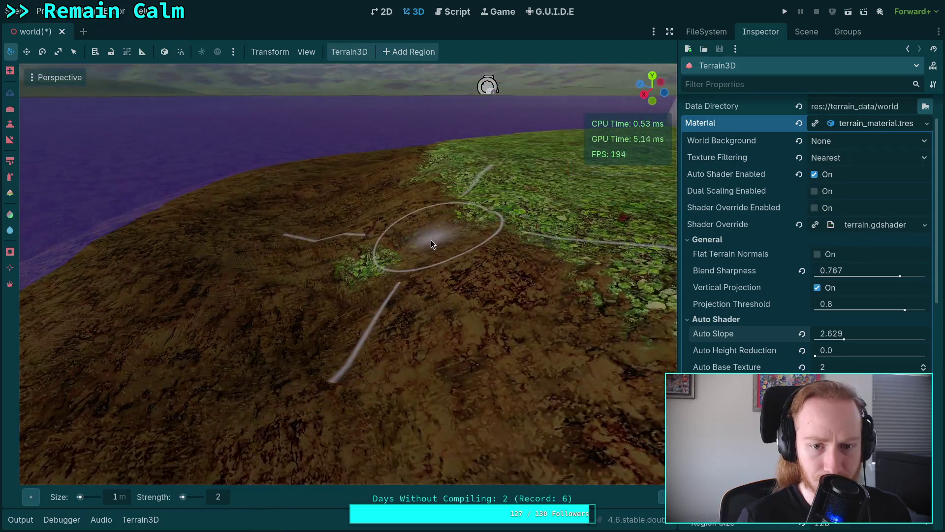
{"action": "mouse_move", "coordinate": [386, 278]}
{"action": "left_mouse_down"}
{"action": "mouse_move", "coordinate": [328, 285]}
{"action": "mouse_move", "coordinate": [358, 281]}
{"action": "mouse_move", "coordinate": [434, 334]}
{"action": "mouse_move", "coordinate": [532, 320]}
{"action": "mouse_move", "coordinate": [305, 292]}
{"action": "left_mouse_up"}
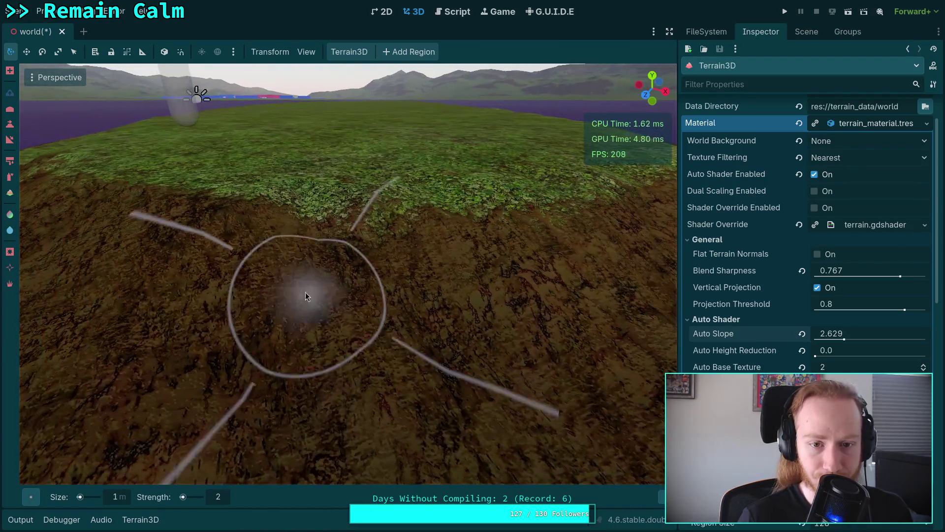
{"action": "mouse_move", "coordinate": [256, 320]}
{"action": "left_mouse_down"}
{"action": "mouse_move", "coordinate": [443, 305]}
{"action": "mouse_move", "coordinate": [226, 291]}
{"action": "left_mouse_up"}
{"action": "mouse_move", "coordinate": [413, 258]}
{"action": "left_mouse_down"}
{"action": "mouse_move", "coordinate": [559, 306]}
{"action": "mouse_move", "coordinate": [268, 256]}
{"action": "mouse_move", "coordinate": [570, 337]}
{"action": "mouse_move", "coordinate": [443, 305]}
{"action": "mouse_move", "coordinate": [310, 295]}
{"action": "mouse_move", "coordinate": [348, 280]}
{"action": "mouse_move", "coordinate": [338, 315]}
{"action": "mouse_move", "coordinate": [261, 378]}
{"action": "mouse_move", "coordinate": [473, 372]}
{"action": "mouse_move", "coordinate": [483, 276]}
{"action": "mouse_move", "coordinate": [416, 387]}
{"action": "mouse_move", "coordinate": [412, 326]}
{"action": "mouse_move", "coordinate": [296, 424]}
{"action": "mouse_move", "coordinate": [410, 355]}
{"action": "left_mouse_up"}
{"action": "scroll", "coordinate": [410, 355], "scroll_direction": "up", "scroll_amount": 5}
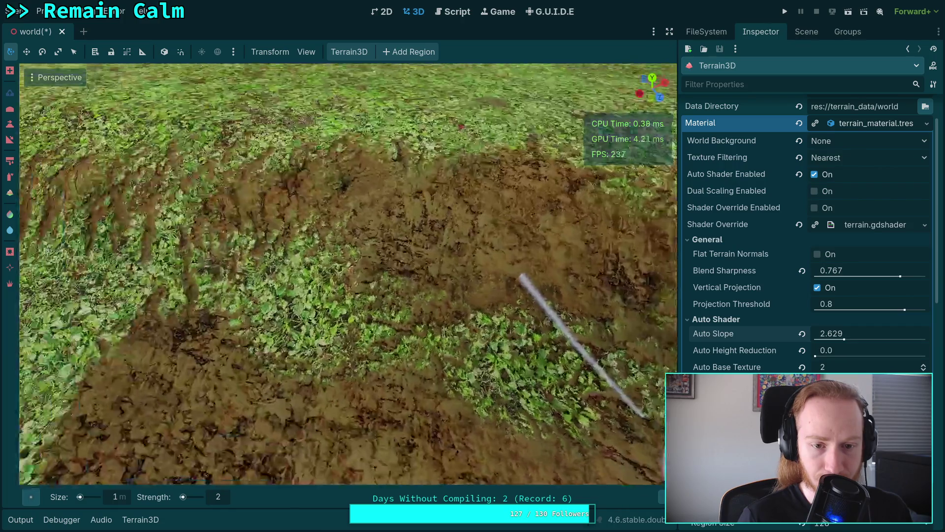
{"action": "scroll", "coordinate": [221, 355], "scroll_direction": "down", "scroll_amount": 5}
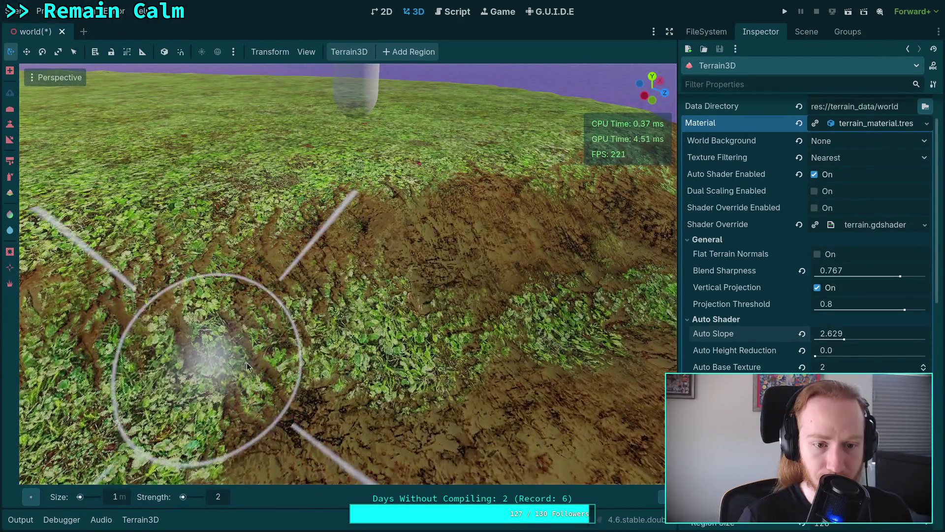
{"action": "scroll", "coordinate": [247, 363], "scroll_direction": "down", "scroll_amount": 5}
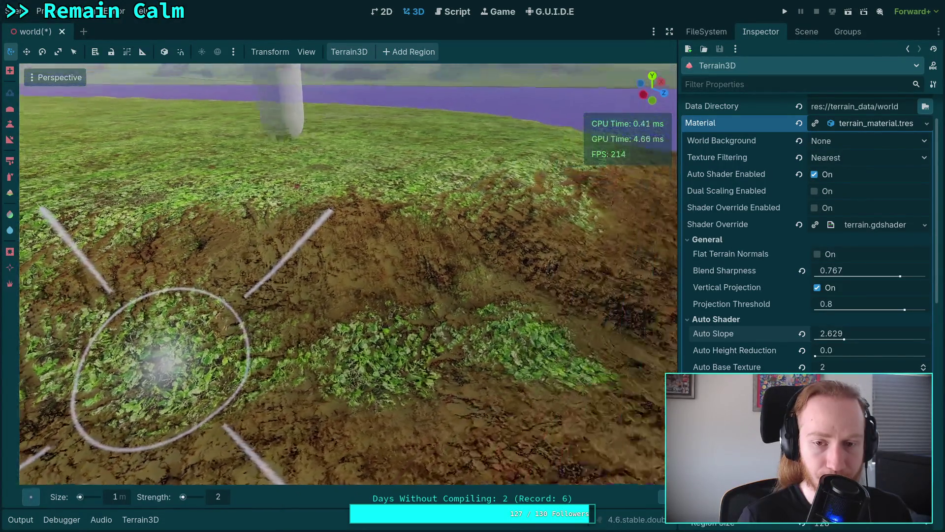
{"action": "scroll", "coordinate": [422, 349], "scroll_direction": "up", "scroll_amount": 3}
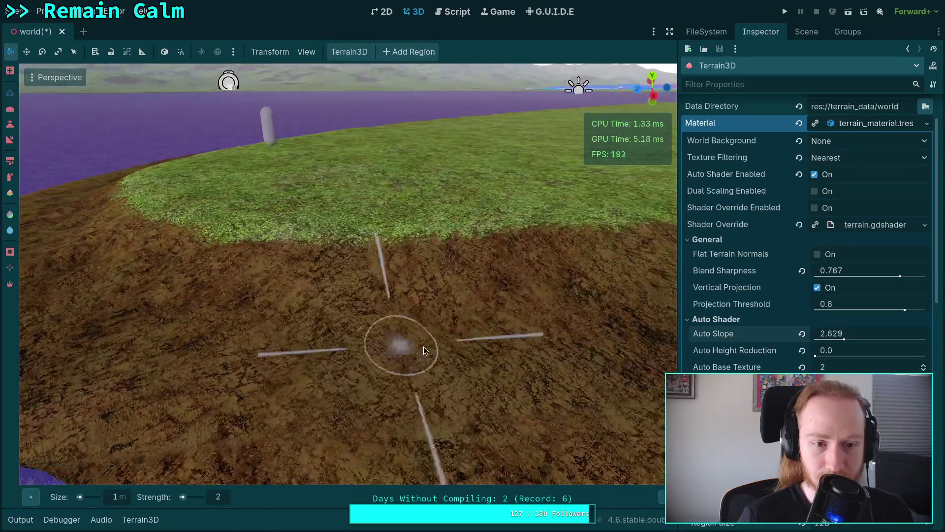
{"action": "scroll", "coordinate": [420, 145], "scroll_direction": "up", "scroll_amount": 3}
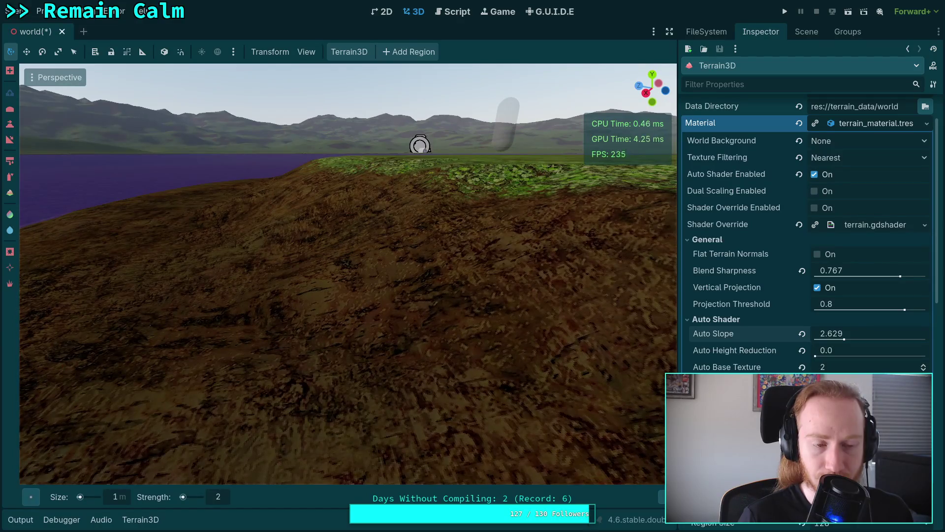
{"action": "scroll", "coordinate": [435, 350], "scroll_direction": "up", "scroll_amount": 3}
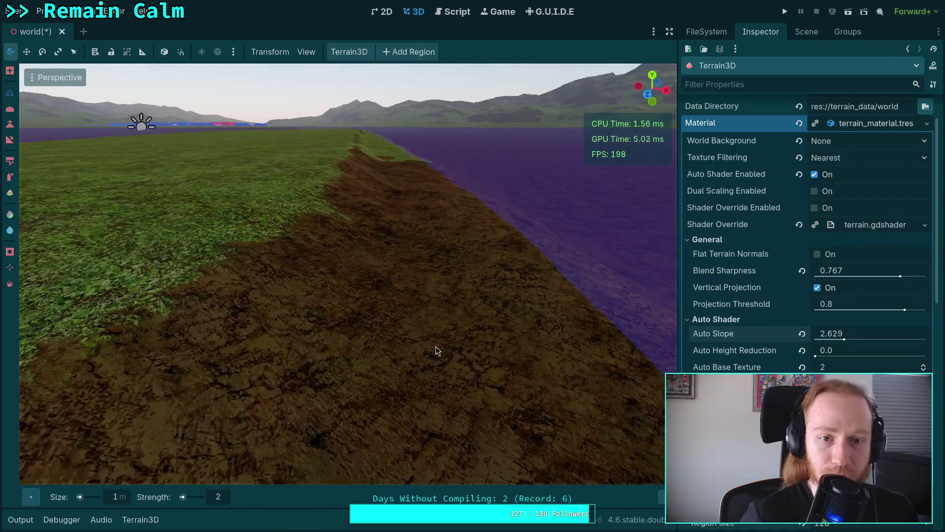
{"action": "left_click", "coordinate": [10, 161]}
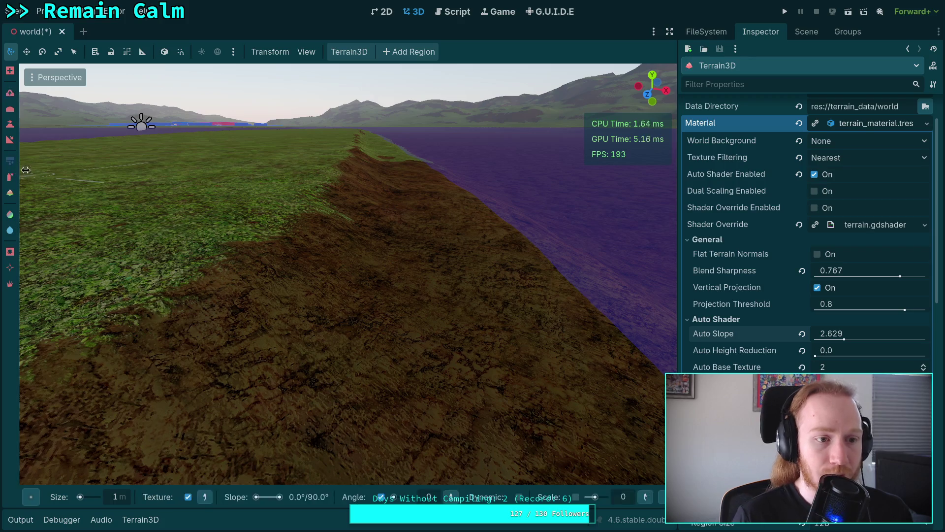
Paint the dirt texture over the grass along the ridge beside the purple water
{"action": "scroll", "coordinate": [338, 433], "scroll_direction": "up", "scroll_amount": 3}
{"action": "mouse_move", "coordinate": [477, 267]}
{"action": "left_mouse_down"}
{"action": "mouse_move", "coordinate": [440, 235]}
{"action": "mouse_move", "coordinate": [429, 252]}
{"action": "mouse_move", "coordinate": [292, 286]}
{"action": "mouse_move", "coordinate": [277, 239]}
{"action": "mouse_move", "coordinate": [376, 205]}
{"action": "mouse_move", "coordinate": [618, 220]}
{"action": "left_mouse_up"}
{"action": "scroll", "coordinate": [277, 235], "scroll_direction": "up", "scroll_amount": 3}
{"action": "scroll", "coordinate": [617, 219], "scroll_direction": "down", "scroll_amount": 5}
{"action": "mouse_move", "coordinate": [414, 217]}
{"action": "left_mouse_down"}
{"action": "mouse_move", "coordinate": [349, 281]}
{"action": "mouse_move", "coordinate": [453, 263]}
{"action": "mouse_move", "coordinate": [561, 295]}
{"action": "mouse_move", "coordinate": [564, 270]}
{"action": "mouse_move", "coordinate": [415, 164]}
{"action": "left_mouse_up"}
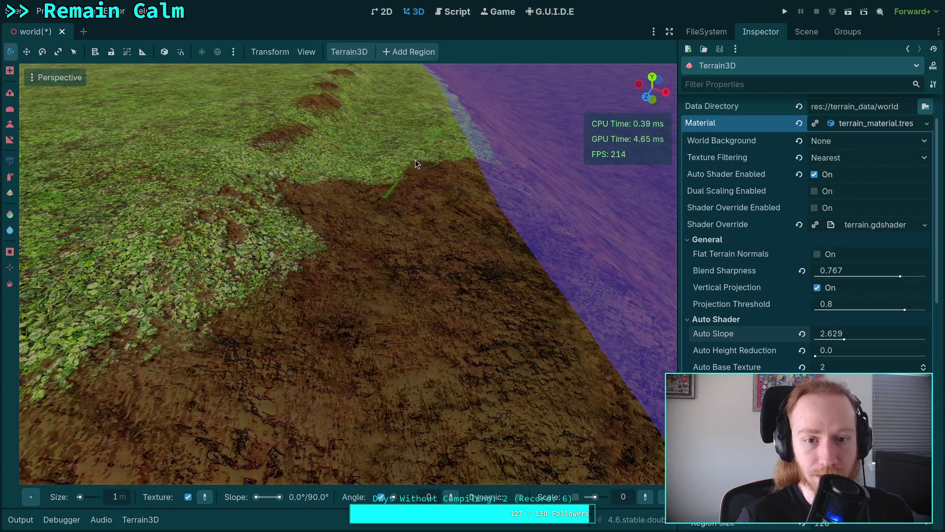
{"action": "scroll", "coordinate": [374, 206], "scroll_direction": "up", "scroll_amount": 2}
{"action": "mouse_move", "coordinate": [374, 207]}
{"action": "left_mouse_down"}
{"action": "mouse_move", "coordinate": [345, 212]}
{"action": "mouse_move", "coordinate": [335, 264]}
{"action": "mouse_move", "coordinate": [347, 223]}
{"action": "mouse_move", "coordinate": [510, 243]}
{"action": "mouse_move", "coordinate": [467, 190]}
{"action": "mouse_move", "coordinate": [432, 240]}
{"action": "left_mouse_up"}
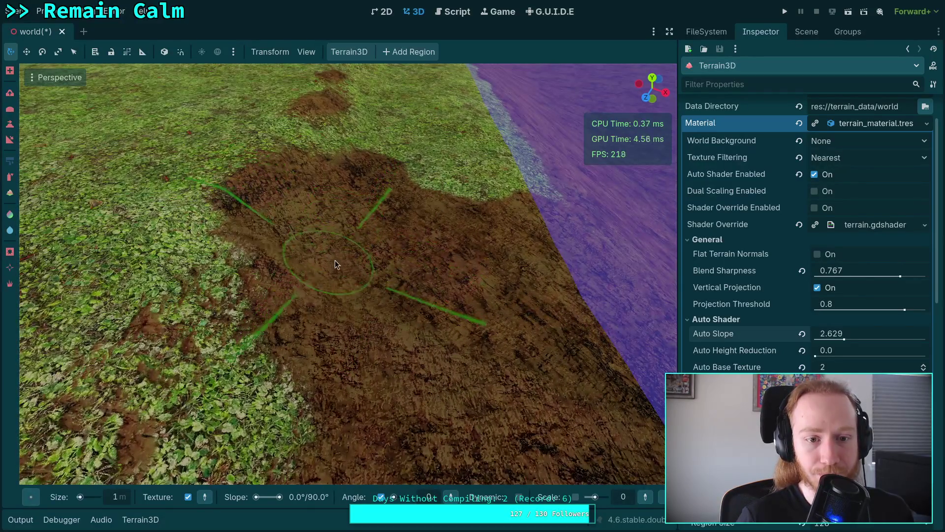
{"action": "scroll", "coordinate": [317, 422], "scroll_direction": "down", "scroll_amount": 3}
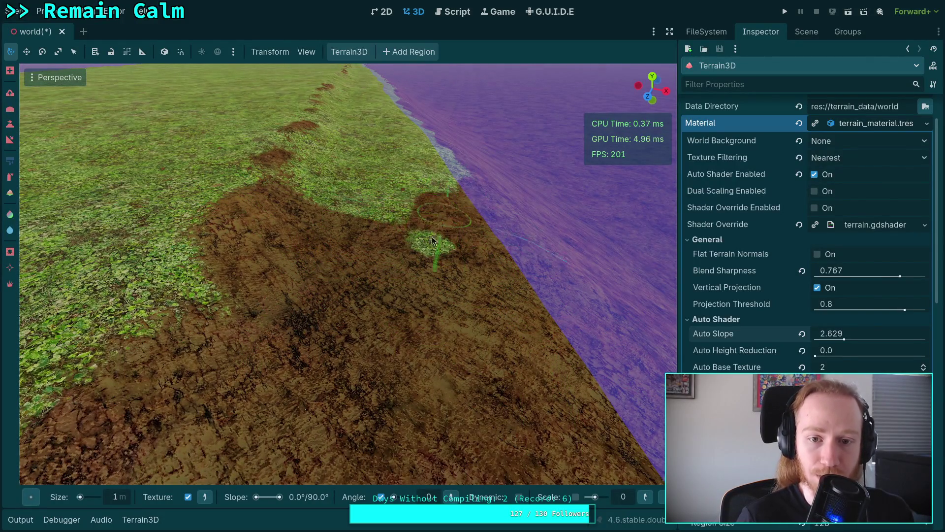
Cover the remaining grass strip by the water with dirt, leaving only small patches
{"action": "scroll", "coordinate": [433, 241], "scroll_direction": "up", "scroll_amount": 2}
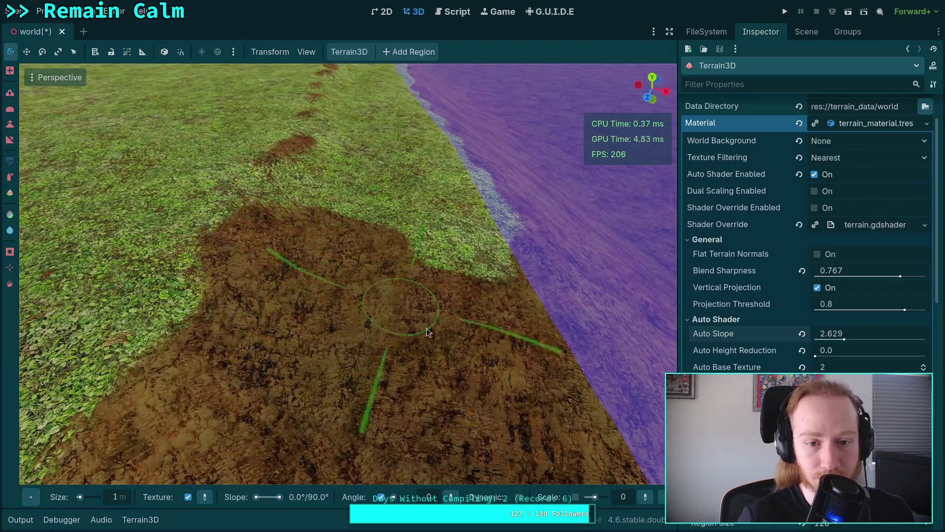
{"action": "mouse_move", "coordinate": [427, 332]}
{"action": "left_mouse_down"}
{"action": "mouse_move", "coordinate": [377, 203]}
{"action": "mouse_move", "coordinate": [332, 187]}
{"action": "mouse_move", "coordinate": [422, 269]}
{"action": "mouse_move", "coordinate": [424, 235]}
{"action": "left_mouse_up"}
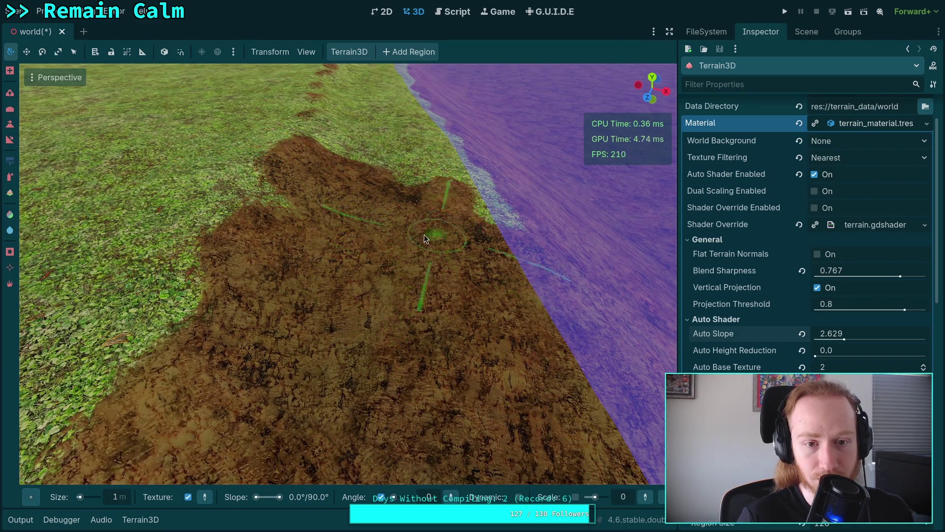
{"action": "scroll", "coordinate": [424, 234], "scroll_direction": "down", "scroll_amount": 3}
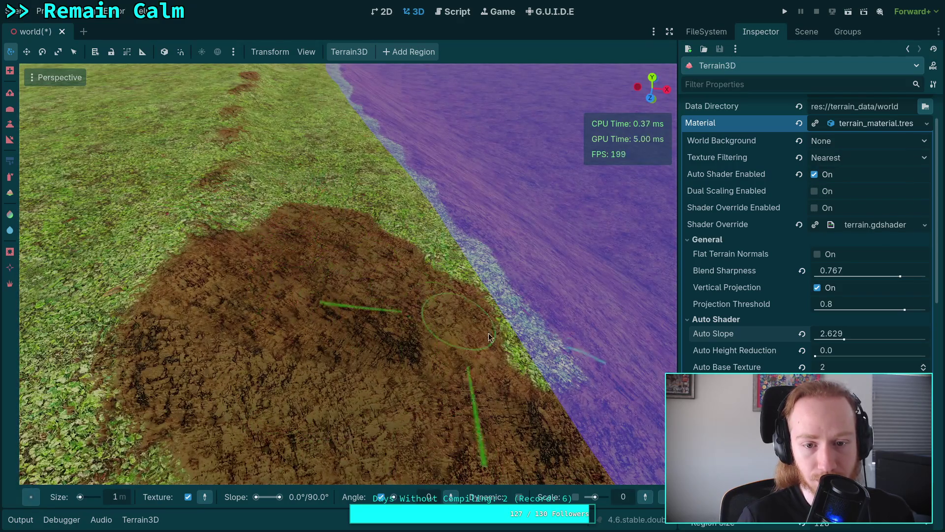
{"action": "mouse_move", "coordinate": [489, 334]}
{"action": "left_mouse_down"}
{"action": "mouse_move", "coordinate": [451, 233]}
{"action": "mouse_move", "coordinate": [406, 216]}
{"action": "mouse_move", "coordinate": [418, 174]}
{"action": "mouse_move", "coordinate": [292, 228]}
{"action": "mouse_move", "coordinate": [275, 209]}
{"action": "mouse_move", "coordinate": [264, 237]}
{"action": "left_mouse_up"}
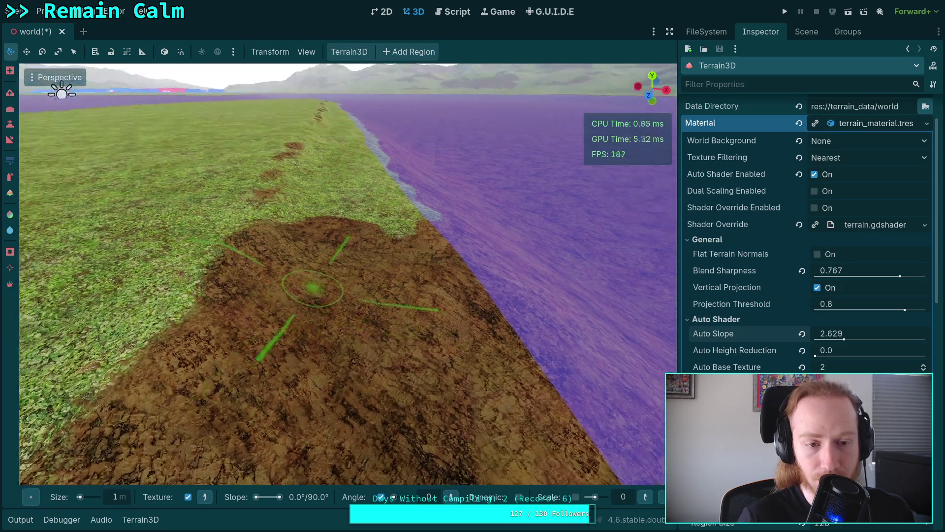
{"action": "scroll", "coordinate": [279, 218], "scroll_direction": "up", "scroll_amount": 3}
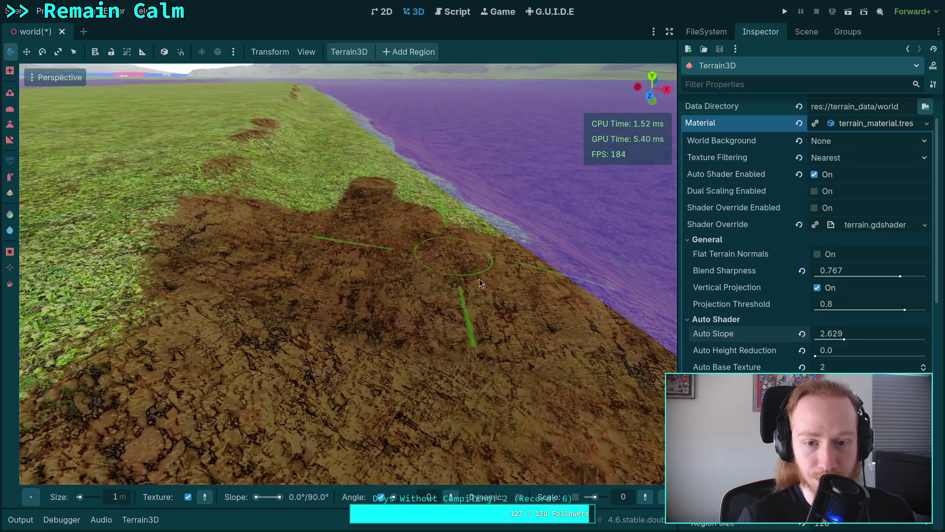
{"action": "scroll", "coordinate": [483, 221], "scroll_direction": "up", "scroll_amount": 3}
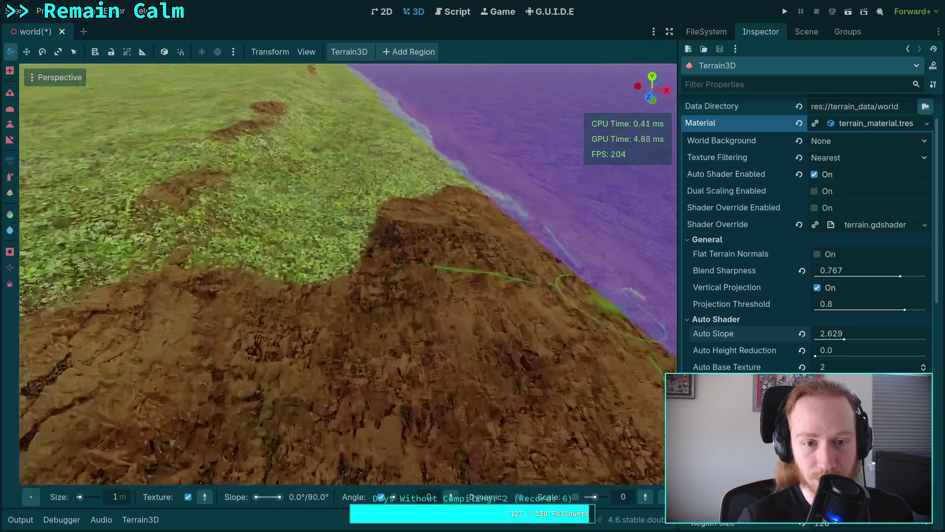
{"action": "scroll", "coordinate": [282, 232], "scroll_direction": "down", "scroll_amount": 3}
{"action": "mouse_move", "coordinate": [282, 232]}
{"action": "left_mouse_down"}
{"action": "mouse_move", "coordinate": [315, 234]}
{"action": "mouse_move", "coordinate": [333, 196]}
{"action": "mouse_move", "coordinate": [515, 229]}
{"action": "left_mouse_up"}
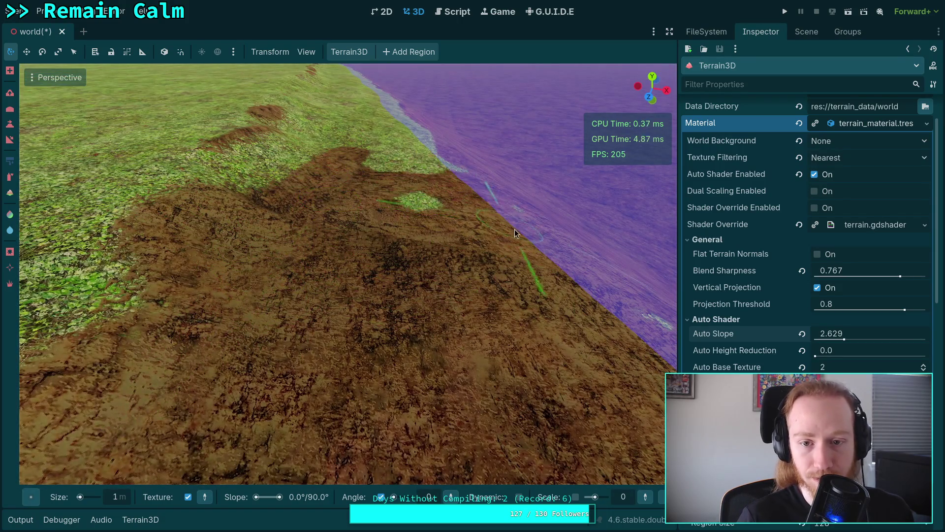
{"action": "mouse_move", "coordinate": [617, 329]}
{"action": "left_mouse_down"}
{"action": "mouse_move", "coordinate": [570, 317]}
{"action": "mouse_move", "coordinate": [400, 401]}
{"action": "mouse_move", "coordinate": [442, 255]}
{"action": "mouse_move", "coordinate": [483, 191]}
{"action": "left_mouse_up"}
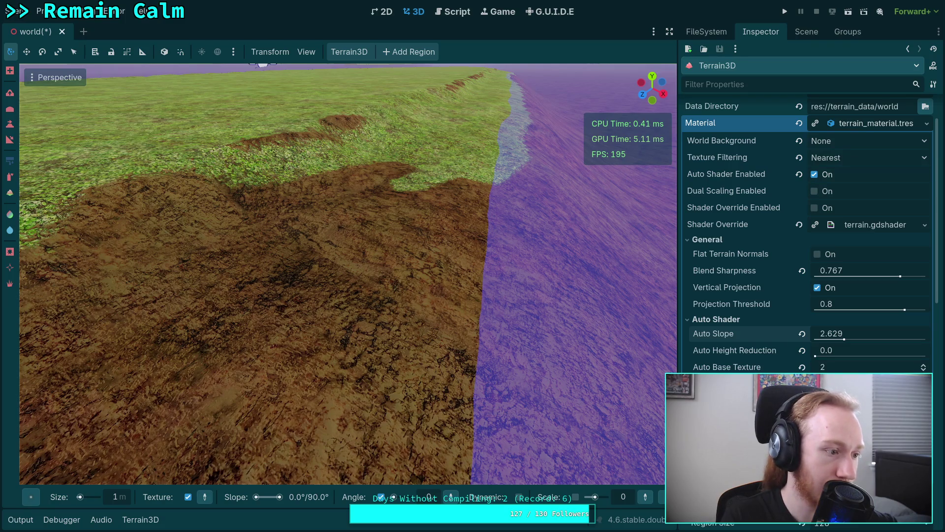
{"action": "left_click", "coordinate": [141, 520]}
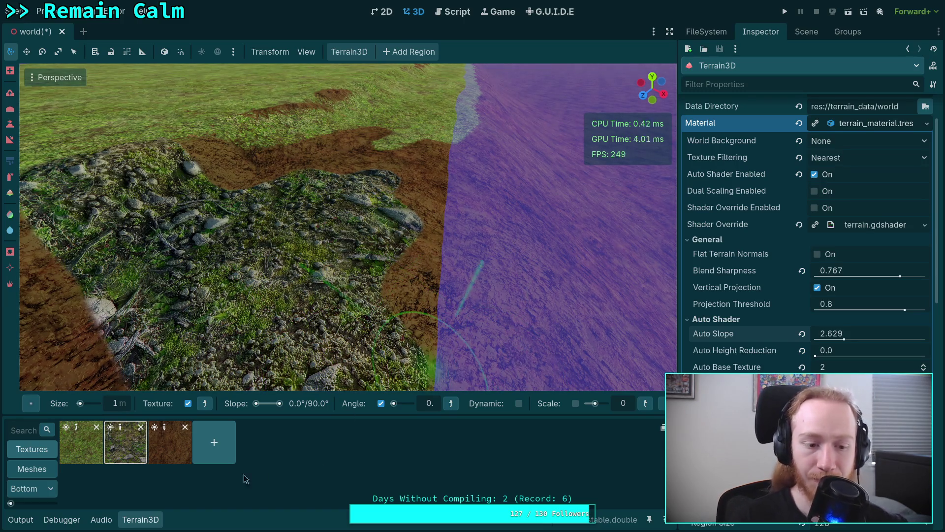
Inspect the rocky texture's normal map, grass_rocky_n.jpg, from the Terrain3D texture list
{"action": "left_click", "coordinate": [122, 429]}
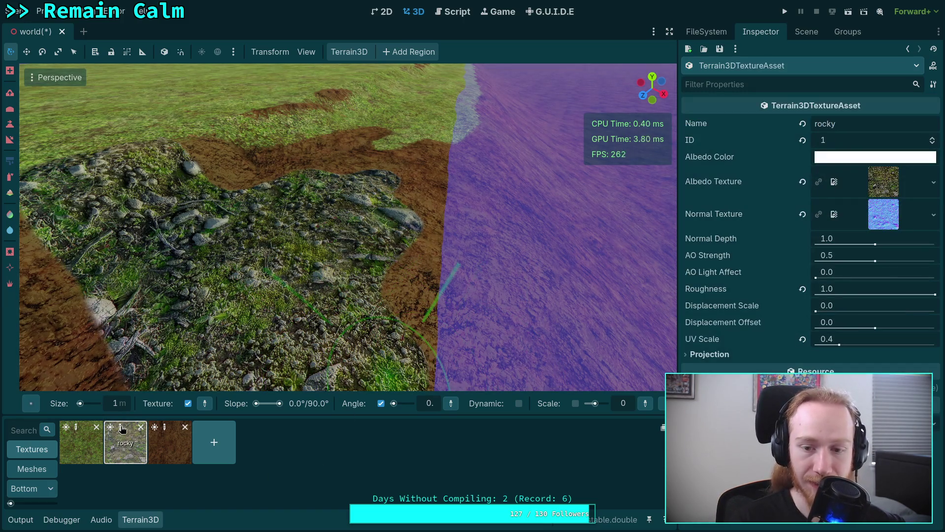
{"action": "left_click", "coordinate": [881, 220]}
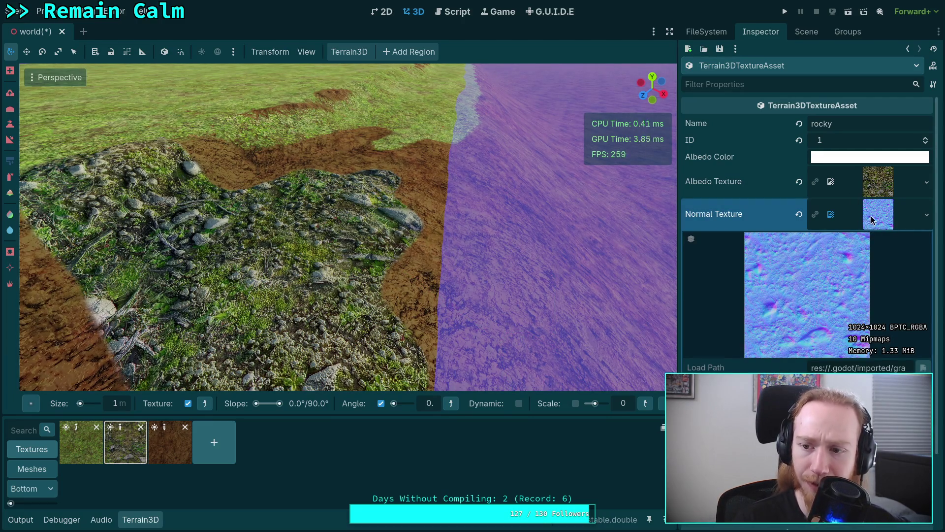
{"action": "left_click", "coordinate": [926, 216]}
{"action": "left_click", "coordinate": [928, 215]}
{"action": "left_click", "coordinate": [927, 215]}
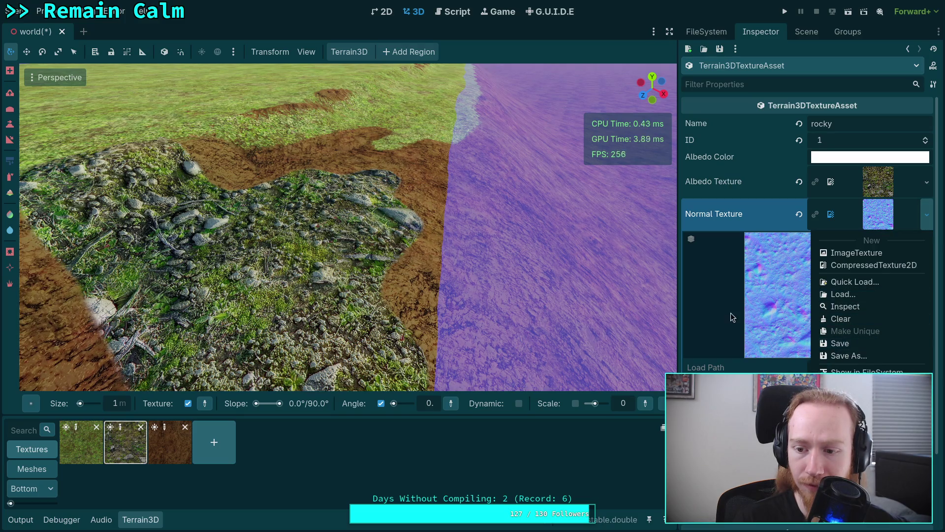
{"action": "left_click", "coordinate": [758, 362]}
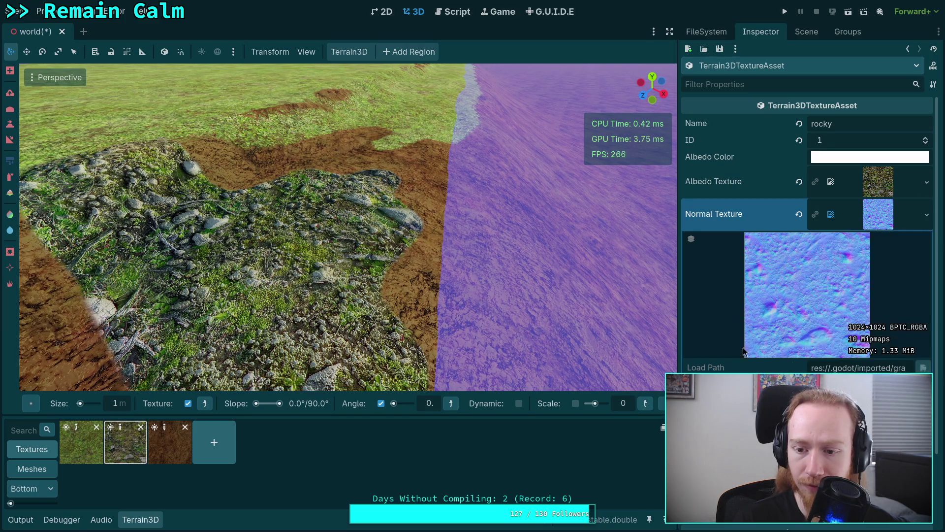
{"action": "right_click", "coordinate": [867, 220]}
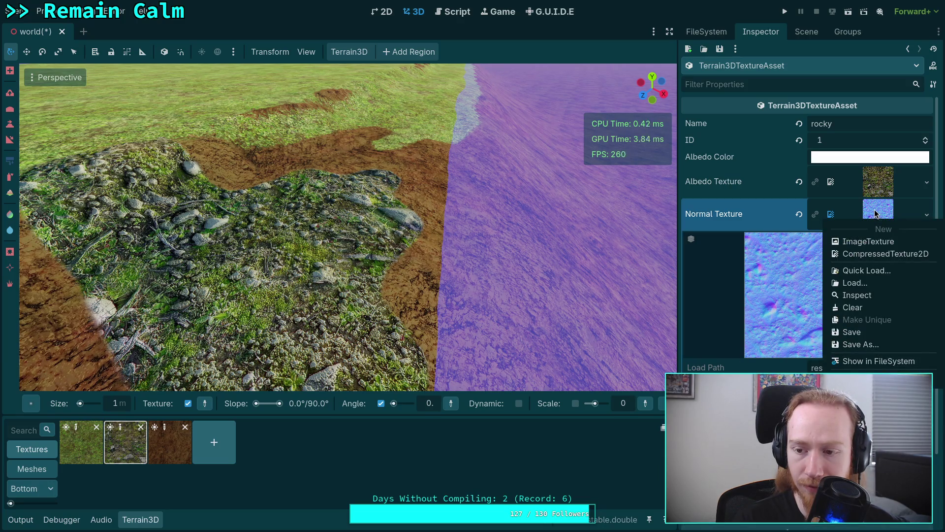
{"action": "left_click", "coordinate": [870, 294]}
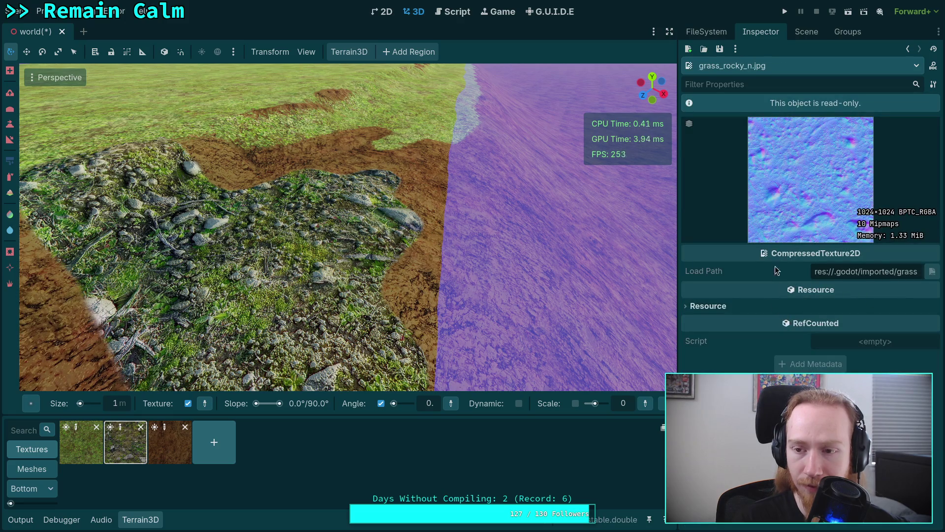
{"action": "left_click", "coordinate": [798, 35]}
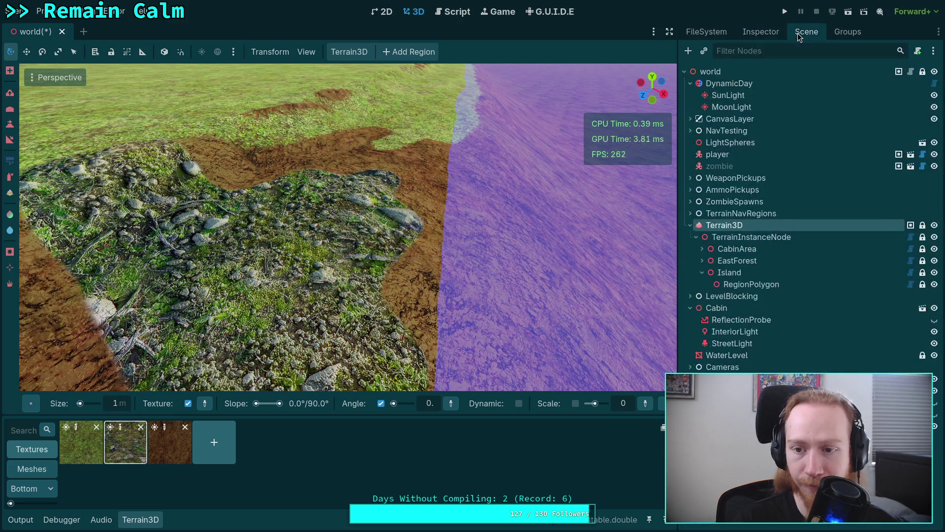
Browse the FileSystem to textures/terrain and review grass_rocky_n.jpg's properties and load path
{"action": "left_click", "coordinate": [712, 36]}
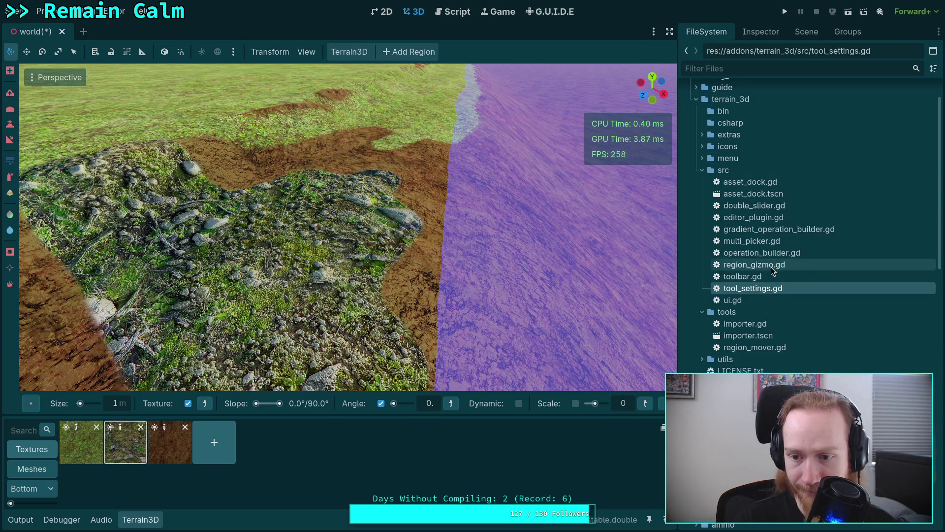
{"action": "scroll", "coordinate": [772, 275], "scroll_direction": "down", "scroll_amount": 5}
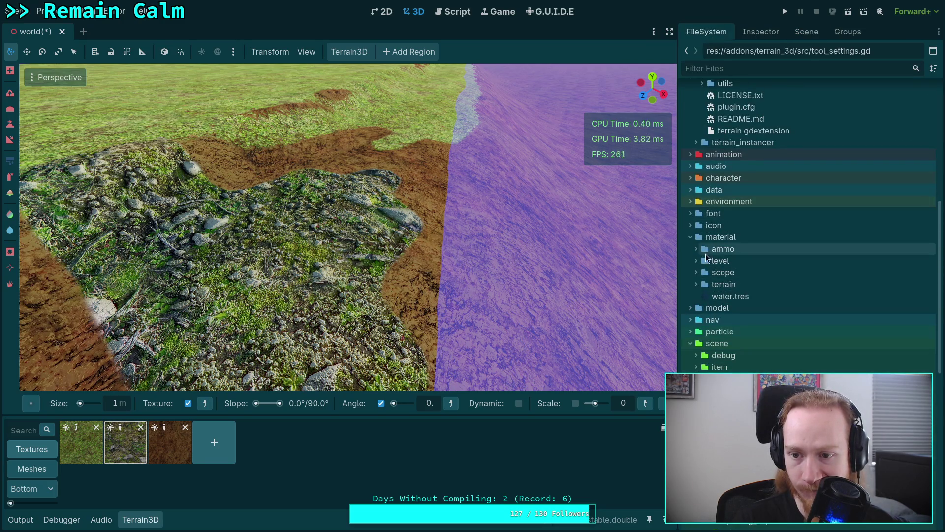
{"action": "scroll", "coordinate": [725, 301], "scroll_direction": "down", "scroll_amount": 5}
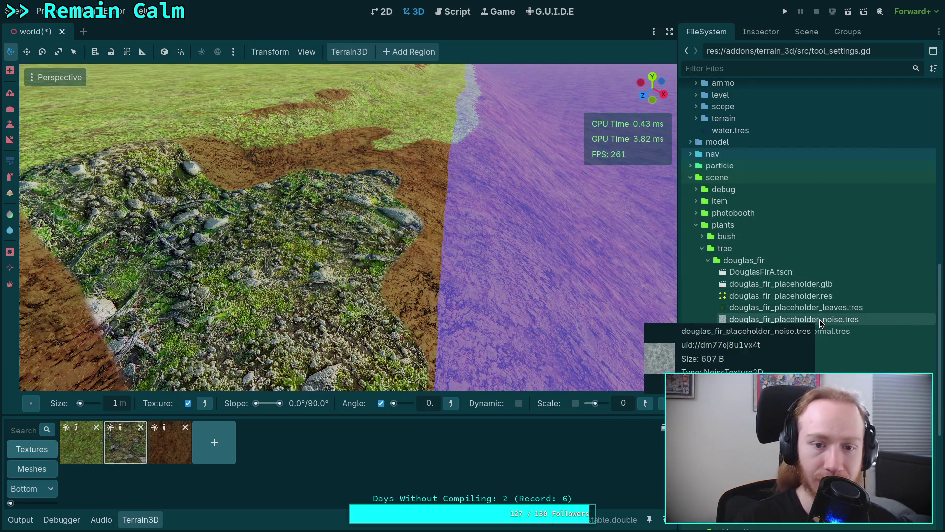
{"action": "scroll", "coordinate": [826, 315], "scroll_direction": "down", "scroll_amount": 6}
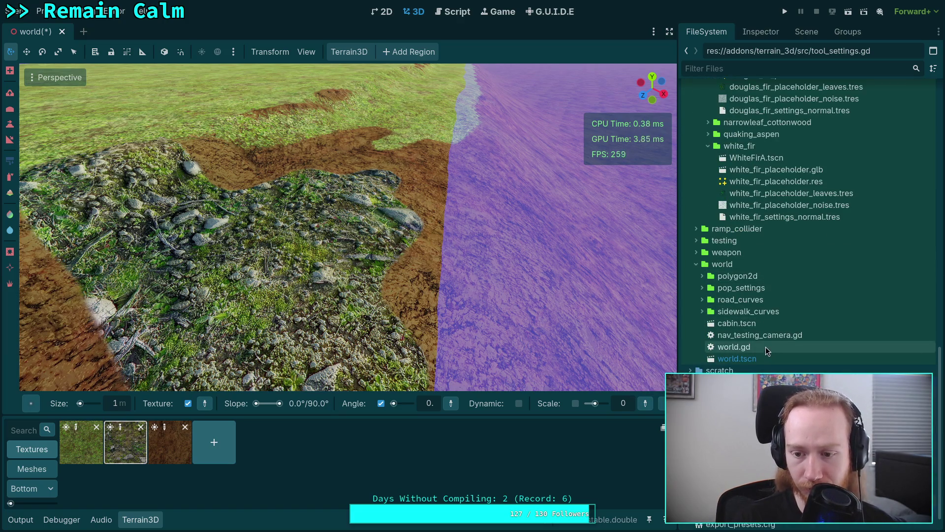
{"action": "scroll", "coordinate": [767, 347], "scroll_direction": "down", "scroll_amount": 3}
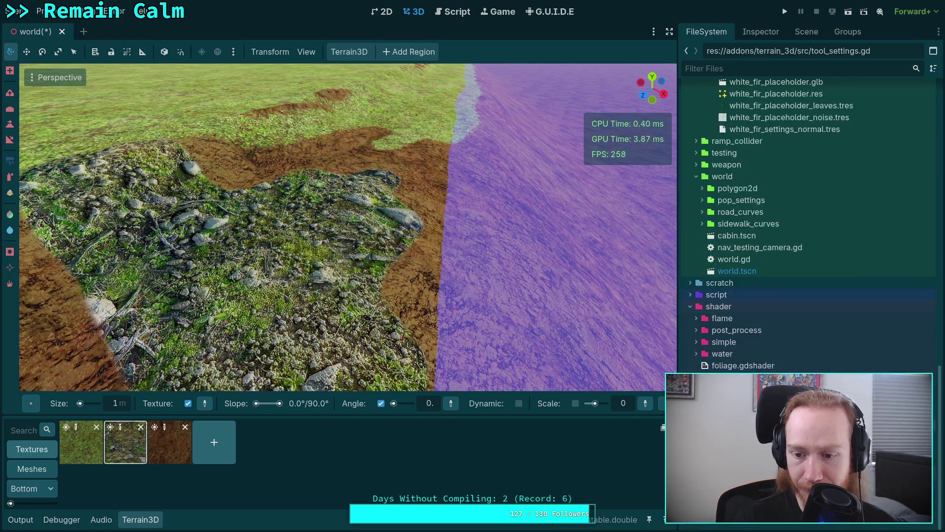
{"action": "scroll", "coordinate": [768, 294], "scroll_direction": "down", "scroll_amount": 3}
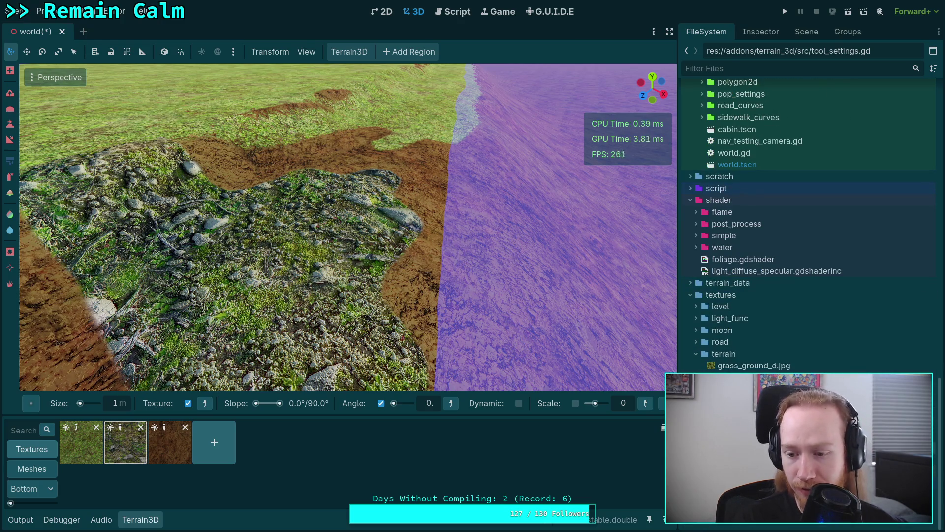
{"action": "left_click", "coordinate": [753, 378]}
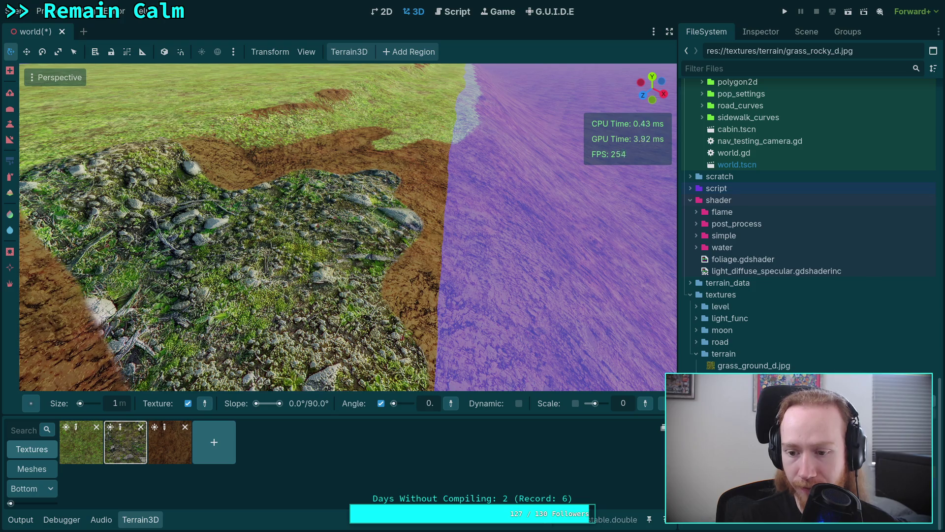
{"action": "left_click", "coordinate": [760, 32]}
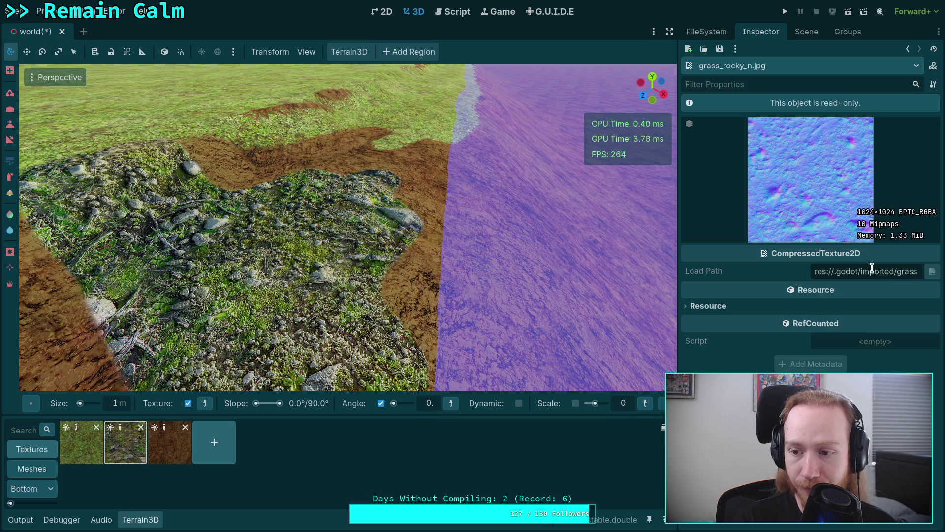
{"action": "mouse_move", "coordinate": [839, 272]}
{"action": "left_mouse_down"}
{"action": "mouse_move", "coordinate": [944, 272]}
{"action": "mouse_move", "coordinate": [817, 271]}
{"action": "mouse_move", "coordinate": [848, 274]}
{"action": "left_mouse_up"}
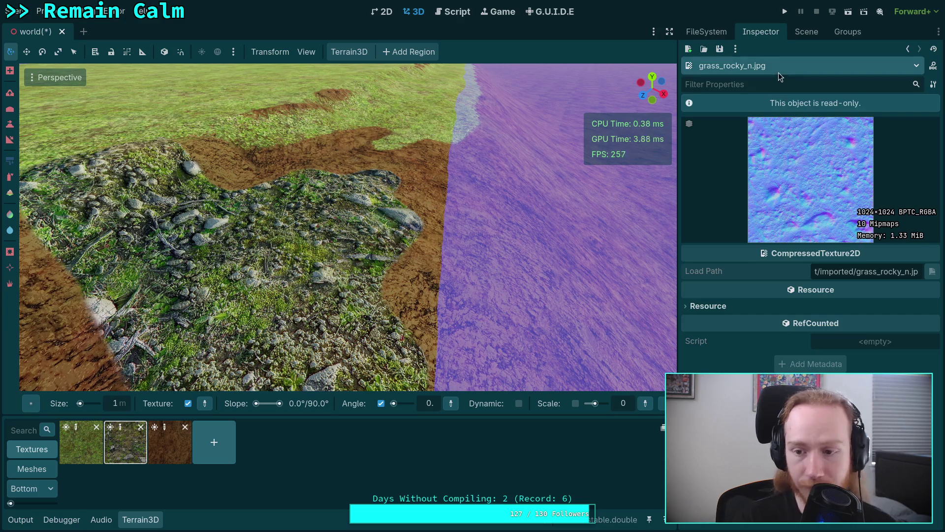
{"action": "left_click", "coordinate": [726, 307]}
{"action": "left_click", "coordinate": [726, 308]}
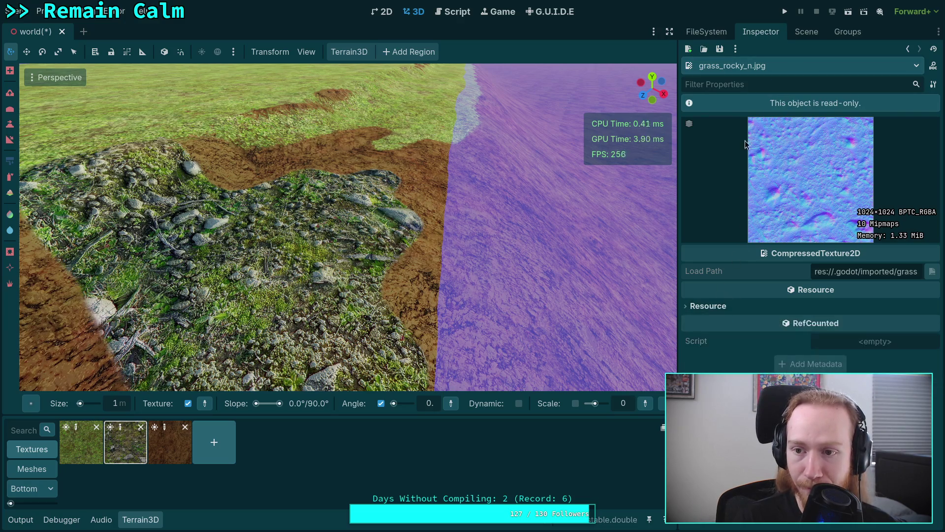
Check grass_ground_n.jpg in the Inspector, then select grass_ground_d.jpg
{"action": "left_click", "coordinate": [806, 32]}
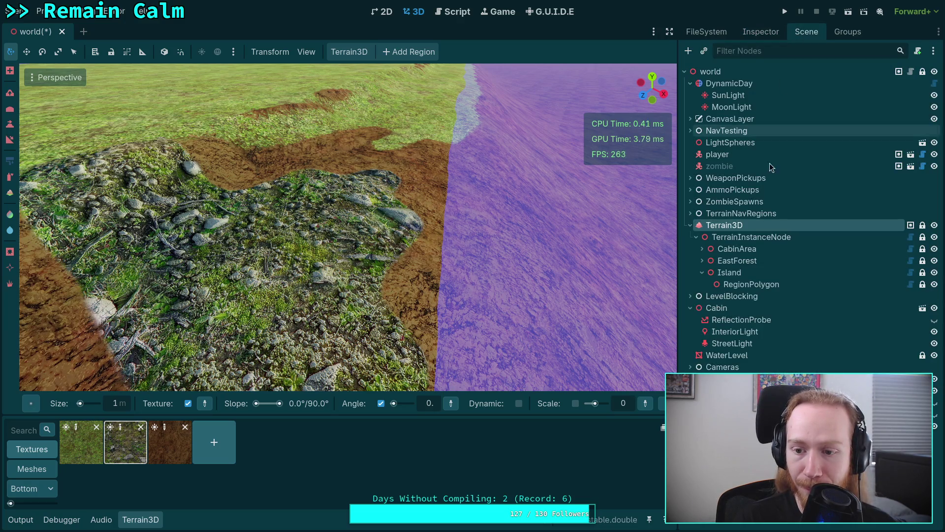
{"action": "left_click", "coordinate": [706, 31]}
{"action": "left_click", "coordinate": [754, 377]}
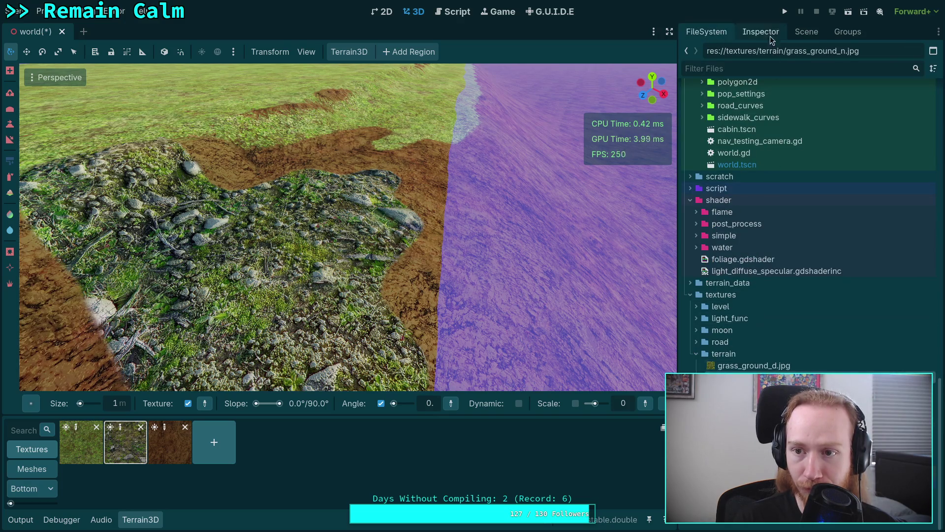
{"action": "left_click", "coordinate": [754, 31]}
{"action": "left_click", "coordinate": [714, 31]}
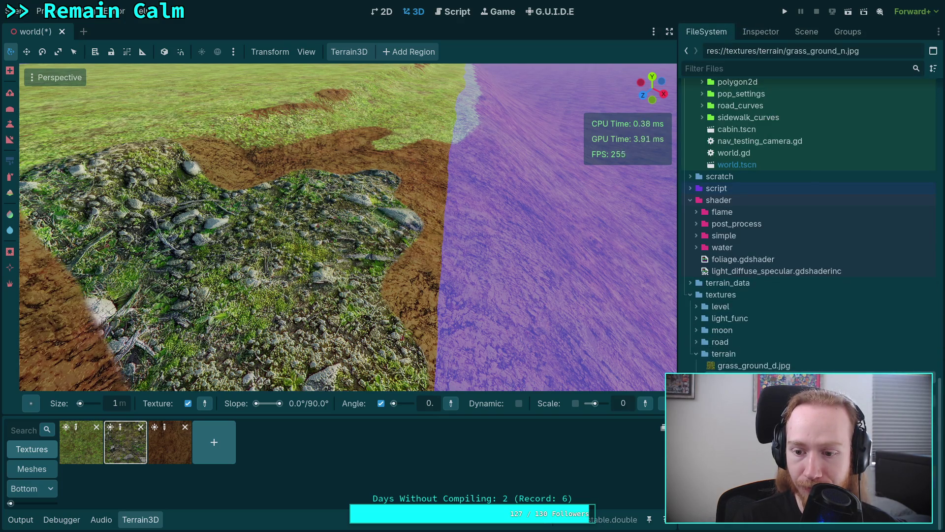
{"action": "left_click", "coordinate": [757, 367]}
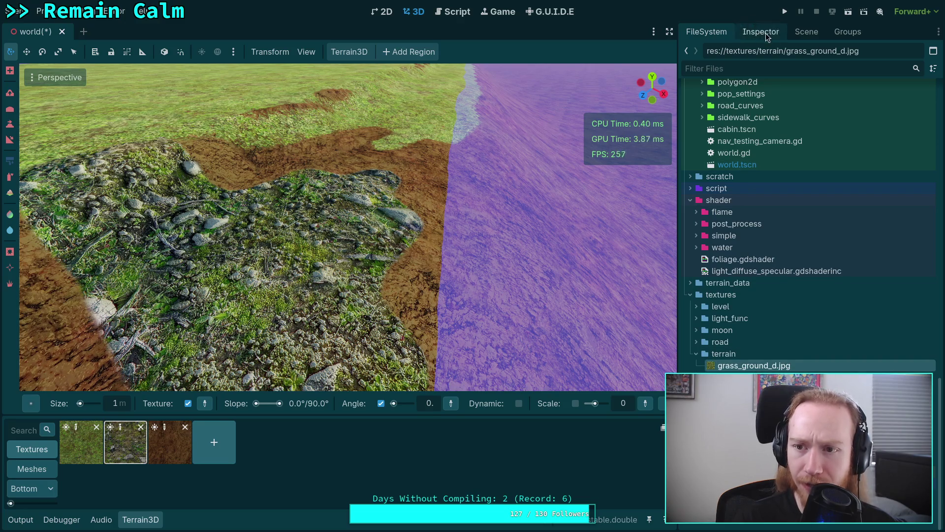
{"action": "left_click", "coordinate": [939, 31]}
{"action": "left_click", "coordinate": [906, 29]}
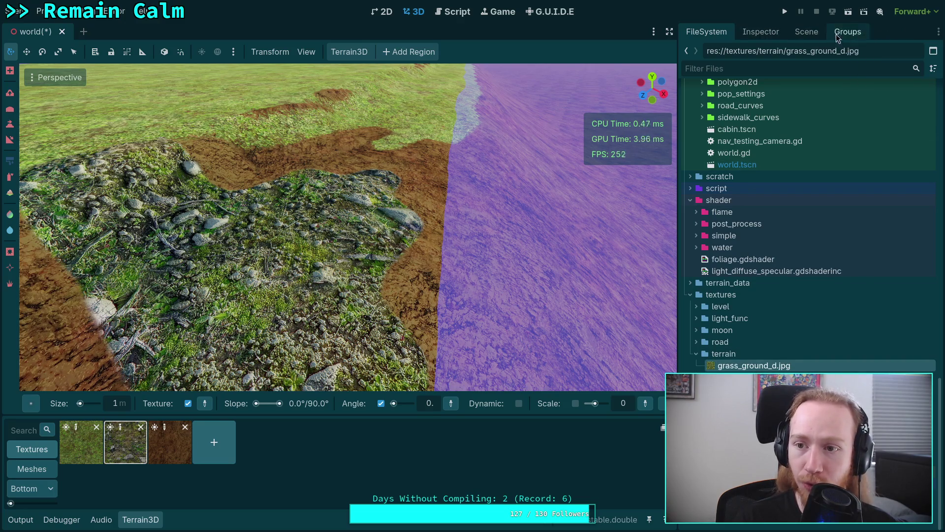
{"action": "left_click", "coordinate": [939, 32]}
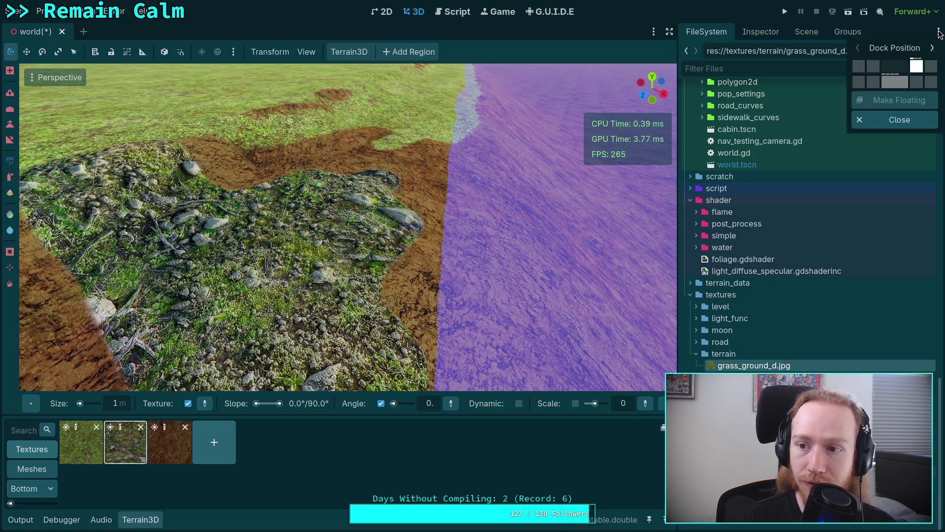
Add the Import dock through Editor > Editor Docks
{"action": "left_click", "coordinate": [882, 25]}
{"action": "left_click", "coordinate": [115, 11]}
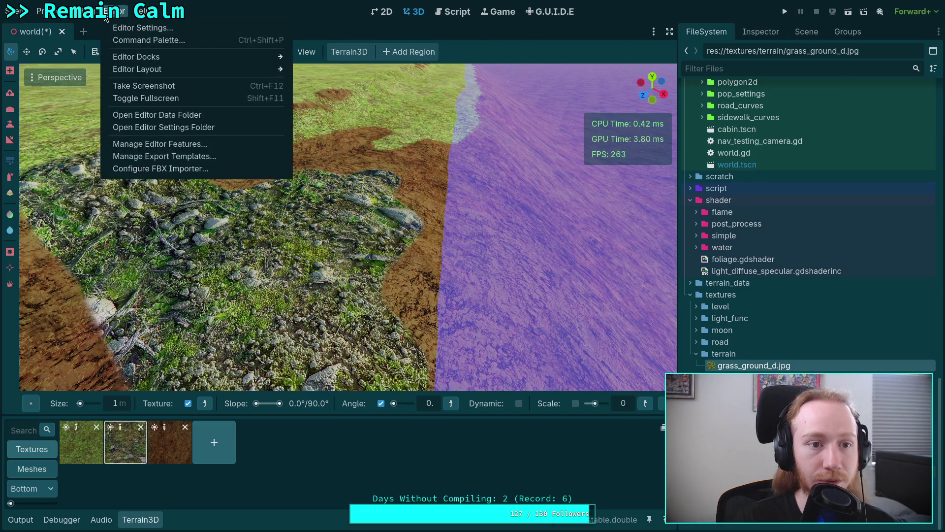
{"action": "mouse_move", "coordinate": [81, 11]}
{"action": "mouse_move", "coordinate": [115, 11]}
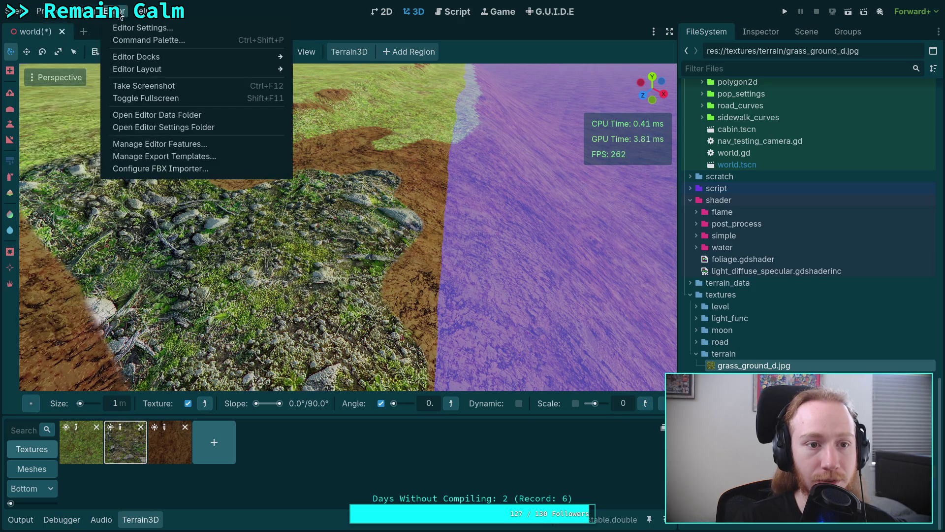
{"action": "mouse_move", "coordinate": [177, 69]}
{"action": "mouse_move", "coordinate": [254, 55]}
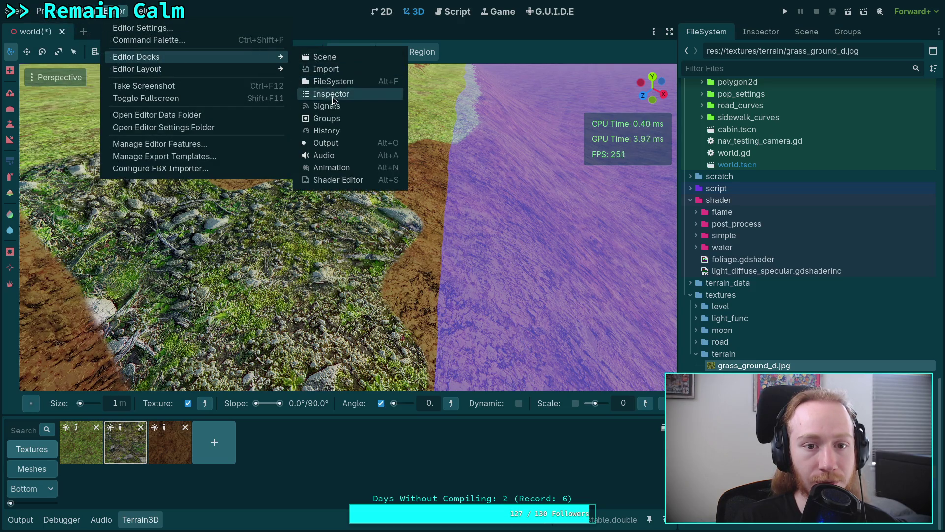
{"action": "left_click", "coordinate": [350, 70]}
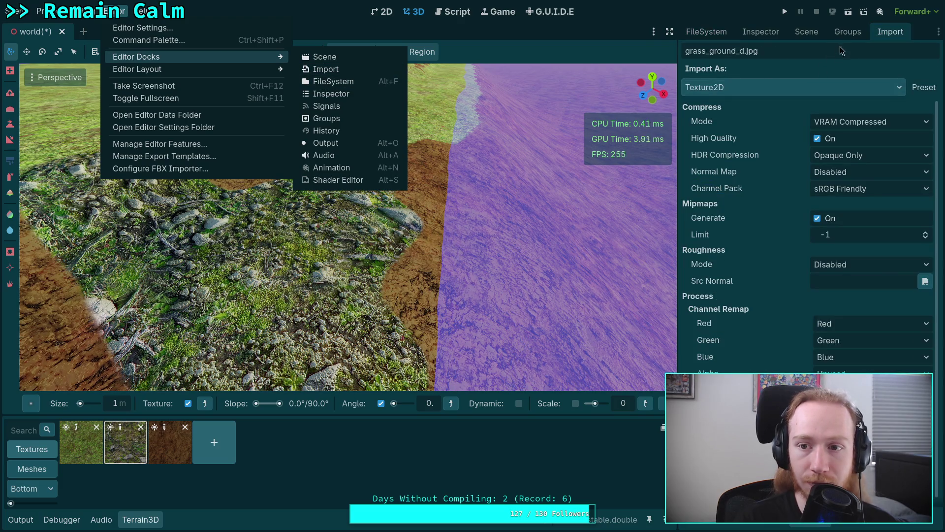
{"action": "left_click", "coordinate": [813, 62]}
Set grass_rocky_n.jpg's Normal Map import option to Enable and reimport it
{"action": "left_click", "coordinate": [760, 32]}
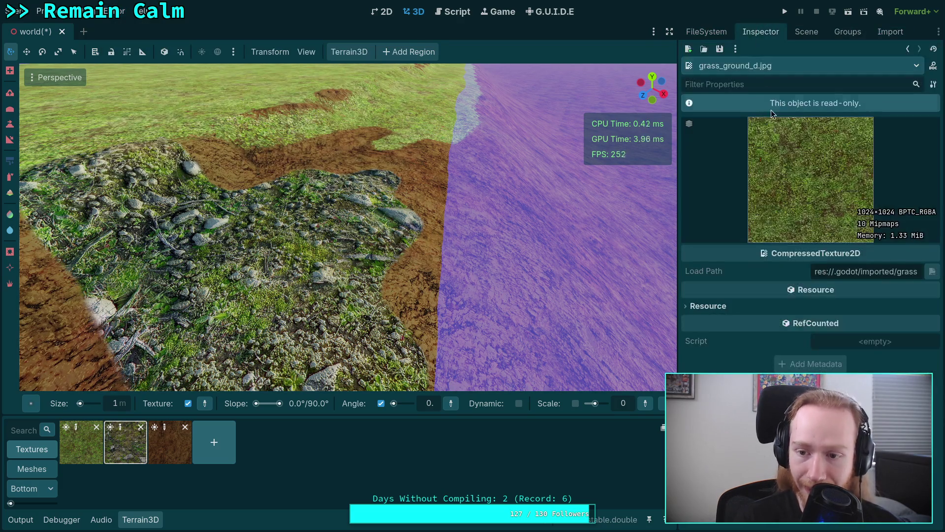
{"action": "left_click", "coordinate": [709, 31]}
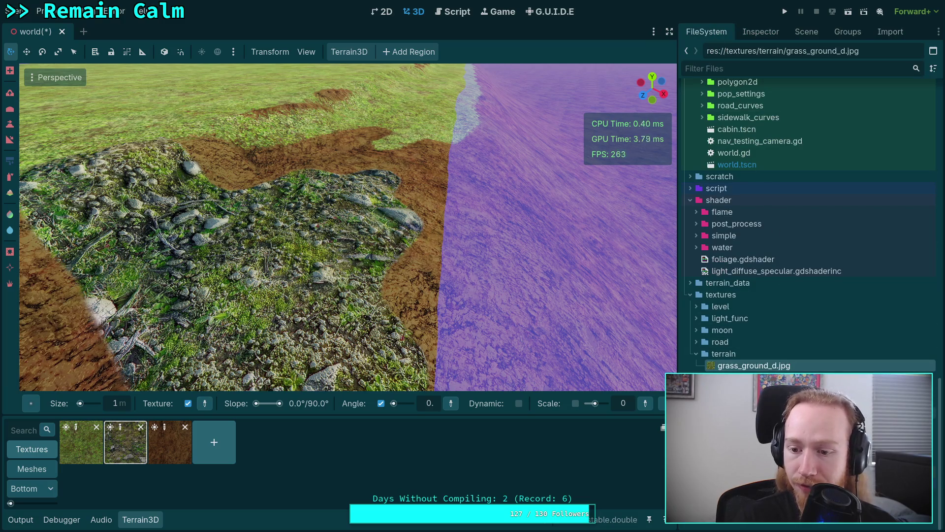
{"action": "left_click", "coordinate": [890, 32]}
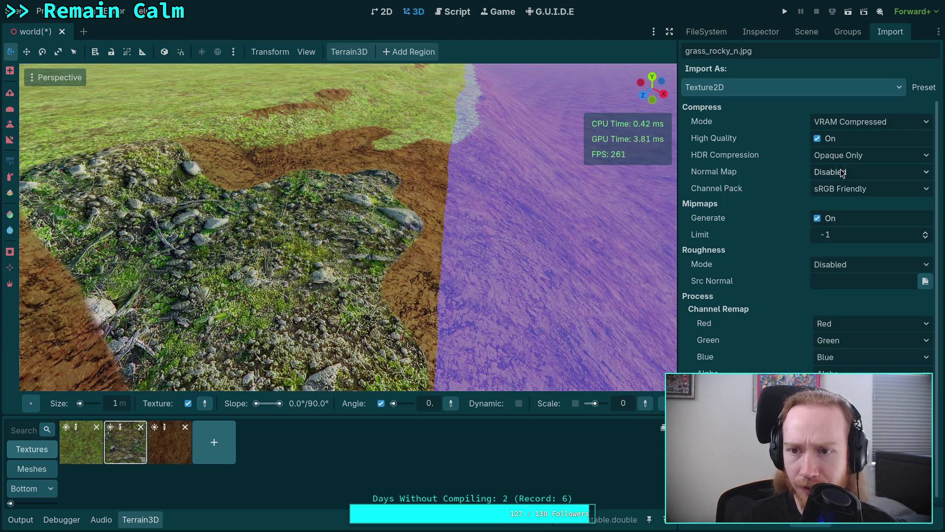
{"action": "left_click", "coordinate": [855, 176]}
{"action": "left_click", "coordinate": [848, 201]}
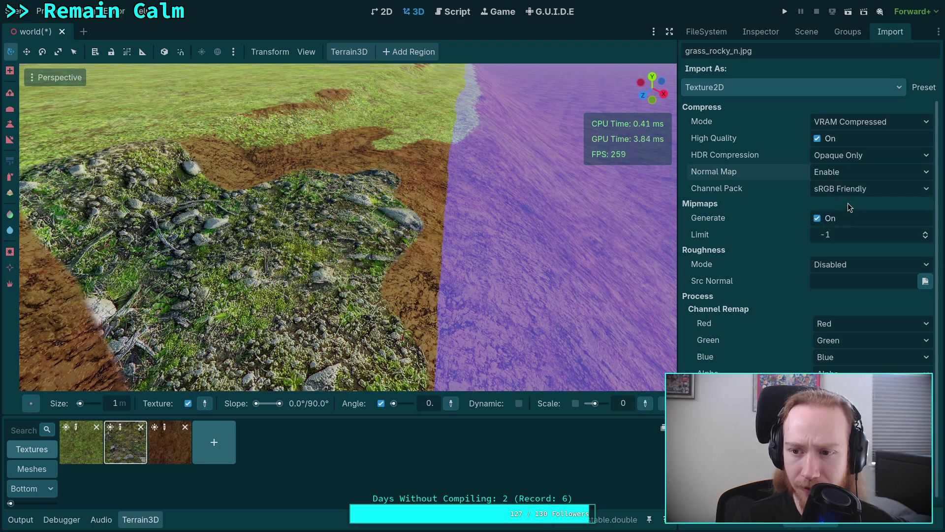
{"action": "scroll", "coordinate": [767, 249], "scroll_direction": "down", "scroll_amount": 1}
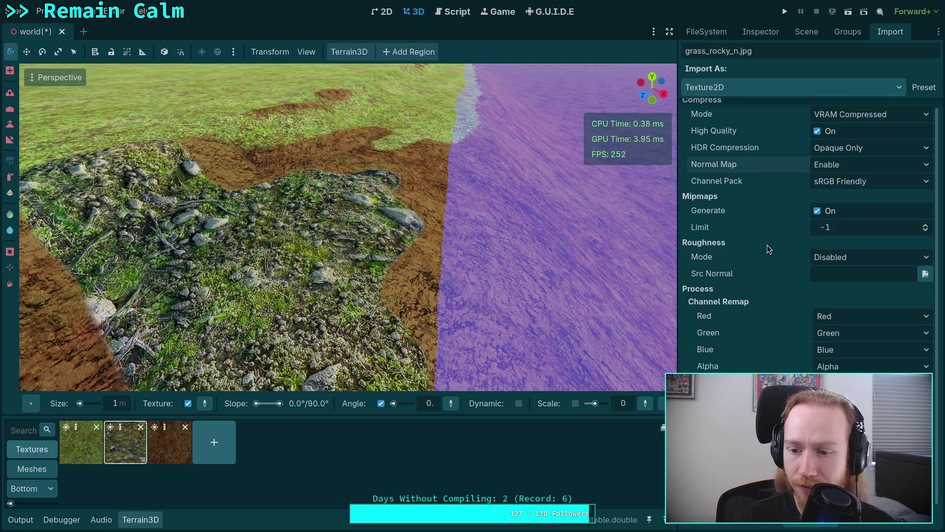
{"action": "left_click", "coordinate": [804, 525]}
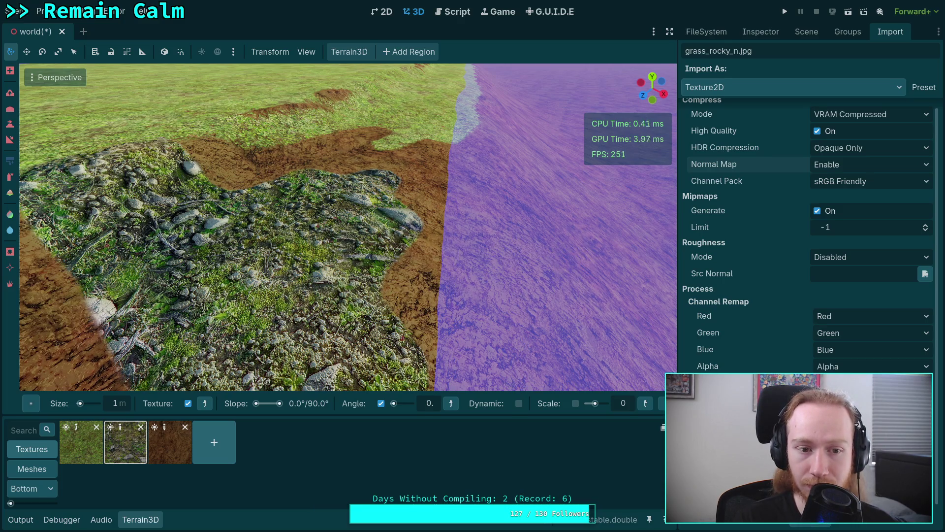
{"action": "mouse_move", "coordinate": [784, 368]}
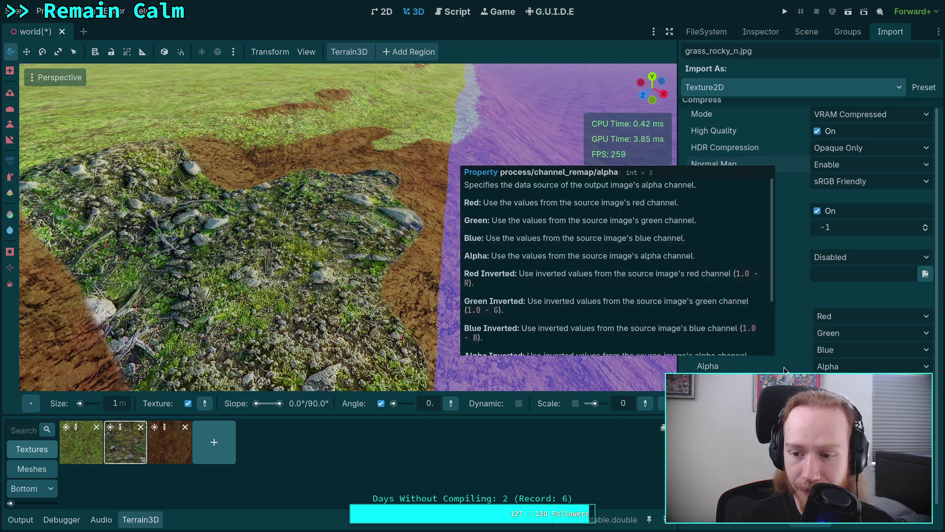
{"action": "left_click", "coordinate": [793, 525]}
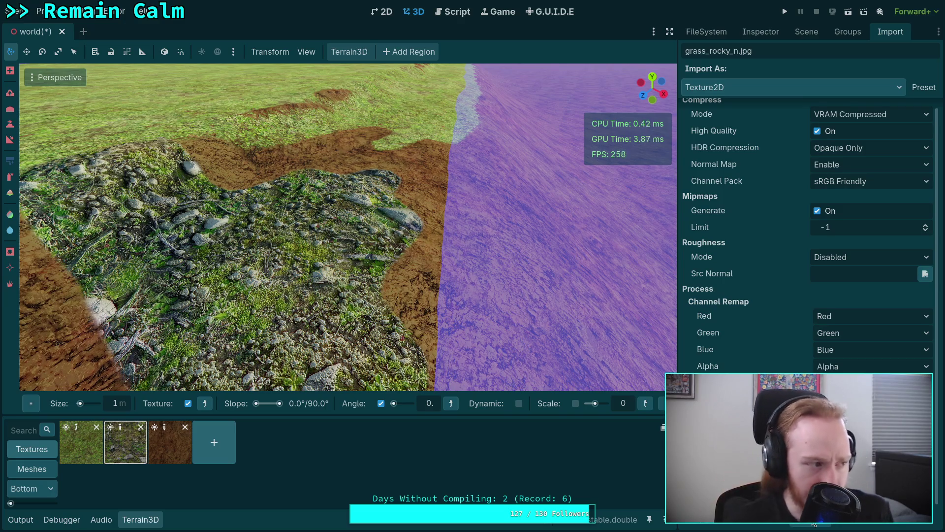
Select the dirt texture and locate its normal map, ground_mud2_n.jpg
{"action": "scroll", "coordinate": [387, 357], "scroll_direction": "down", "scroll_amount": 6}
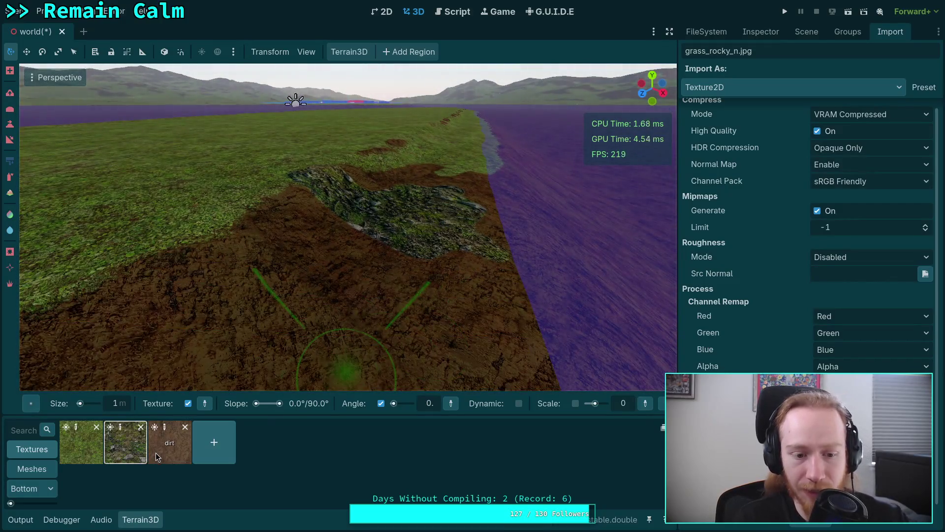
{"action": "left_click", "coordinate": [170, 442]}
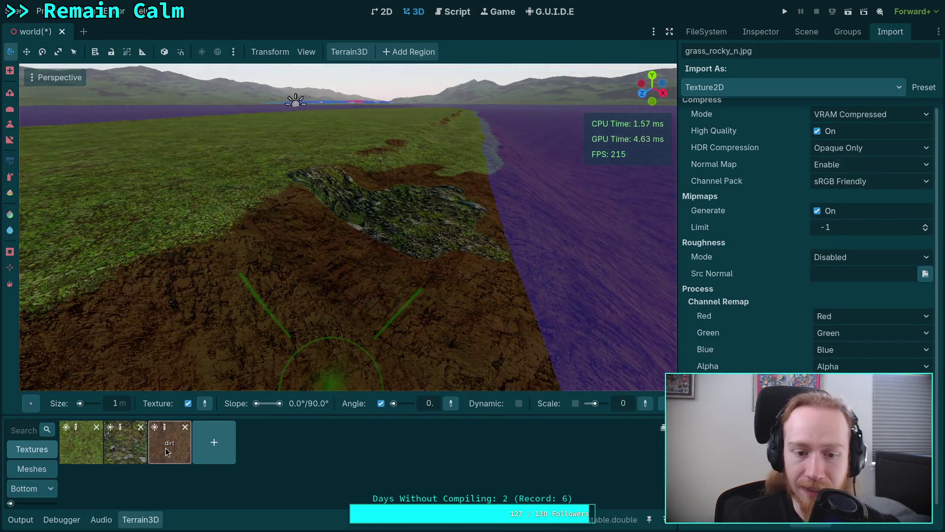
{"action": "left_click", "coordinate": [741, 31]}
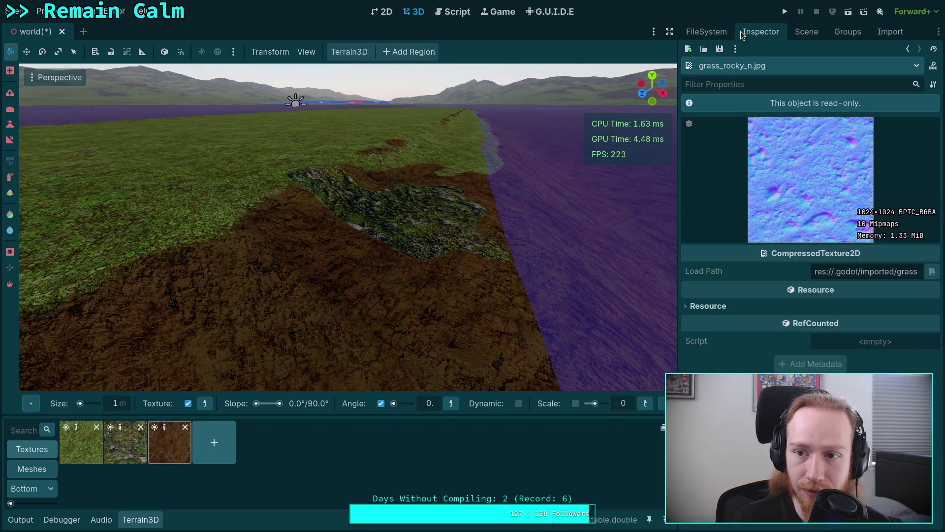
{"action": "left_click", "coordinate": [714, 32]}
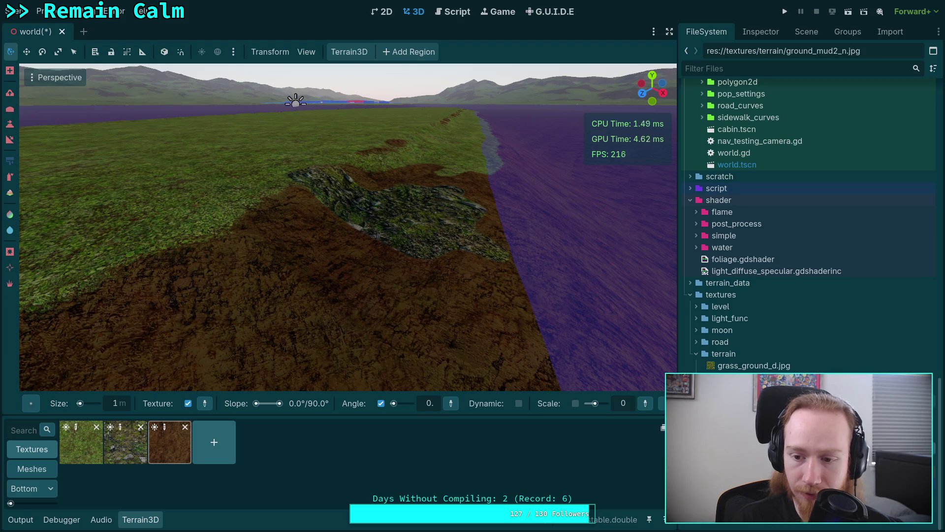
{"action": "left_click", "coordinate": [803, 37]}
{"action": "left_click", "coordinate": [778, 34]}
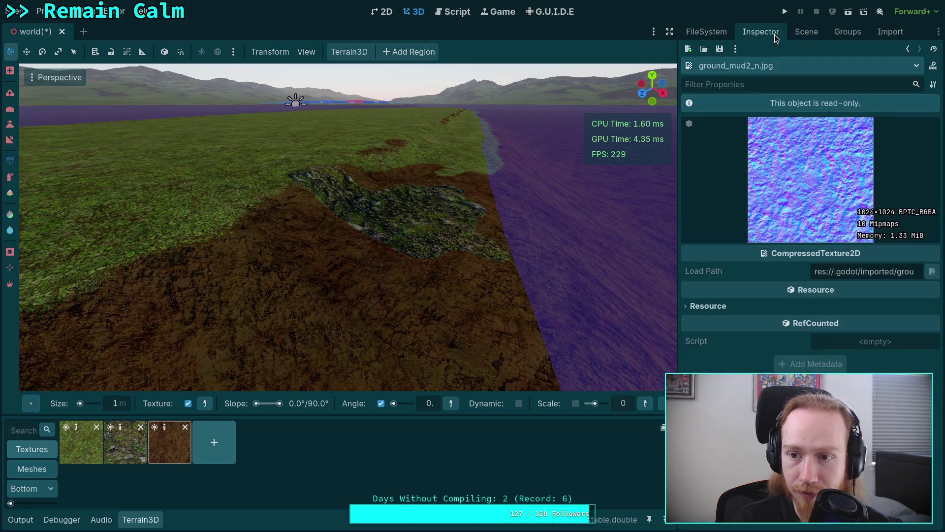
Enable Normal Map in ground_mud2_n.jpg's import settings and reimport it
{"action": "left_click", "coordinate": [884, 33]}
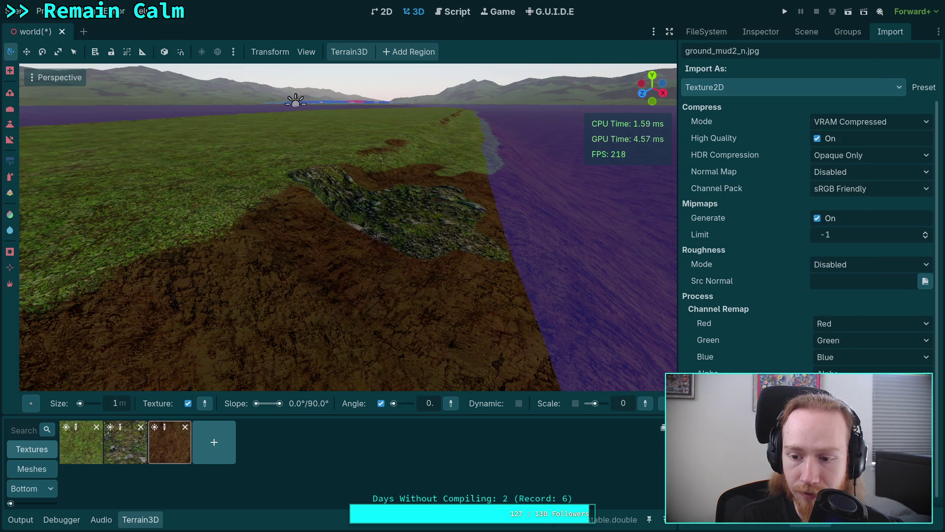
{"action": "scroll", "coordinate": [812, 443], "scroll_direction": "down", "scroll_amount": 1}
{"action": "left_click", "coordinate": [820, 526]}
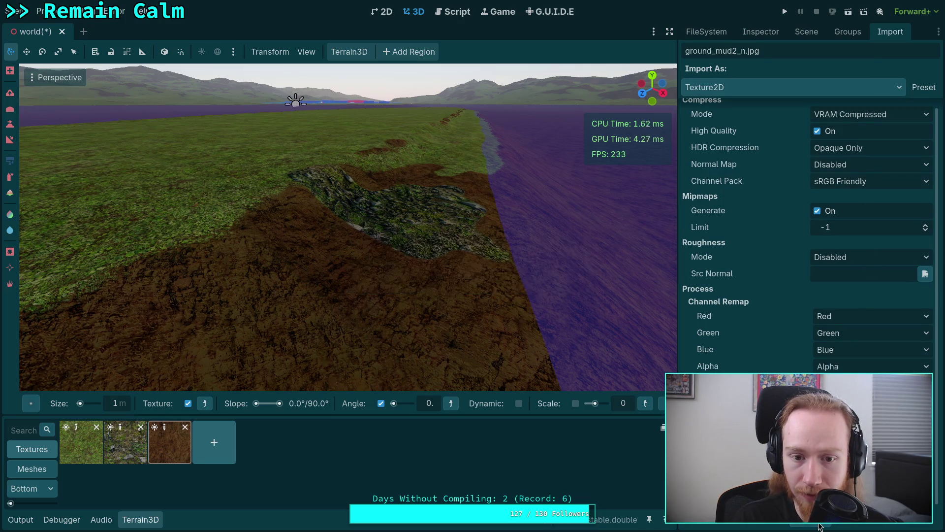
{"action": "left_click", "coordinate": [819, 523]}
{"action": "left_click", "coordinate": [857, 165]}
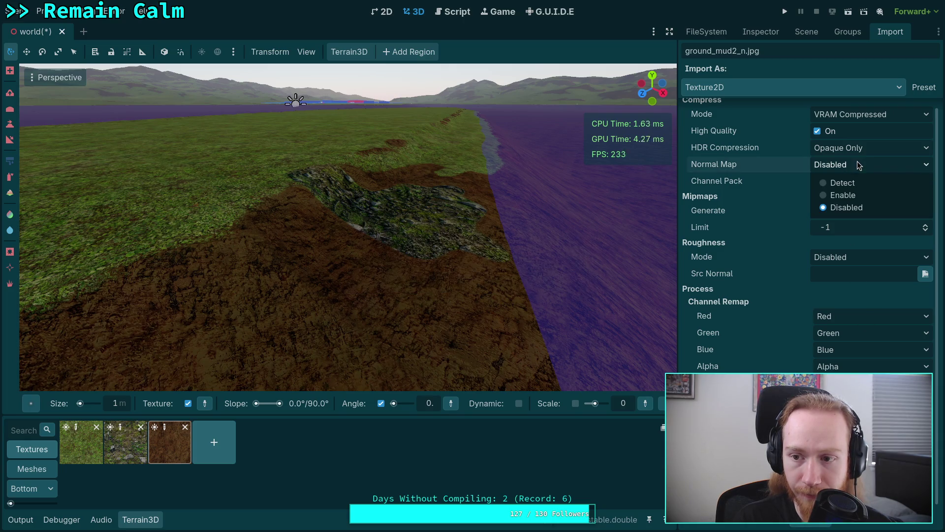
{"action": "left_click", "coordinate": [842, 196]}
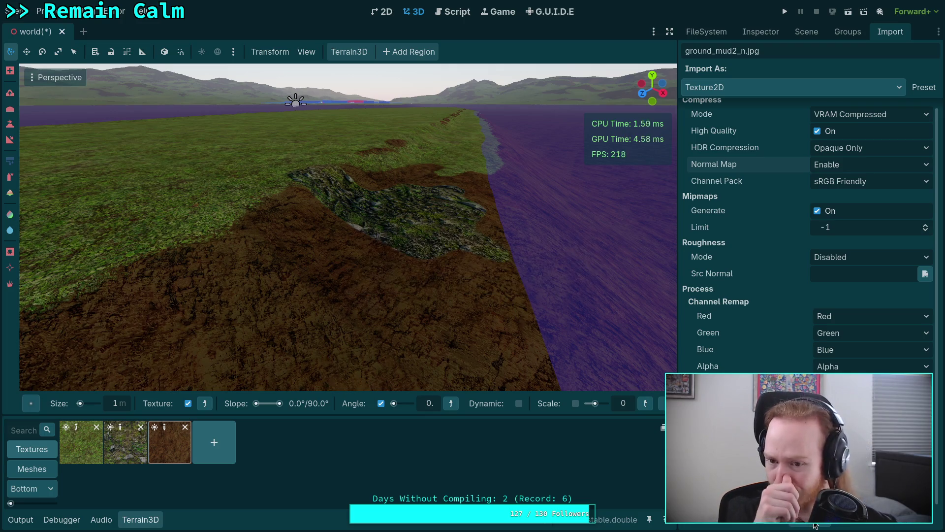
{"action": "scroll", "coordinate": [811, 310], "scroll_direction": "up", "scroll_amount": 1}
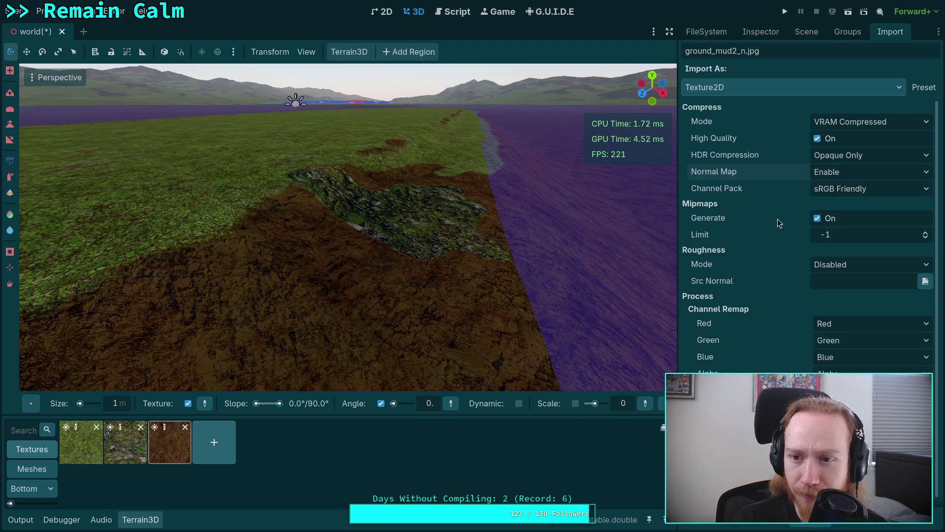
Confirm grass_ground_n.jpg's Normal Map import setting is already enabled
{"action": "left_click", "coordinate": [792, 28]}
{"action": "left_click", "coordinate": [769, 31]}
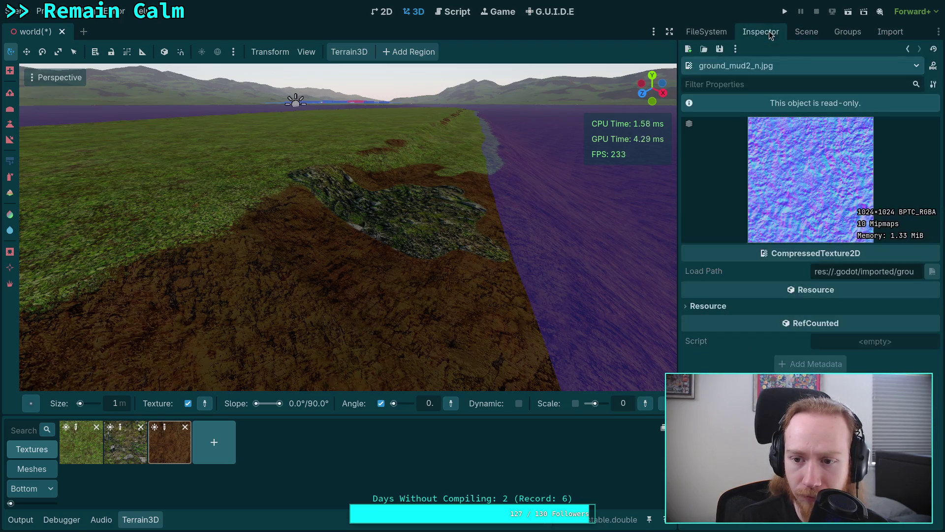
{"action": "left_click", "coordinate": [712, 34]}
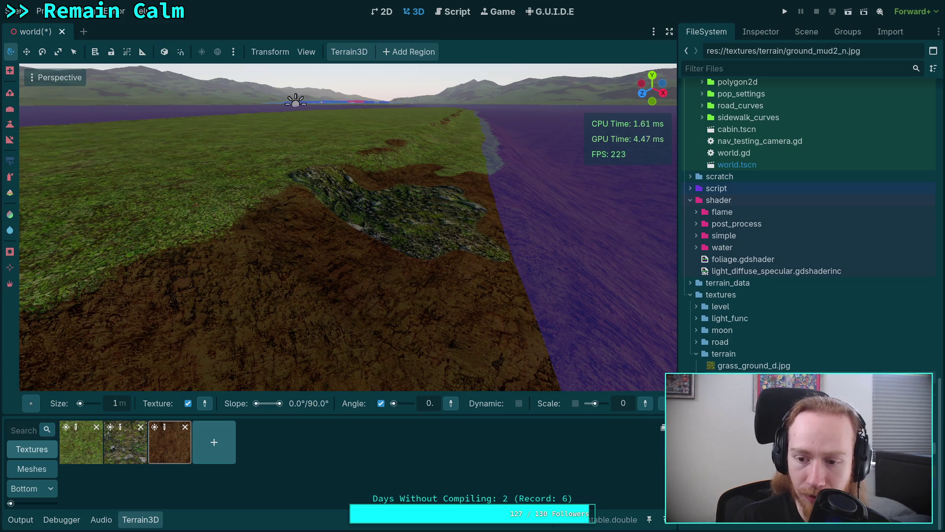
{"action": "left_click", "coordinate": [846, 36]}
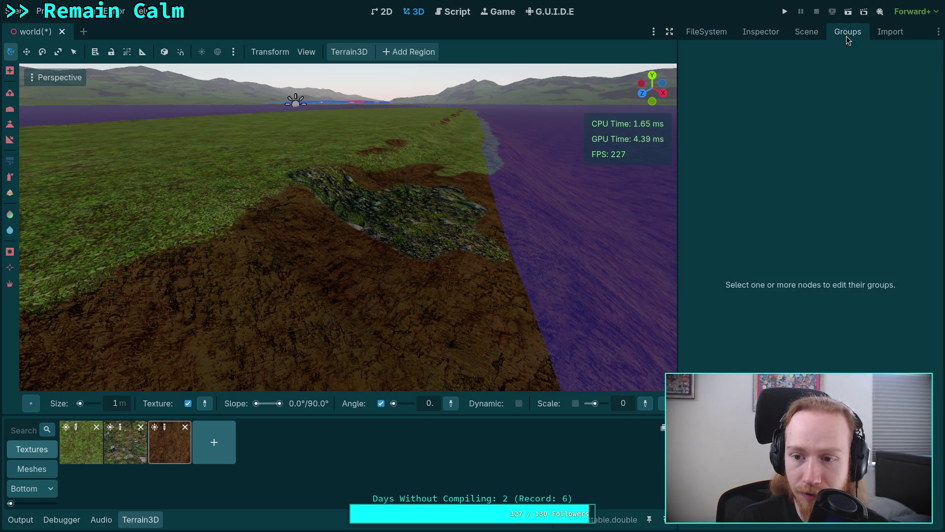
{"action": "left_click", "coordinate": [875, 35]}
{"action": "left_click", "coordinate": [865, 170]}
{"action": "left_click", "coordinate": [867, 170]}
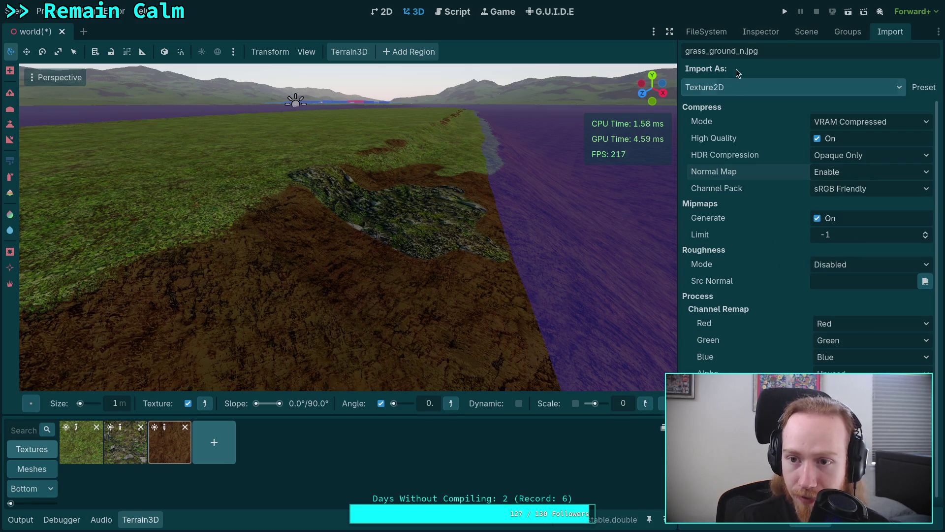
{"action": "left_click", "coordinate": [753, 34]}
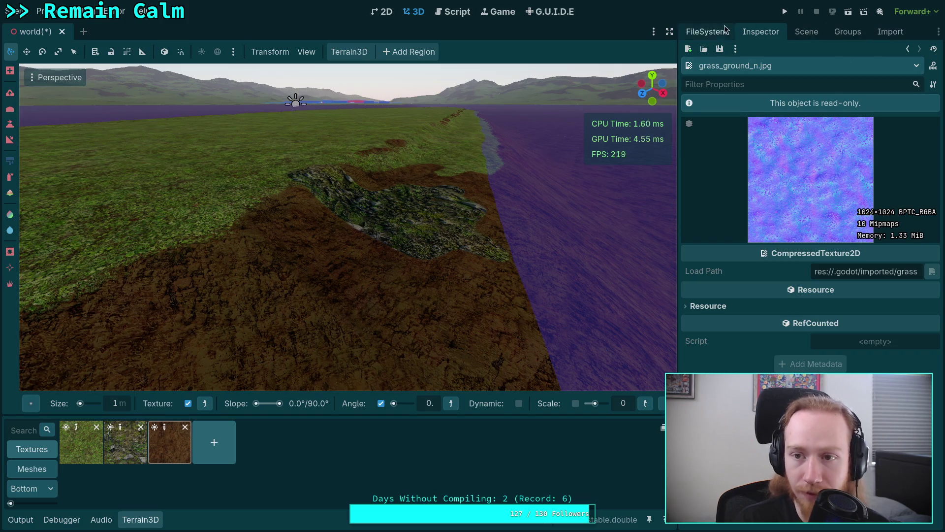
{"action": "left_click", "coordinate": [805, 31]}
{"action": "left_click", "coordinate": [738, 85]}
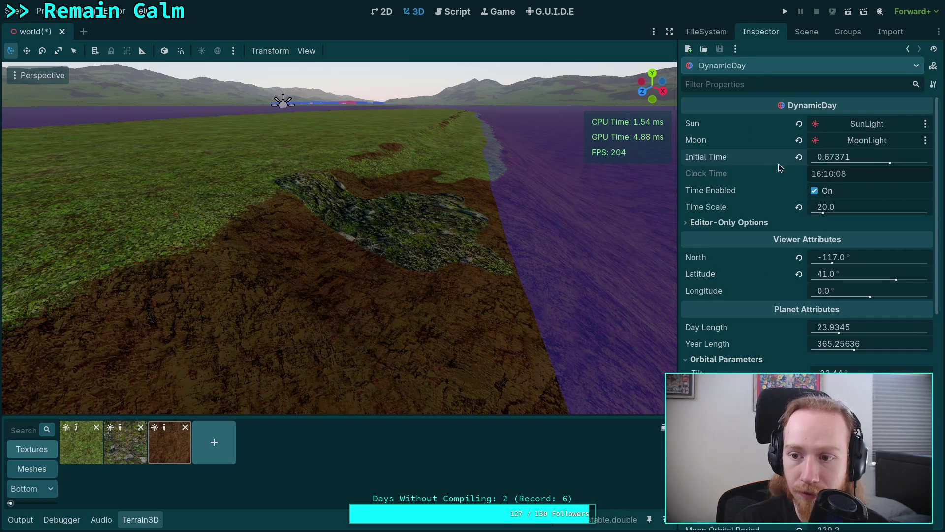
Slide DynamicDay's Initial Time from evening to midday (0.2754) for bright daylight
{"action": "left_click_drag", "start_coordinate": [890, 164], "coordinate": [844, 166]}
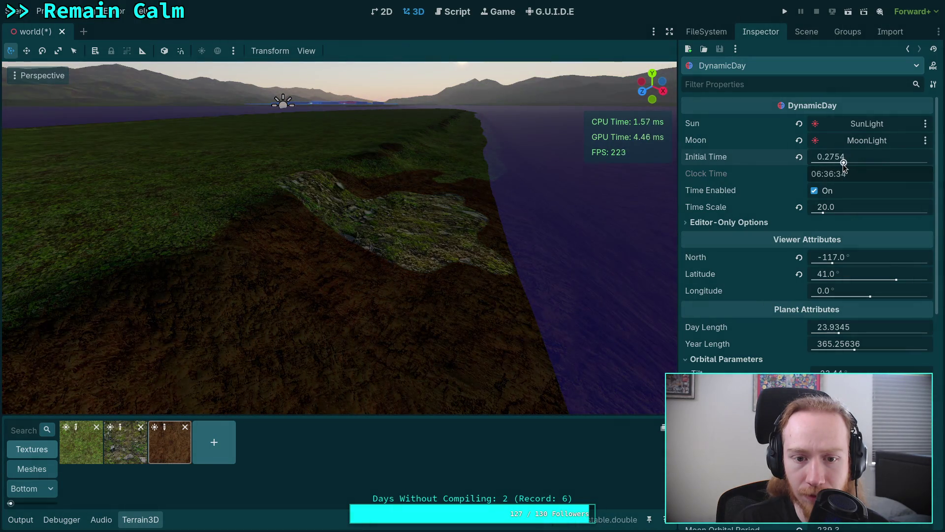
{"action": "mouse_move", "coordinate": [559, 253]}
{"action": "left_mouse_down"}
{"action": "mouse_move", "coordinate": [586, 211]}
{"action": "mouse_move", "coordinate": [552, 232]}
{"action": "mouse_move", "coordinate": [549, 265]}
{"action": "mouse_move", "coordinate": [279, 331]}
{"action": "left_mouse_up"}
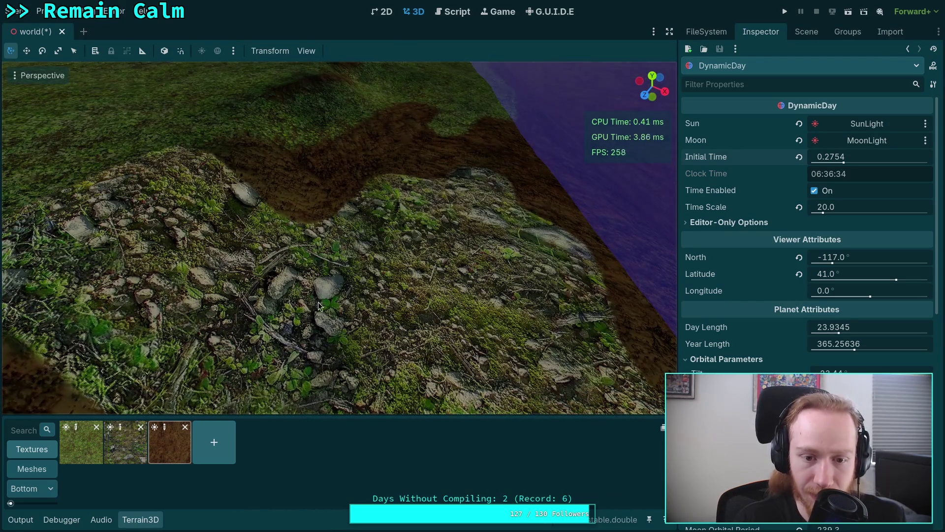
{"action": "mouse_move", "coordinate": [847, 161]}
{"action": "left_mouse_down"}
{"action": "mouse_move", "coordinate": [874, 159]}
{"action": "mouse_move", "coordinate": [848, 160]}
{"action": "left_mouse_up"}
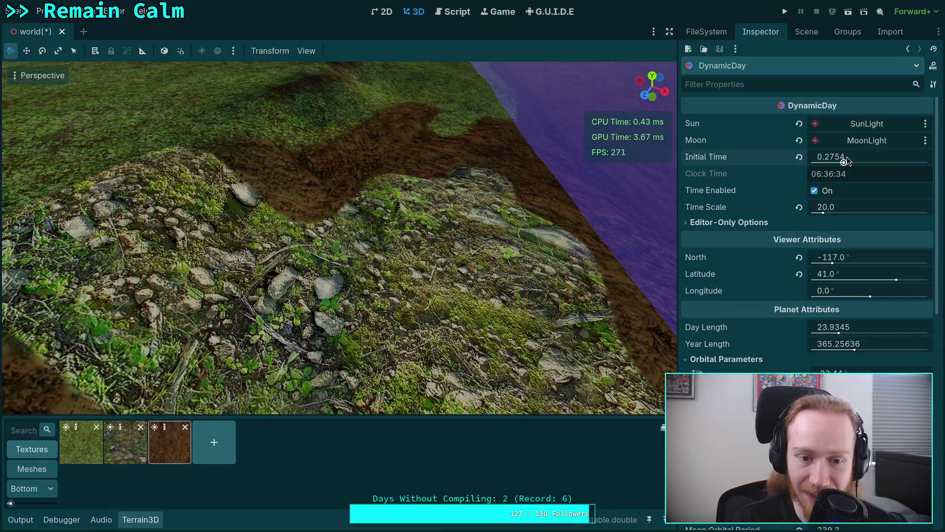
{"action": "left_click", "coordinate": [808, 32]}
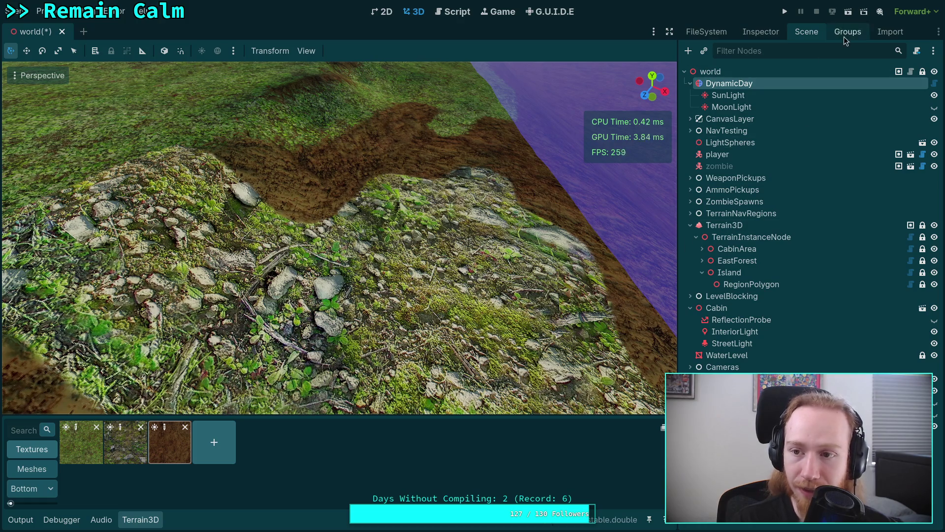
Reimport grass_rocky_n.jpg from the Import dock
{"action": "left_click", "coordinate": [721, 31]}
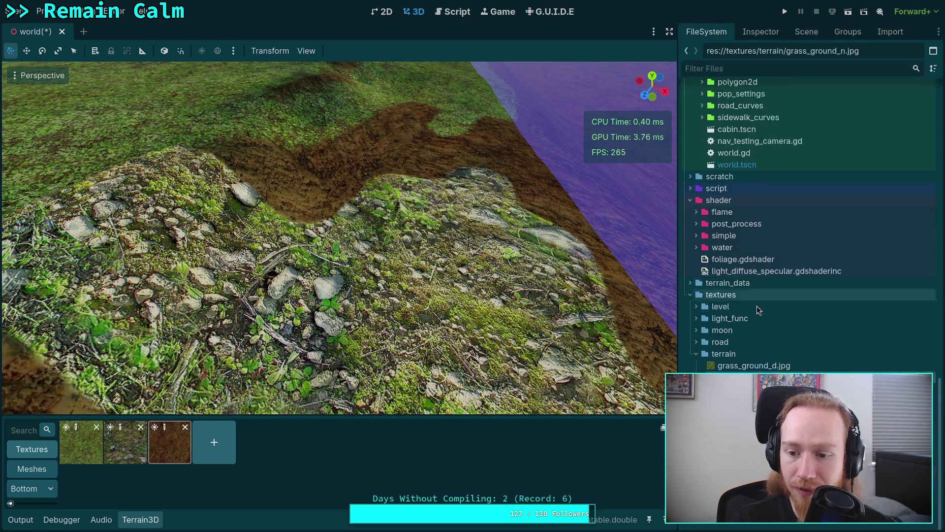
{"action": "left_click", "coordinate": [775, 34]}
{"action": "left_click", "coordinate": [814, 35]}
{"action": "left_click", "coordinate": [891, 31]}
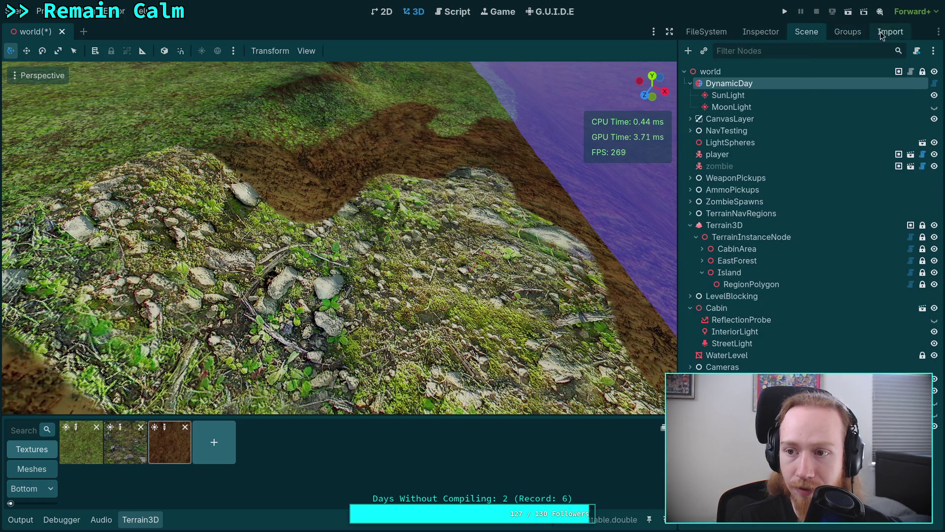
{"action": "scroll", "coordinate": [783, 371], "scroll_direction": "down", "scroll_amount": 1}
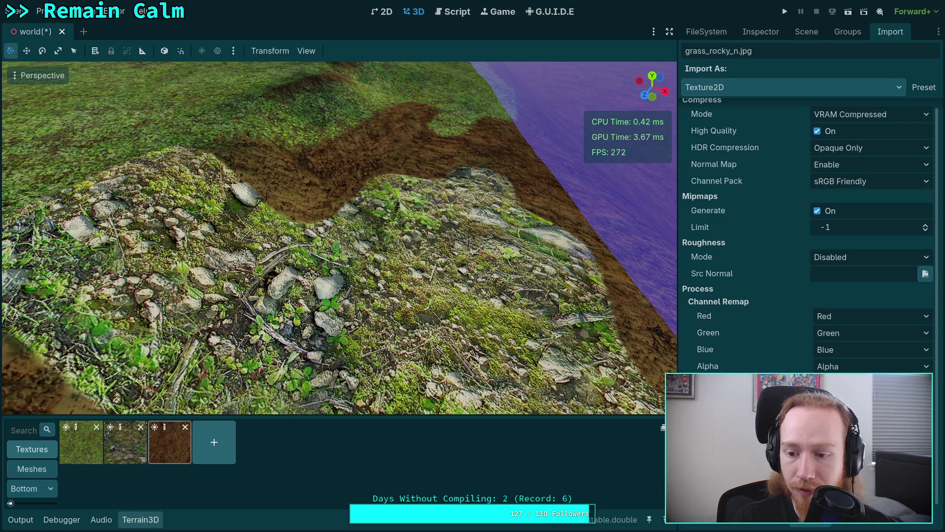
{"action": "left_click", "coordinate": [811, 523]}
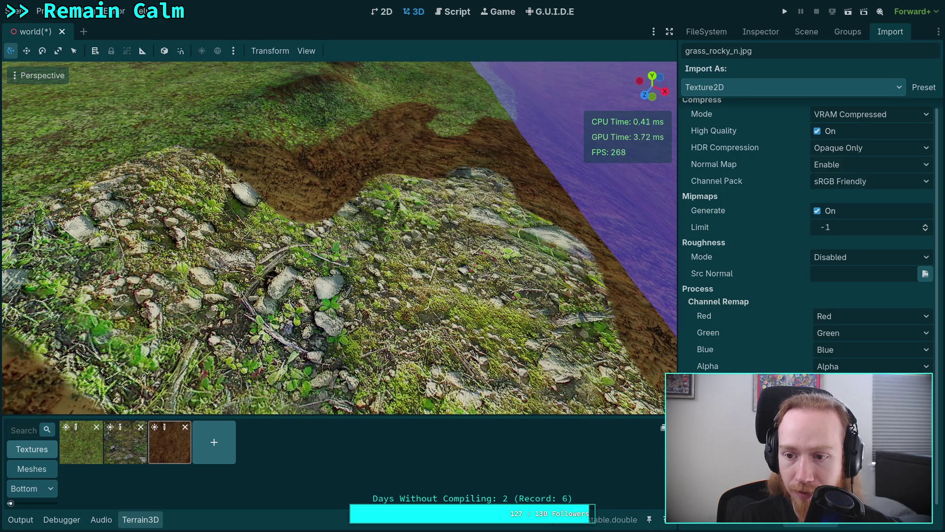
{"action": "left_click", "coordinate": [812, 524]}
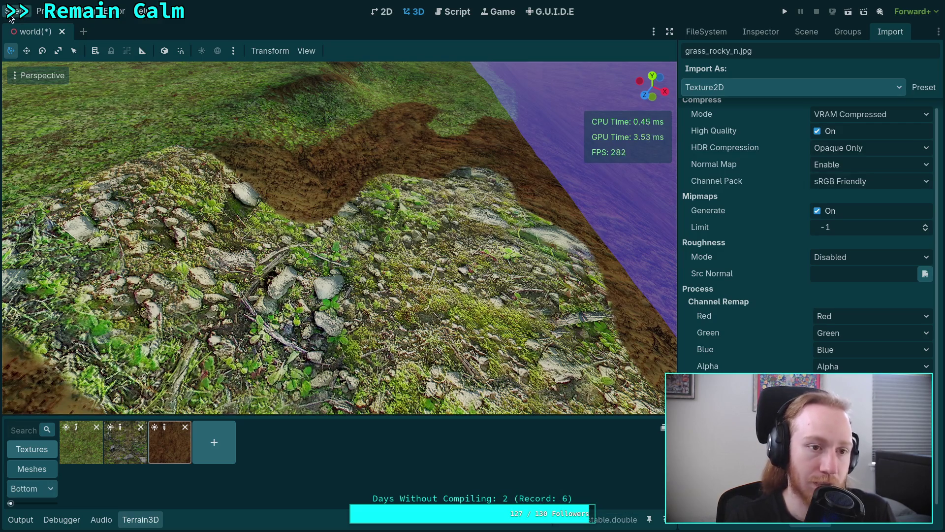
Save the world scene with Ctrl+S and reload the whole project
{"action": "key", "text": "ctrl+s"}
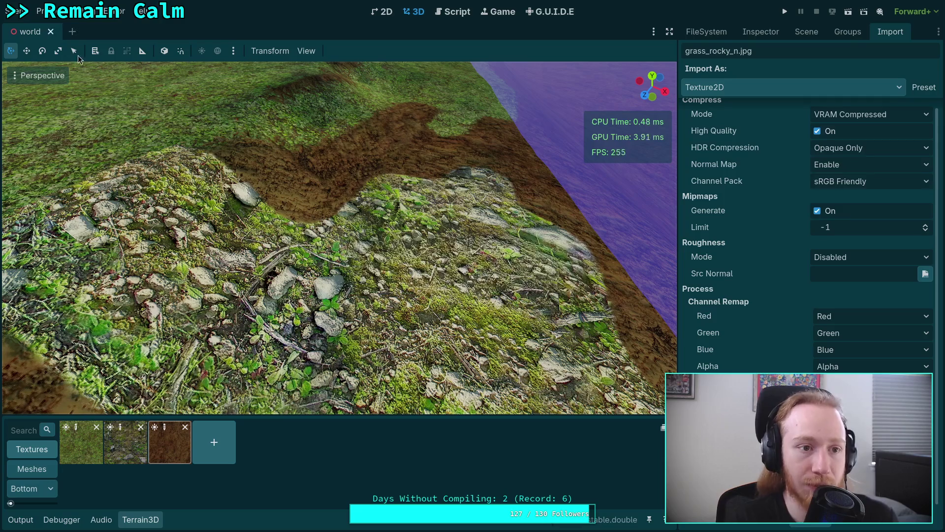
{"action": "left_click", "coordinate": [55, 11]}
{"action": "left_click", "coordinate": [96, 144]}
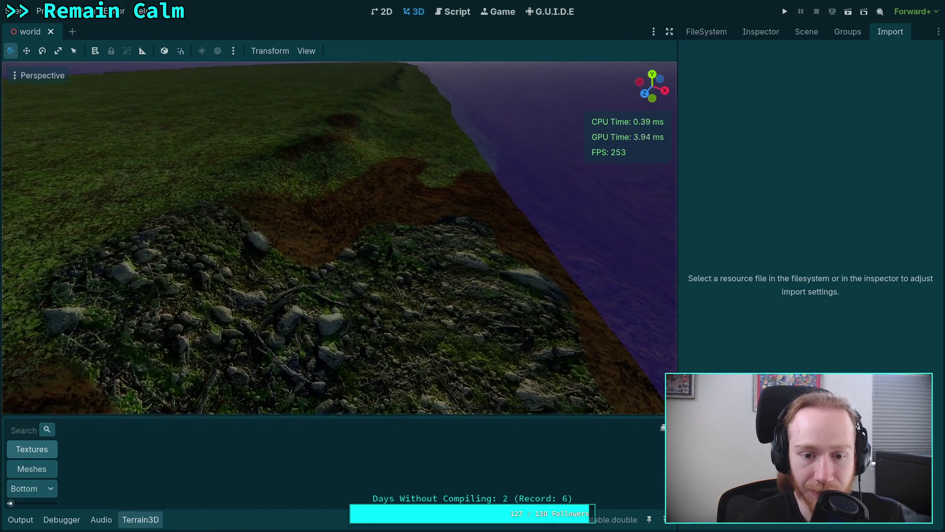
Inspect the import settings and texture preview of grass_rocky_n.jpg
{"action": "left_click", "coordinate": [808, 32]}
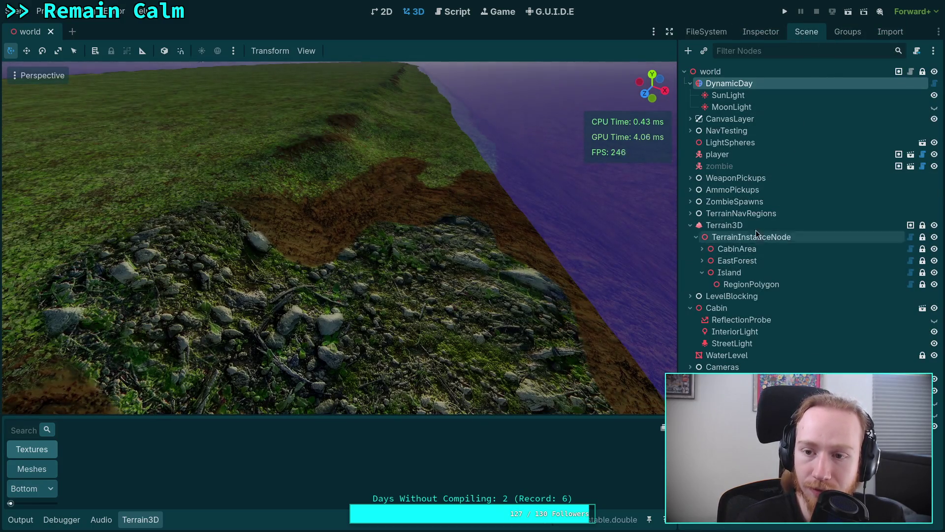
{"action": "left_click", "coordinate": [709, 32]}
{"action": "scroll", "coordinate": [763, 304], "scroll_direction": "down", "scroll_amount": 15}
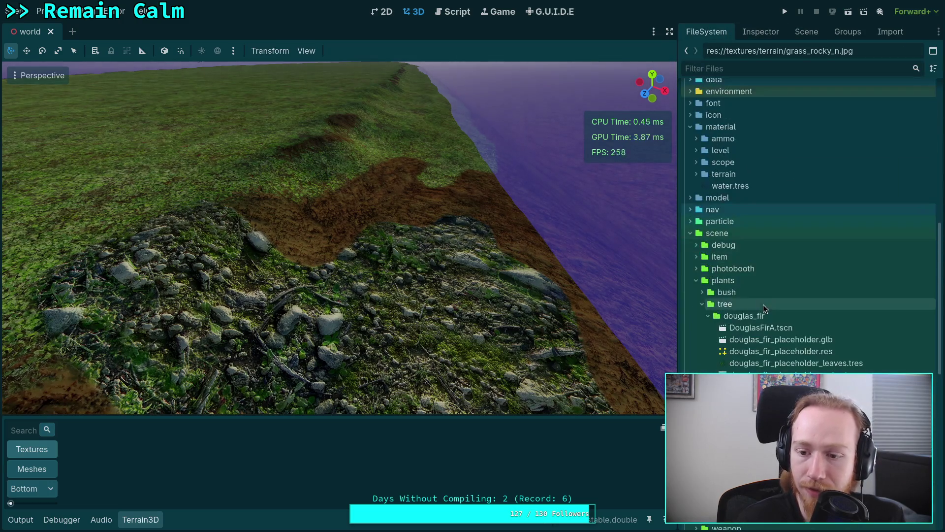
{"action": "scroll", "coordinate": [772, 312], "scroll_direction": "down", "scroll_amount": 2}
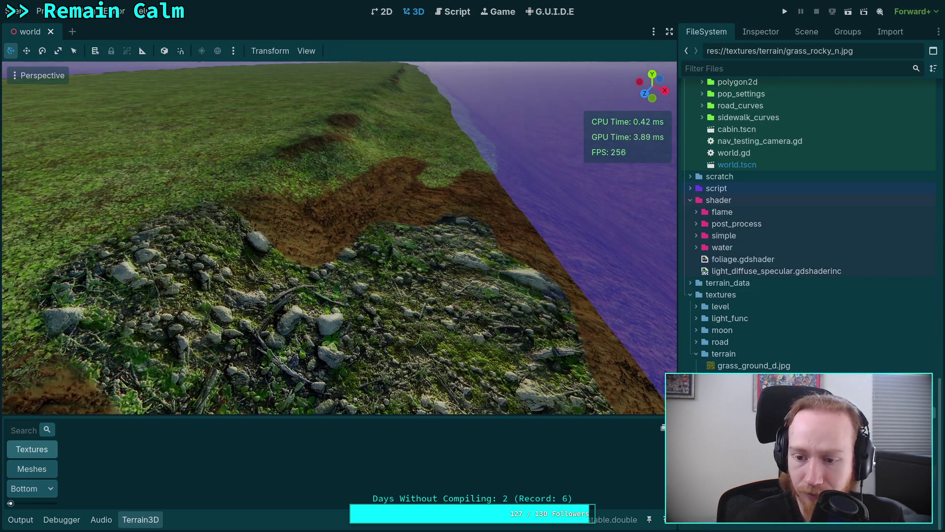
{"action": "left_click", "coordinate": [881, 33]}
{"action": "scroll", "coordinate": [770, 318], "scroll_direction": "down", "scroll_amount": 1}
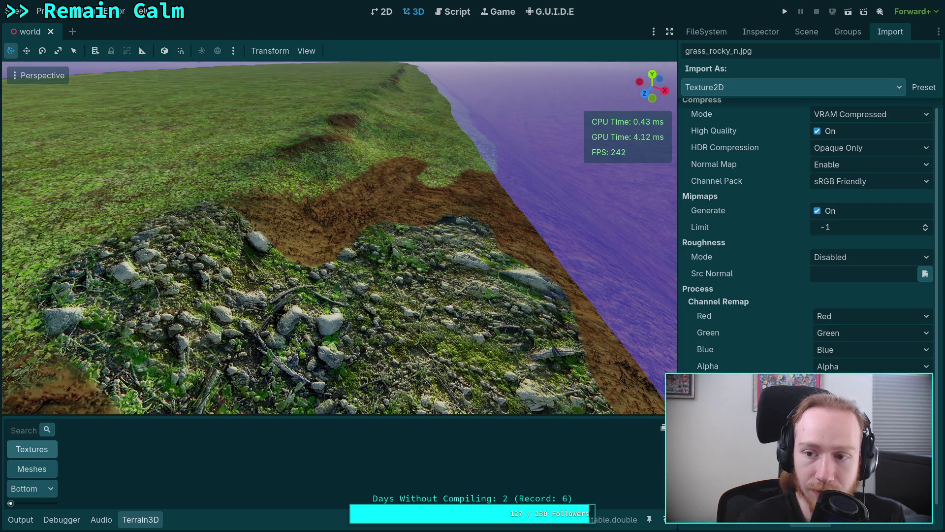
{"action": "left_click", "coordinate": [754, 32]}
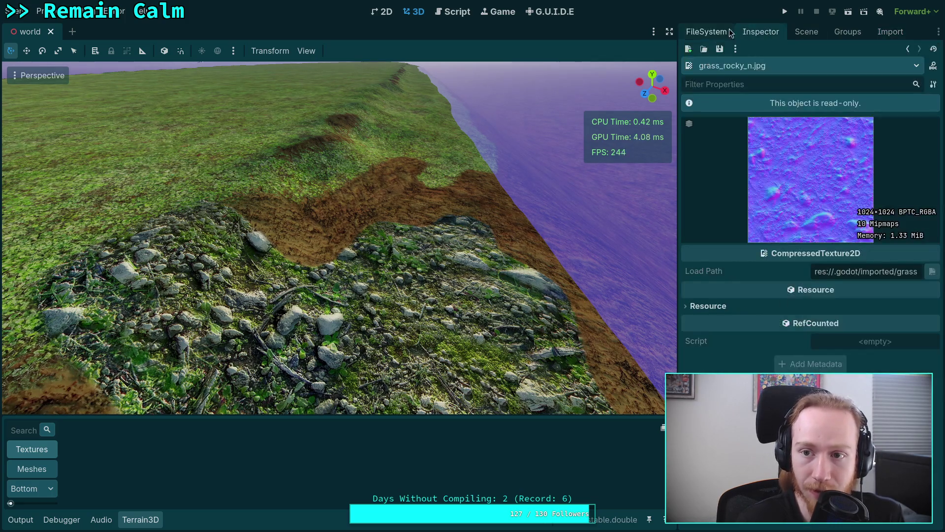
{"action": "left_click", "coordinate": [707, 32]}
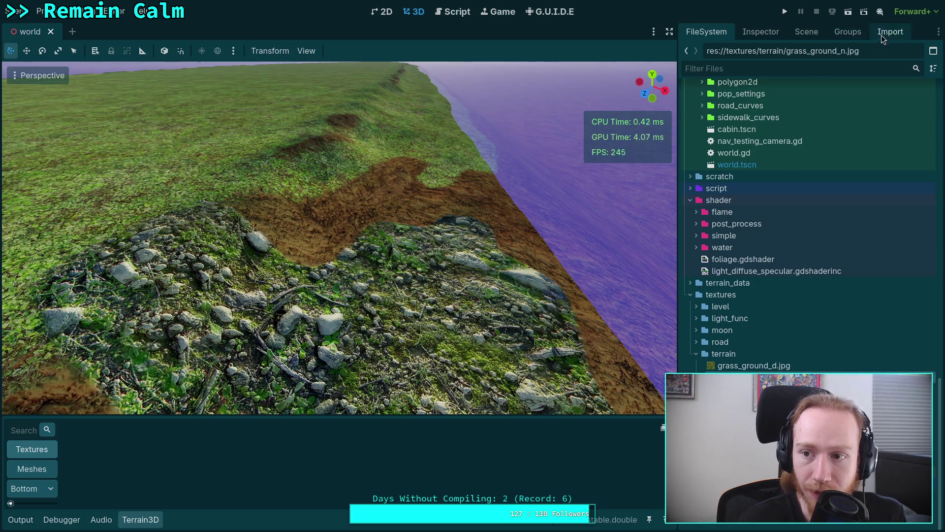
Reimport the grass_ground_n.jpg normal map
{"action": "left_click", "coordinate": [882, 32]}
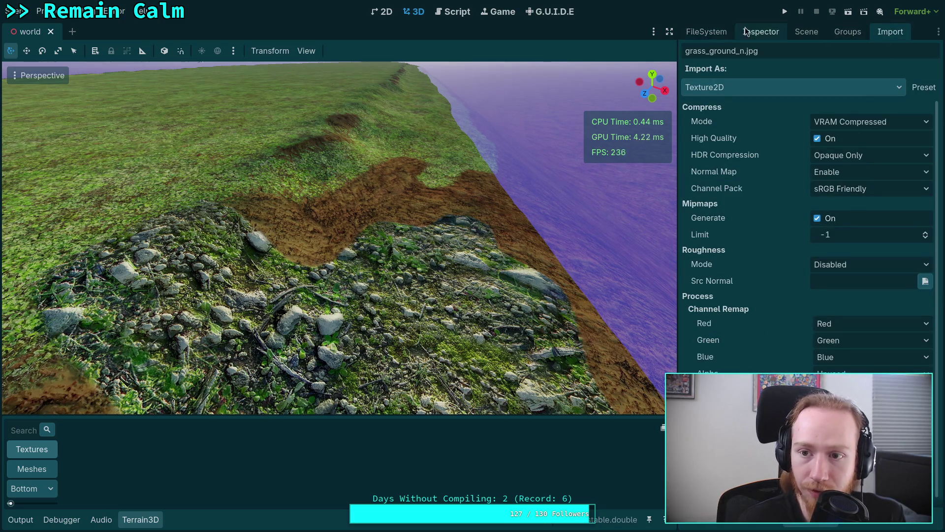
{"action": "left_click", "coordinate": [810, 517]}
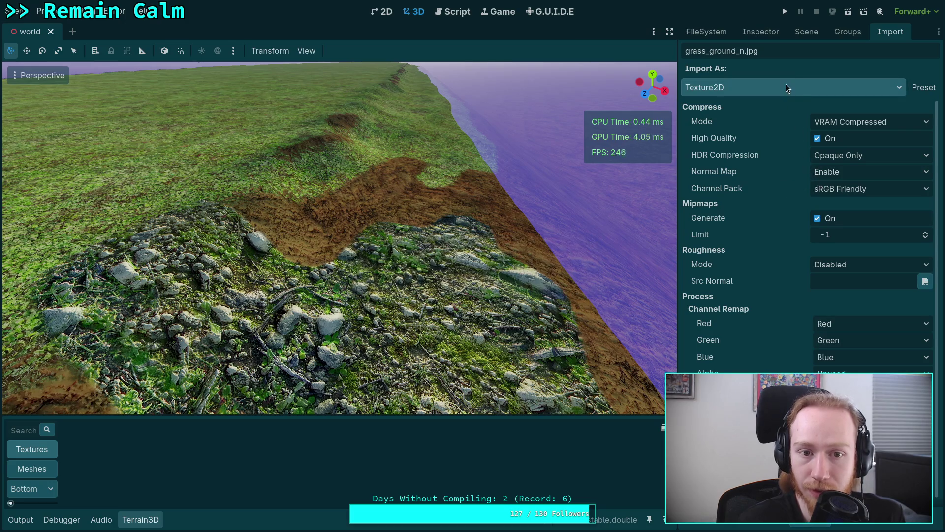
{"action": "mouse_move", "coordinate": [345, 246]}
{"action": "left_mouse_down"}
{"action": "mouse_move", "coordinate": [345, 197]}
{"action": "mouse_move", "coordinate": [345, 296]}
{"action": "mouse_move", "coordinate": [345, 260]}
{"action": "left_mouse_up"}
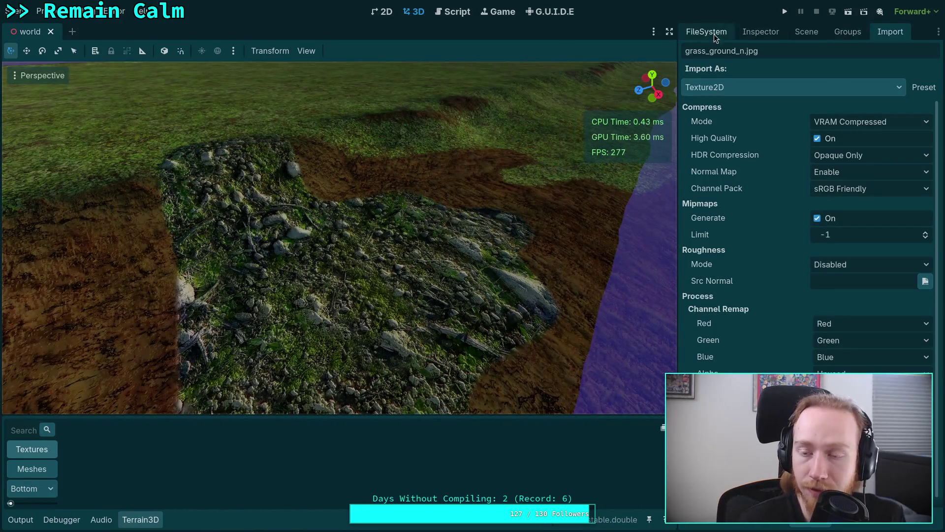
Reimport the ground_mud2_n.jpg normal map
{"action": "left_click", "coordinate": [709, 32]}
{"action": "left_click", "coordinate": [749, 401]}
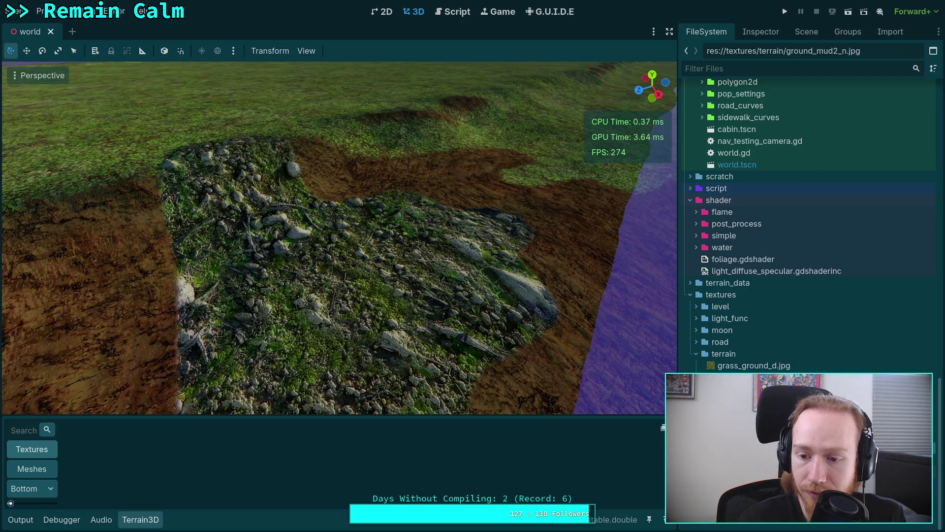
{"action": "left_click", "coordinate": [858, 36]}
{"action": "left_click", "coordinate": [900, 37]}
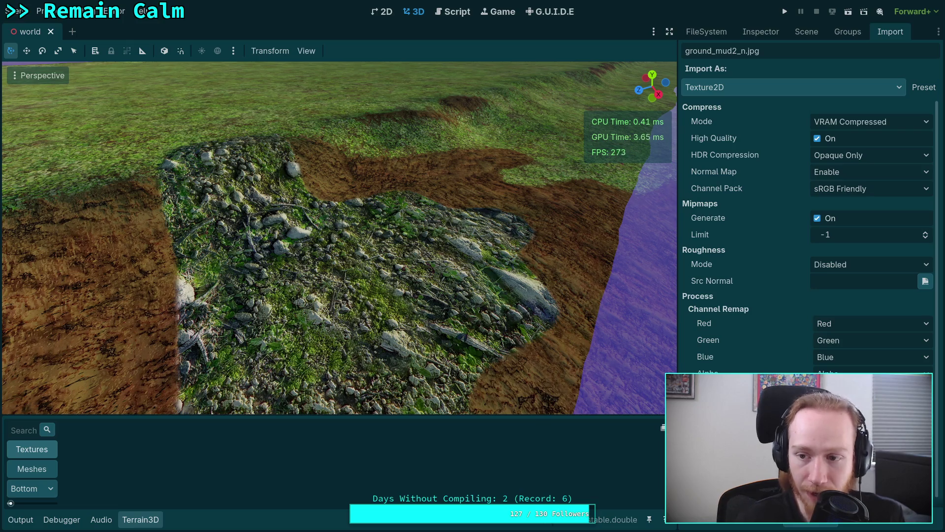
{"action": "left_click", "coordinate": [815, 526]}
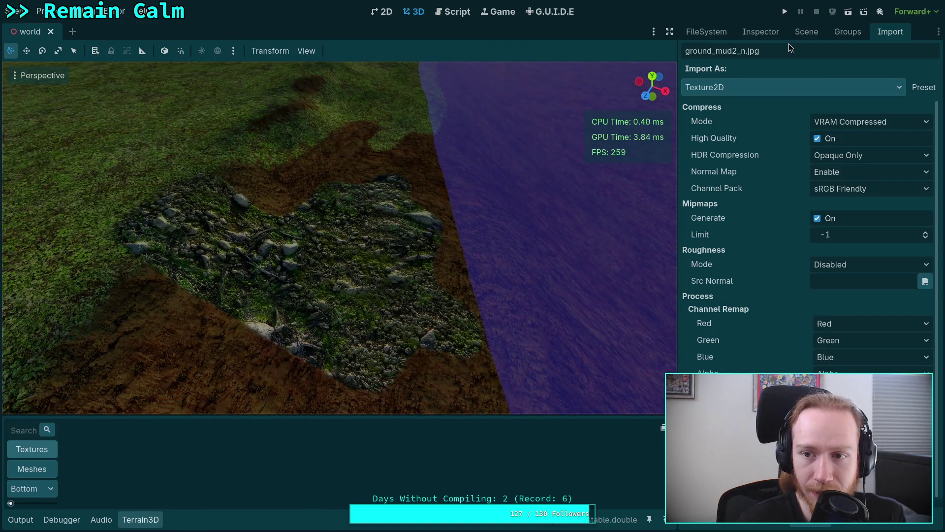
{"action": "left_click", "coordinate": [41, 11]}
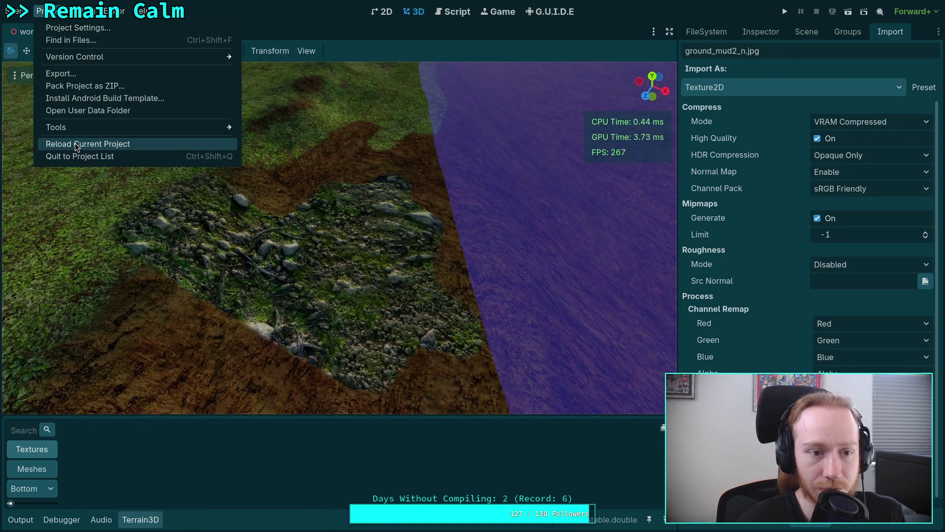
Save the world scene with Ctrl+S and reload the current project
{"action": "left_click", "coordinate": [538, 490]}
{"action": "key", "text": "ctrl+s"}
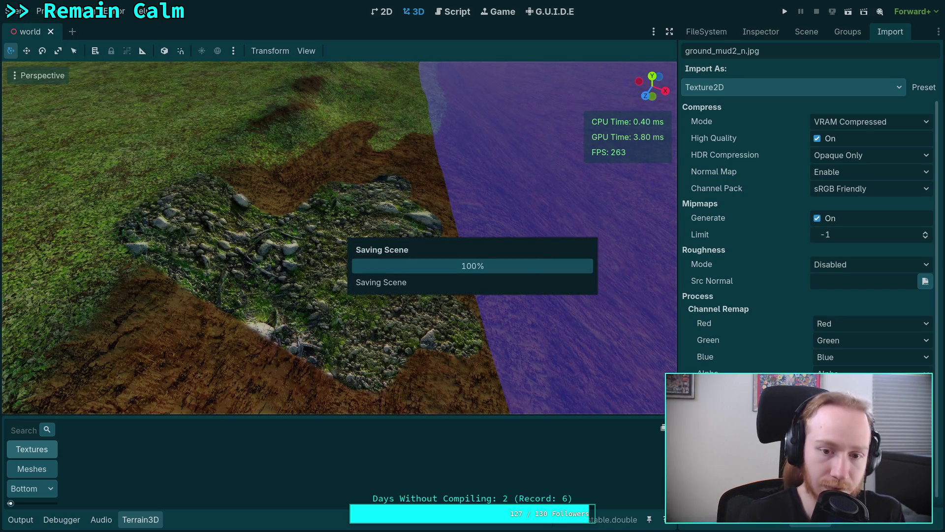
{"action": "left_click", "coordinate": [41, 10]}
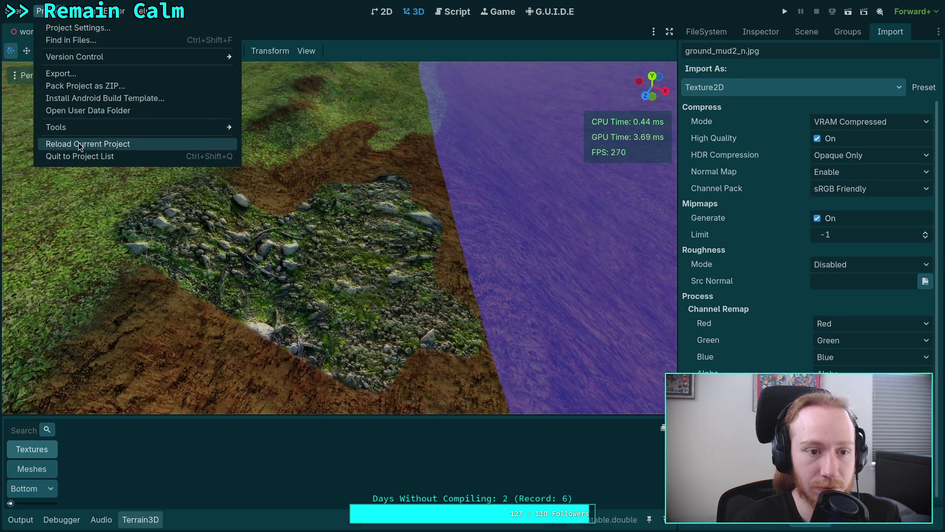
{"action": "left_click", "coordinate": [79, 143]}
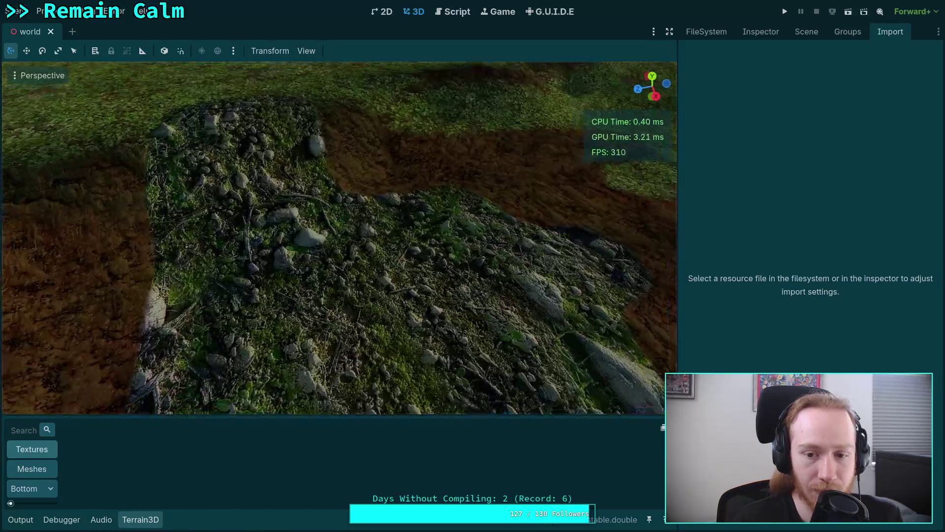
{"action": "left_click_drag", "start_coordinate": [565, 228], "coordinate": [565, 227]}
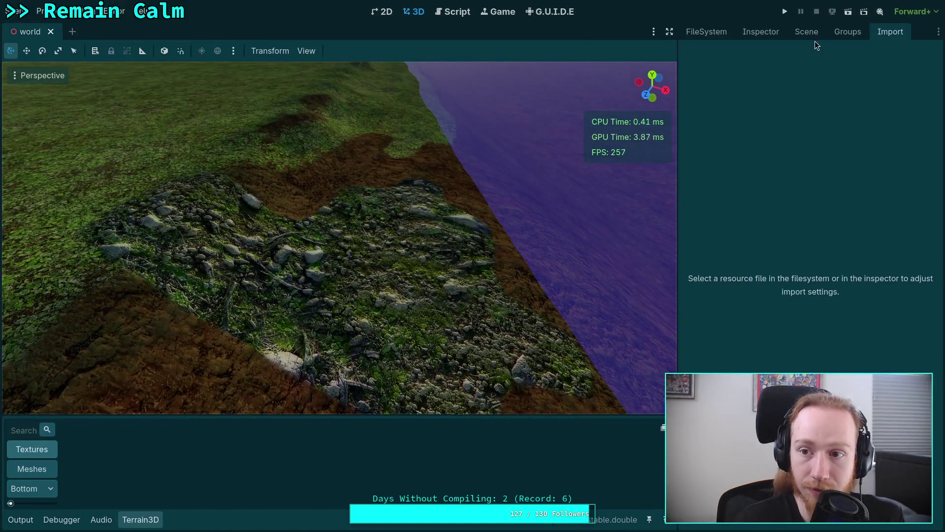
{"action": "left_click", "coordinate": [761, 32]}
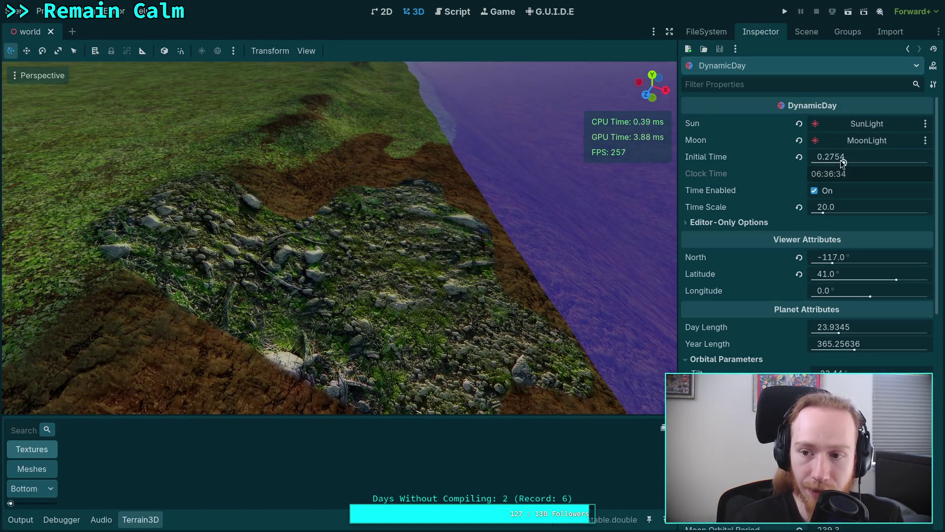
{"action": "left_click_drag", "start_coordinate": [844, 161], "coordinate": [896, 162]}
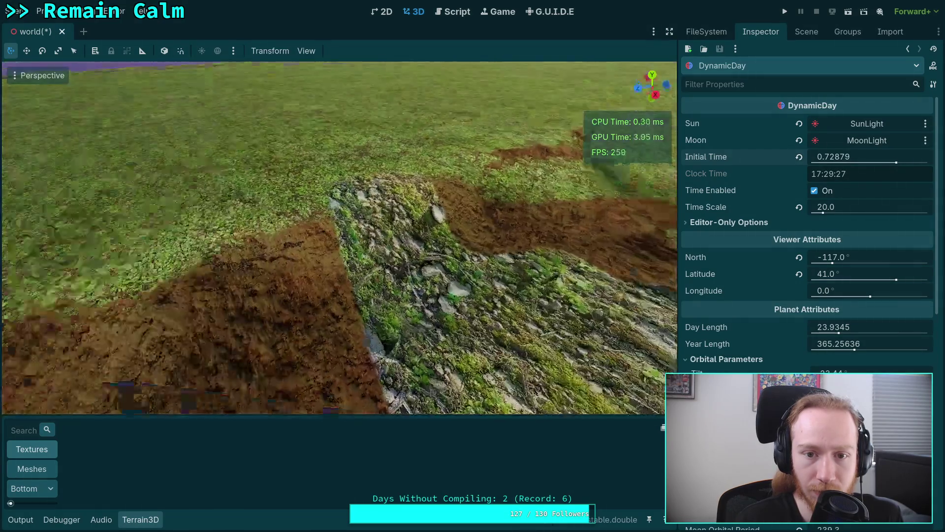
{"action": "key", "text": "s"}
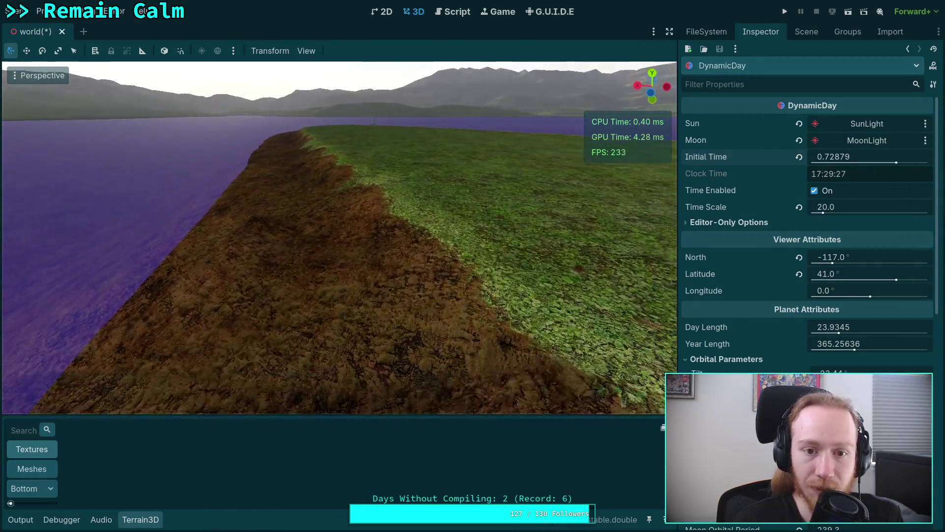
{"action": "key", "text": "w"}
{"action": "key", "text": "s"}
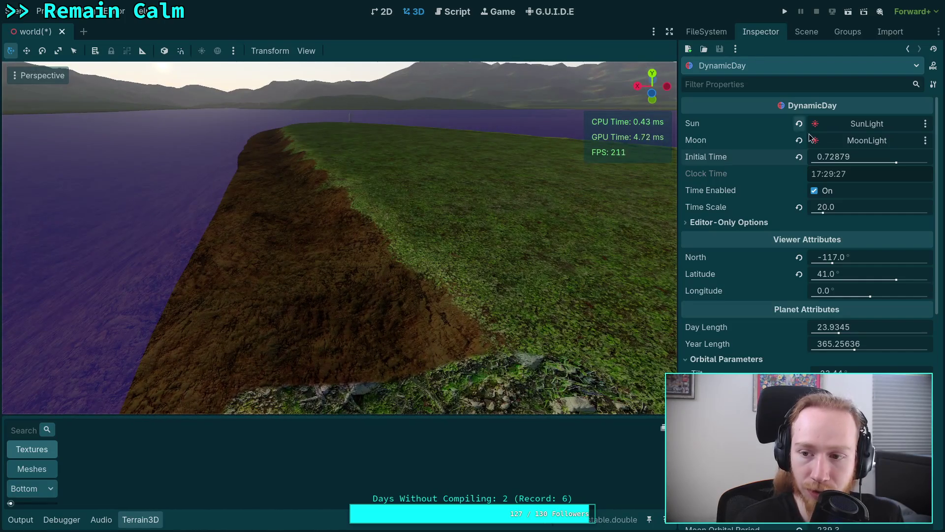
{"action": "mouse_move", "coordinate": [872, 160]}
{"action": "left_mouse_down"}
{"action": "mouse_move", "coordinate": [882, 160]}
{"action": "mouse_move", "coordinate": [848, 160]}
{"action": "left_mouse_up"}
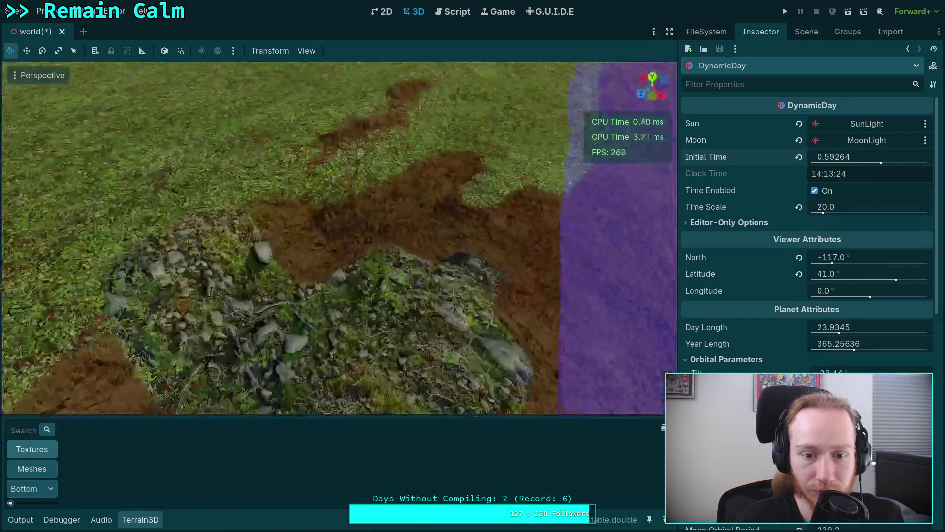
{"action": "key", "text": "w"}
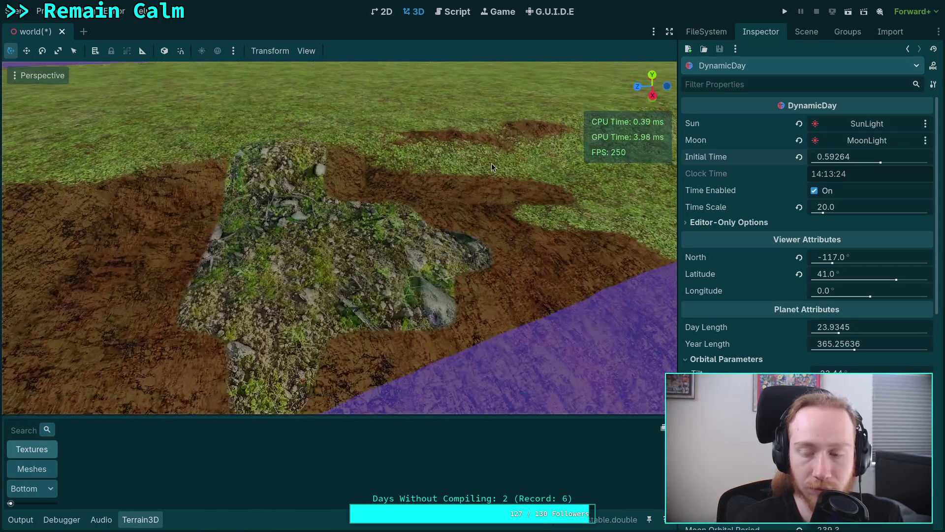
{"action": "left_click", "coordinate": [846, 161]}
{"action": "left_click", "coordinate": [830, 156]}
{"action": "type", "text": "7"}
{"action": "key", "text": "Return"}
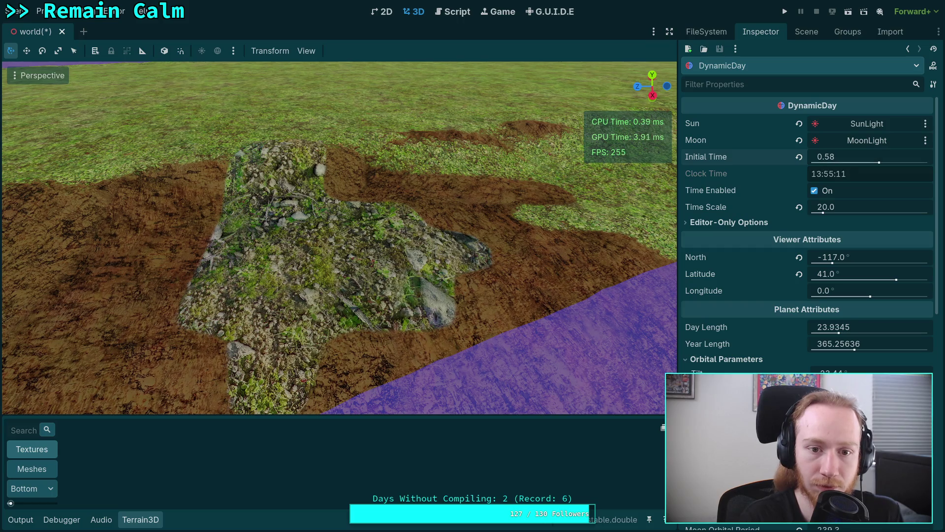
{"action": "left_click_drag", "start_coordinate": [328, 224], "coordinate": [315, 193]}
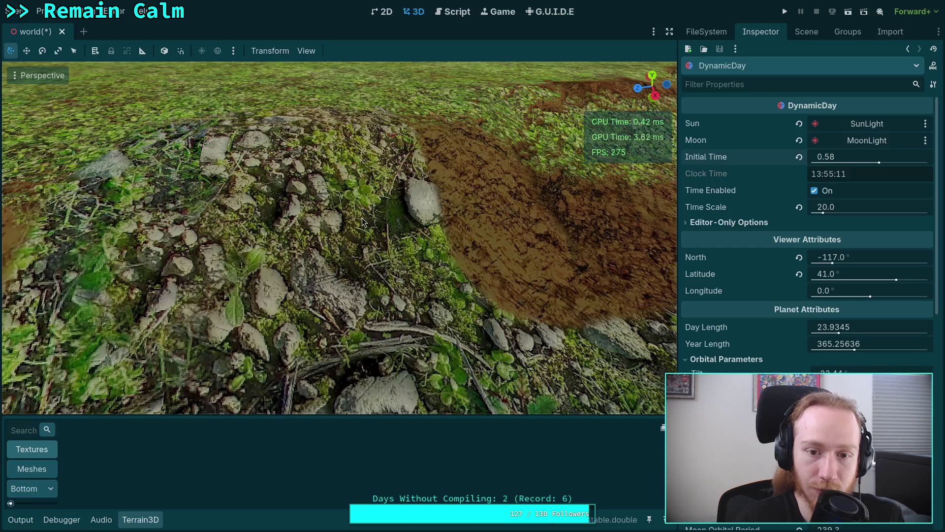
{"action": "left_click_drag", "start_coordinate": [368, 228], "coordinate": [393, 219]}
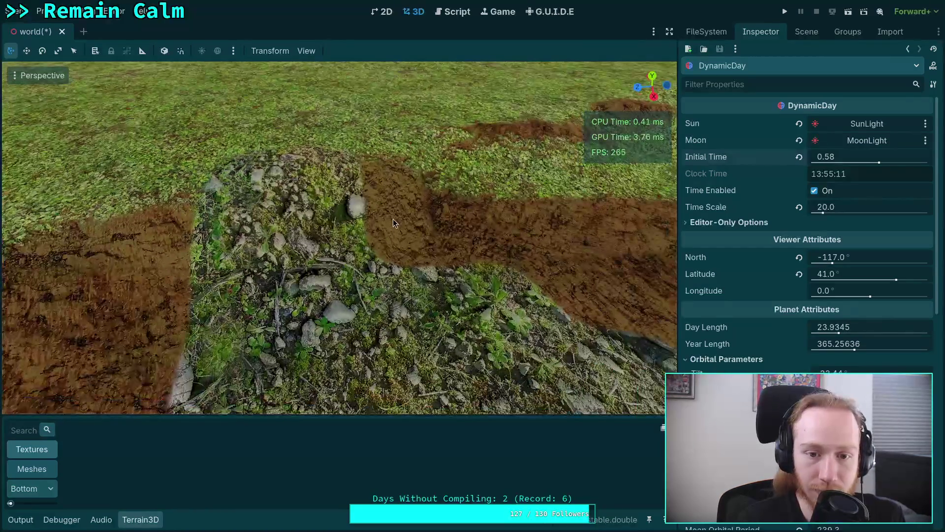
{"action": "key", "text": "s"}
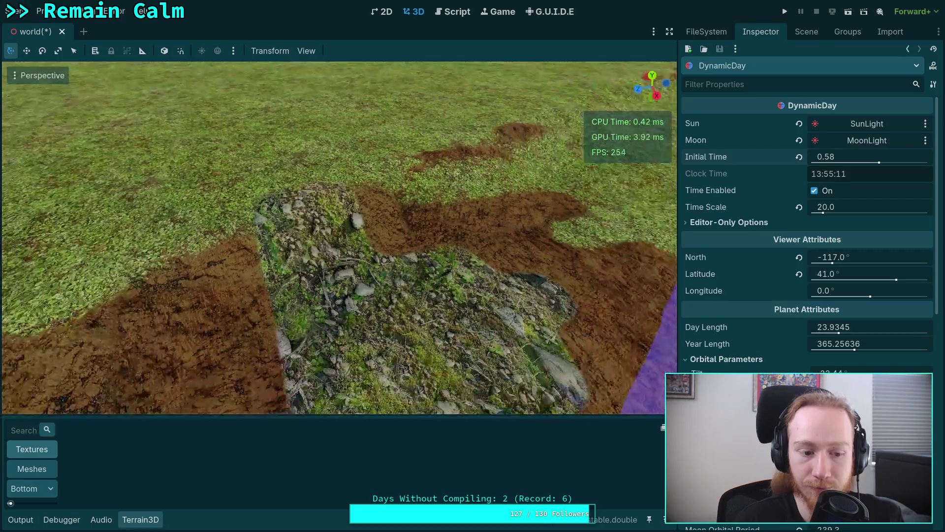
{"action": "key", "text": "s"}
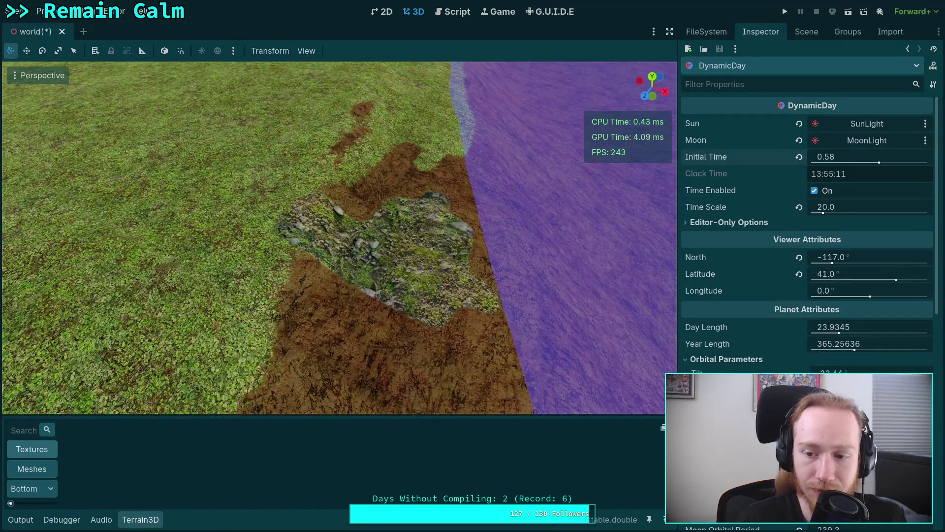
Select Terrain3D and paint the Rocky texture over the grass around the mound
{"action": "left_click", "coordinate": [806, 31]}
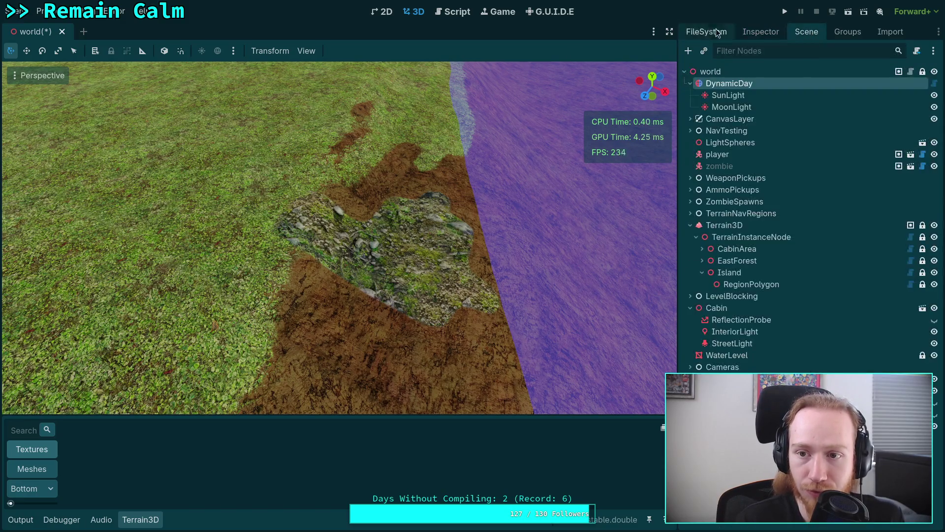
{"action": "left_click", "coordinate": [724, 225]}
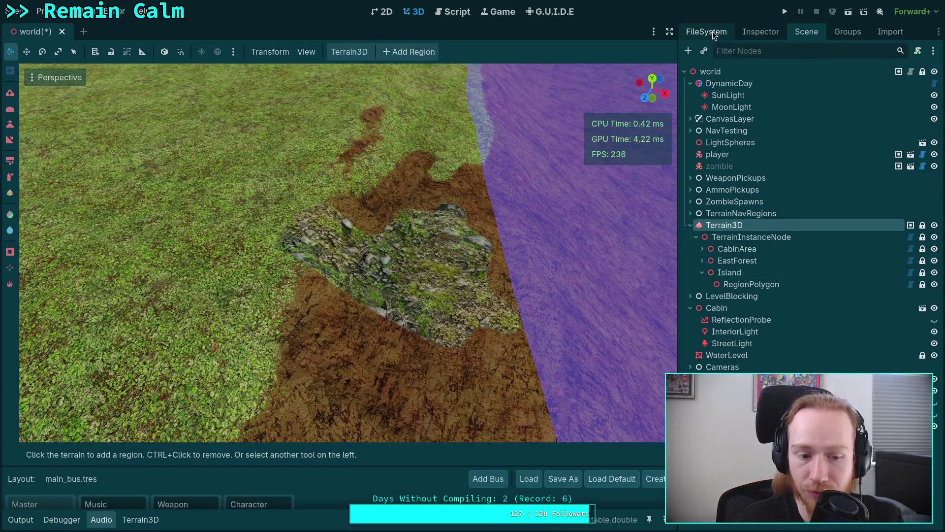
{"action": "left_click", "coordinate": [142, 522]}
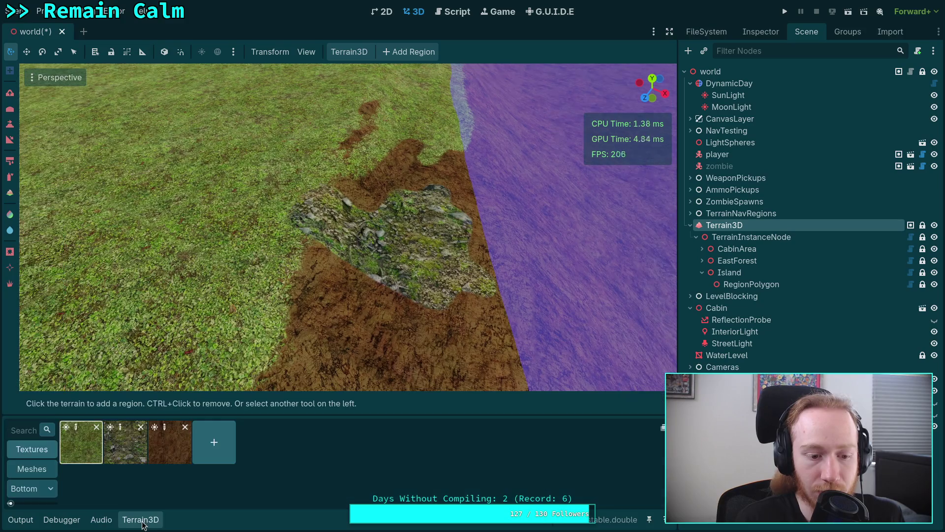
{"action": "left_click", "coordinate": [123, 447]}
{"action": "scroll", "coordinate": [344, 286], "scroll_direction": "up", "scroll_amount": 2}
{"action": "mouse_move", "coordinate": [374, 293]}
{"action": "left_mouse_down"}
{"action": "mouse_move", "coordinate": [321, 279]}
{"action": "mouse_move", "coordinate": [293, 326]}
{"action": "left_mouse_up"}
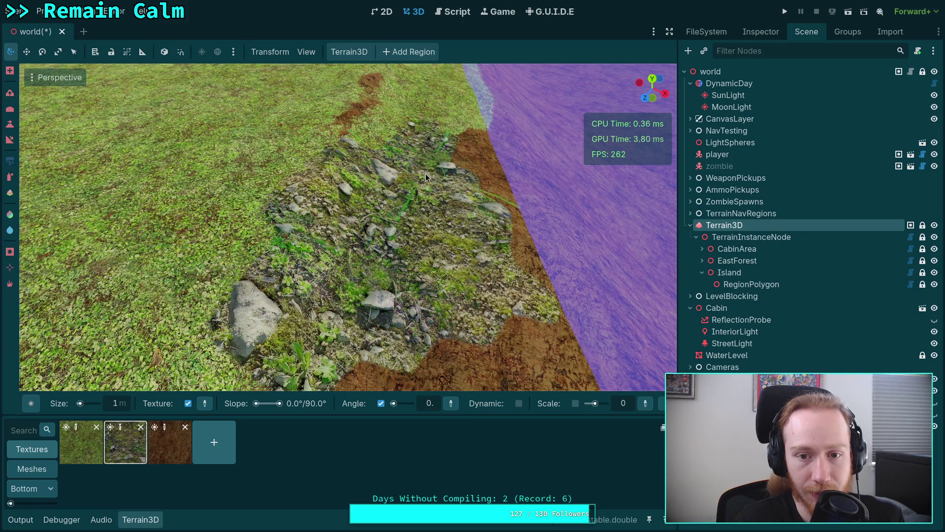
{"action": "scroll", "coordinate": [451, 236], "scroll_direction": "down", "scroll_amount": 5}
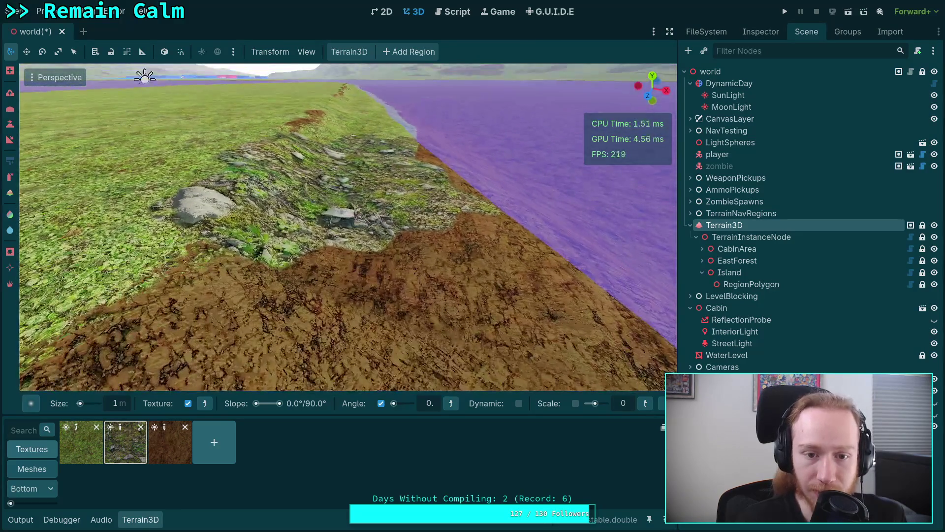
{"action": "mouse_move", "coordinate": [206, 191]}
{"action": "left_mouse_down"}
{"action": "mouse_move", "coordinate": [315, 189]}
{"action": "mouse_move", "coordinate": [329, 206]}
{"action": "left_mouse_up"}
{"action": "scroll", "coordinate": [307, 247], "scroll_direction": "up", "scroll_amount": 5}
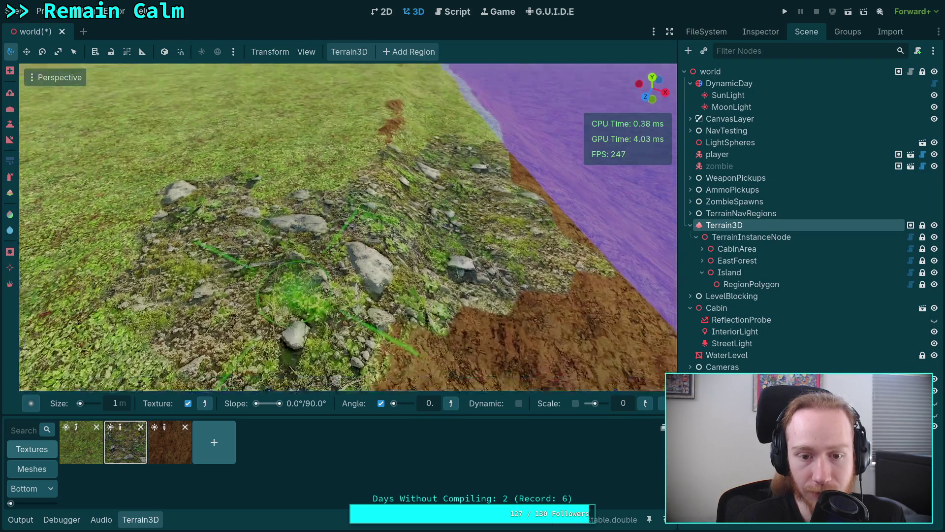
{"action": "mouse_move", "coordinate": [320, 296]}
{"action": "left_mouse_down"}
{"action": "mouse_move", "coordinate": [313, 331]}
{"action": "mouse_move", "coordinate": [340, 247]}
{"action": "mouse_move", "coordinate": [325, 264]}
{"action": "left_mouse_up"}
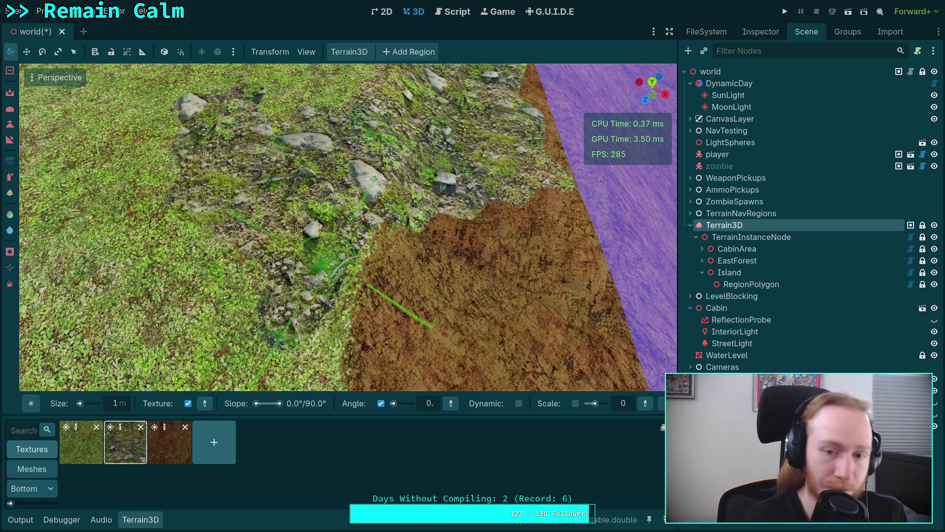
Undo the rocky painting and paint dirt over the grass patch by the water
{"action": "key", "text": "ctrl+z"}
{"action": "key", "text": "ctrl+z"}
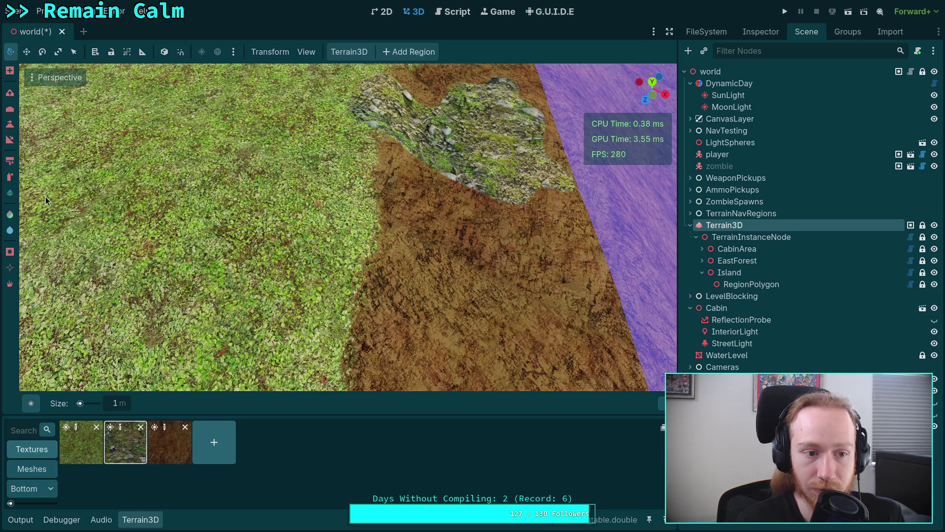
{"action": "scroll", "coordinate": [373, 194], "scroll_direction": "up", "scroll_amount": 4}
{"action": "mouse_move", "coordinate": [373, 194]}
{"action": "left_mouse_down"}
{"action": "mouse_move", "coordinate": [344, 178]}
{"action": "mouse_move", "coordinate": [428, 172]}
{"action": "mouse_move", "coordinate": [514, 268]}
{"action": "mouse_move", "coordinate": [552, 223]}
{"action": "mouse_move", "coordinate": [589, 294]}
{"action": "left_mouse_up"}
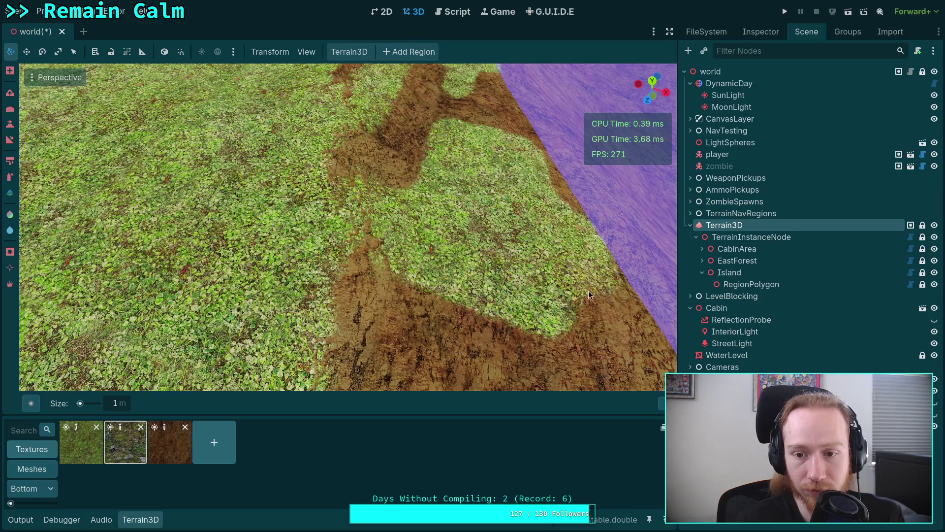
{"action": "left_click", "coordinate": [165, 450]}
{"action": "mouse_move", "coordinate": [457, 248]}
{"action": "left_mouse_down"}
{"action": "mouse_move", "coordinate": [430, 158]}
{"action": "mouse_move", "coordinate": [508, 290]}
{"action": "mouse_move", "coordinate": [521, 154]}
{"action": "mouse_move", "coordinate": [561, 291]}
{"action": "mouse_move", "coordinate": [470, 267]}
{"action": "mouse_move", "coordinate": [416, 275]}
{"action": "left_mouse_up"}
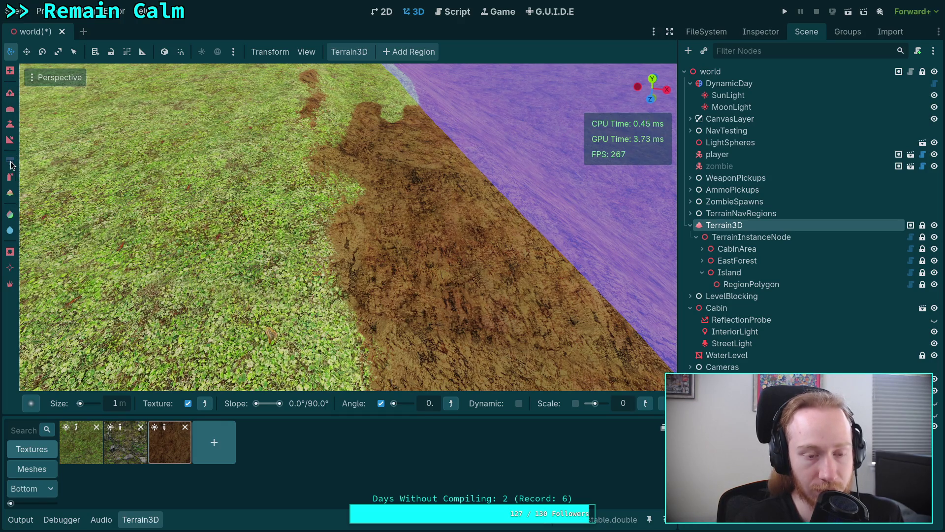
Turn off Texture, switch to Spray Texture with grass, and spray grass along the dirt edge
{"action": "left_click", "coordinate": [187, 404]}
{"action": "left_click", "coordinate": [125, 443]}
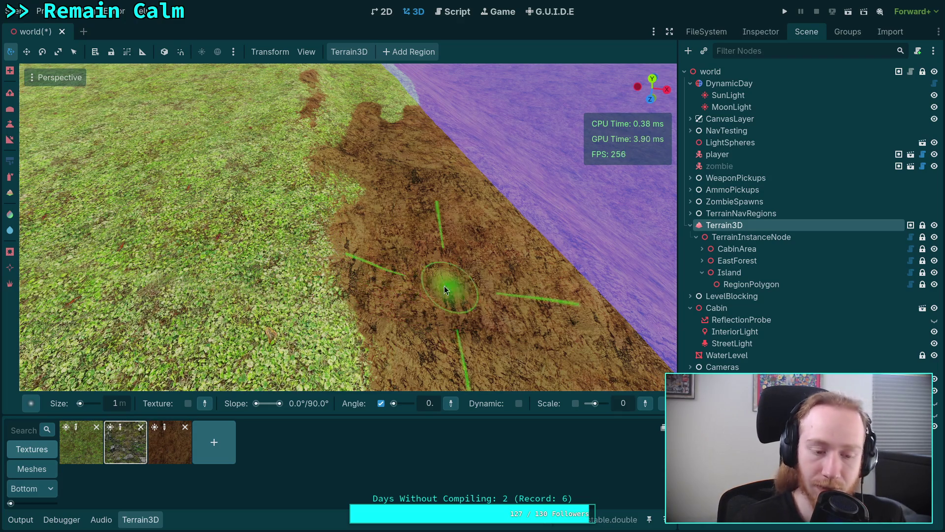
{"action": "left_click", "coordinate": [10, 177]}
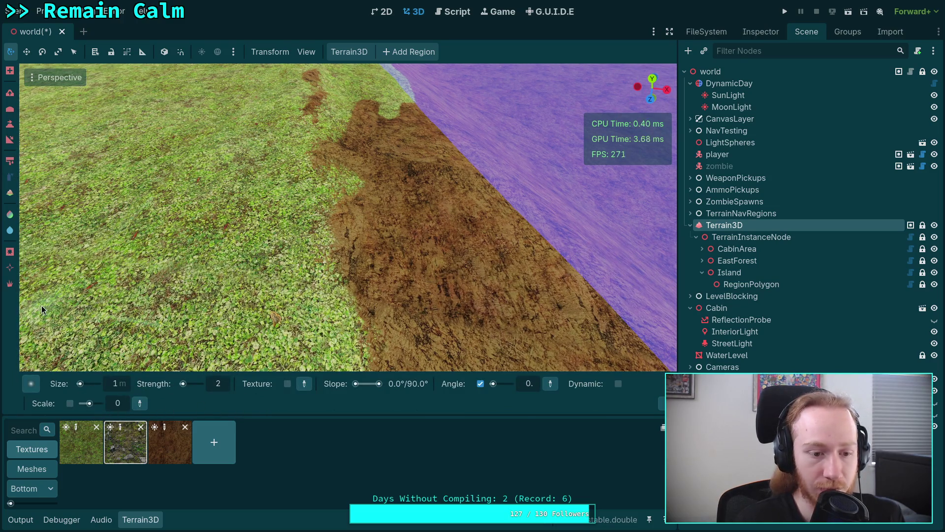
{"action": "left_click", "coordinate": [10, 177]}
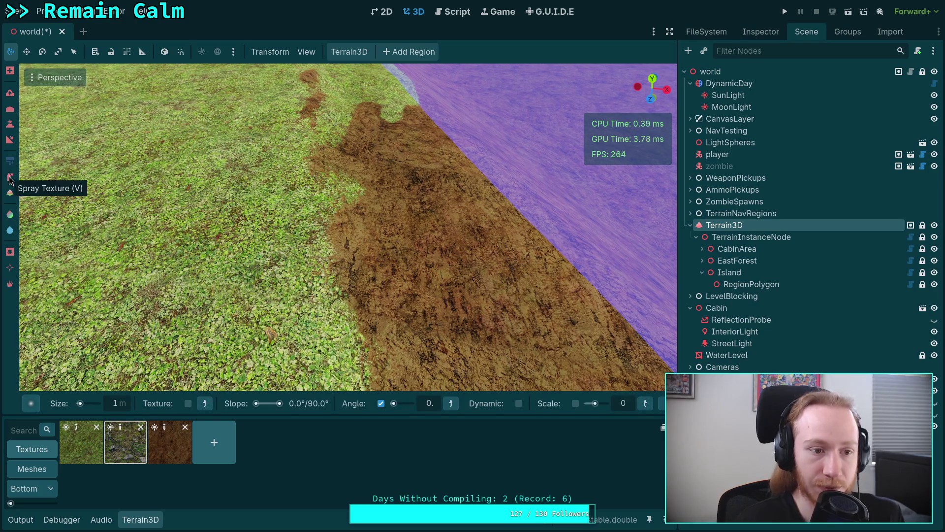
{"action": "left_click", "coordinate": [10, 178]}
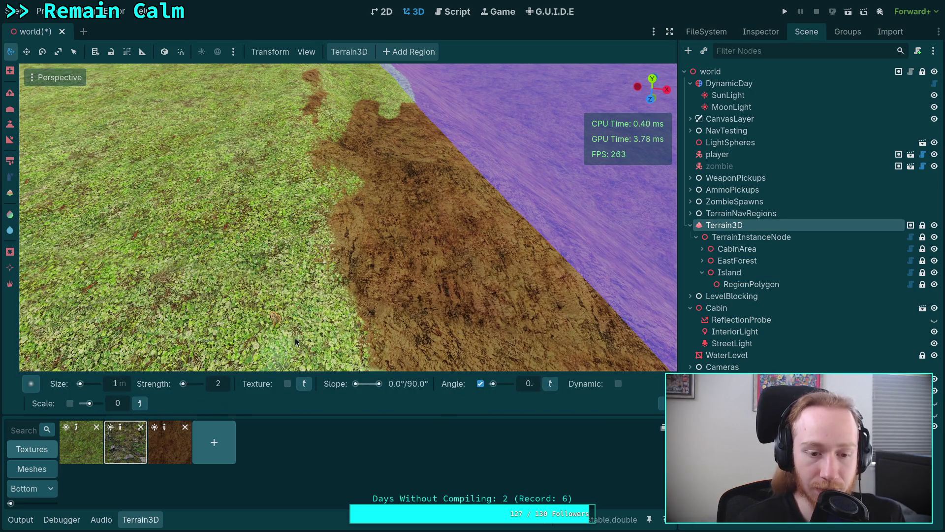
{"action": "scroll", "coordinate": [362, 323], "scroll_direction": "up", "scroll_amount": 2}
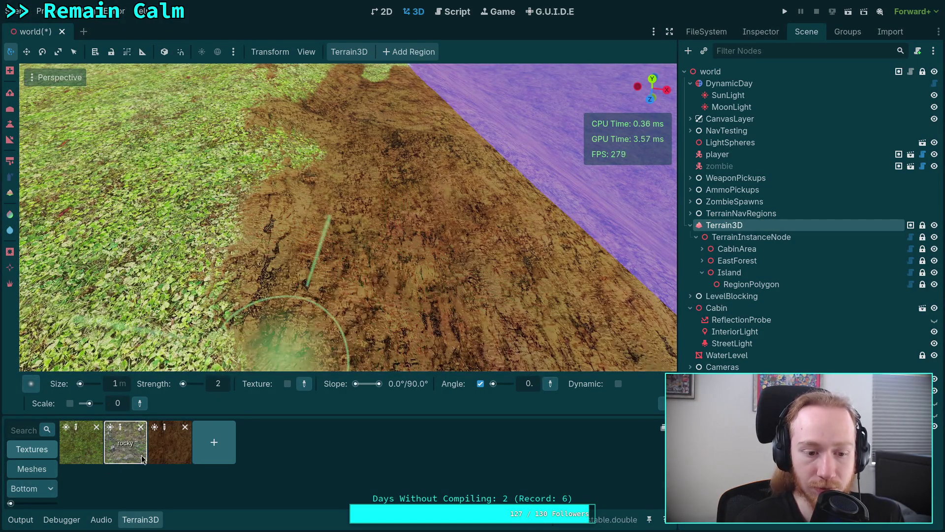
{"action": "left_click", "coordinate": [170, 442]}
{"action": "left_click", "coordinate": [81, 443]}
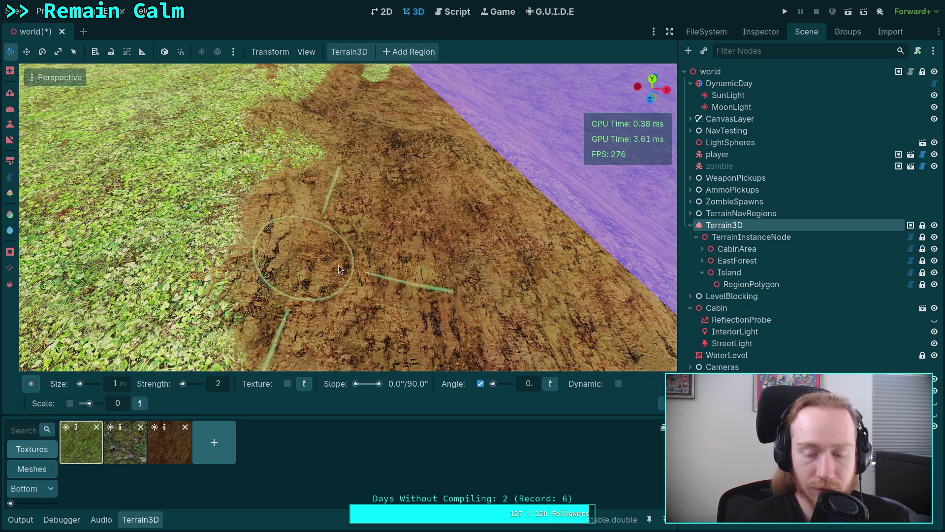
{"action": "left_click_drag", "start_coordinate": [338, 265], "coordinate": [380, 327]}
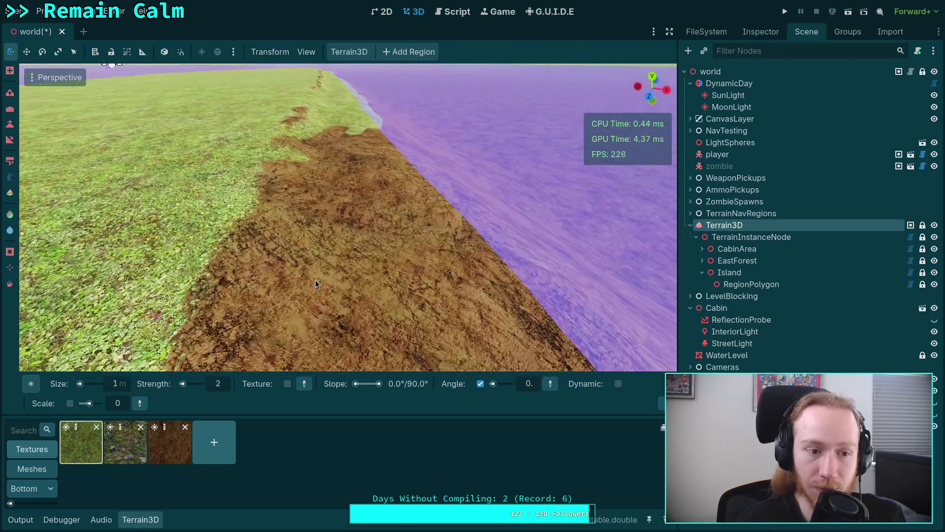
{"action": "left_click", "coordinate": [11, 192]}
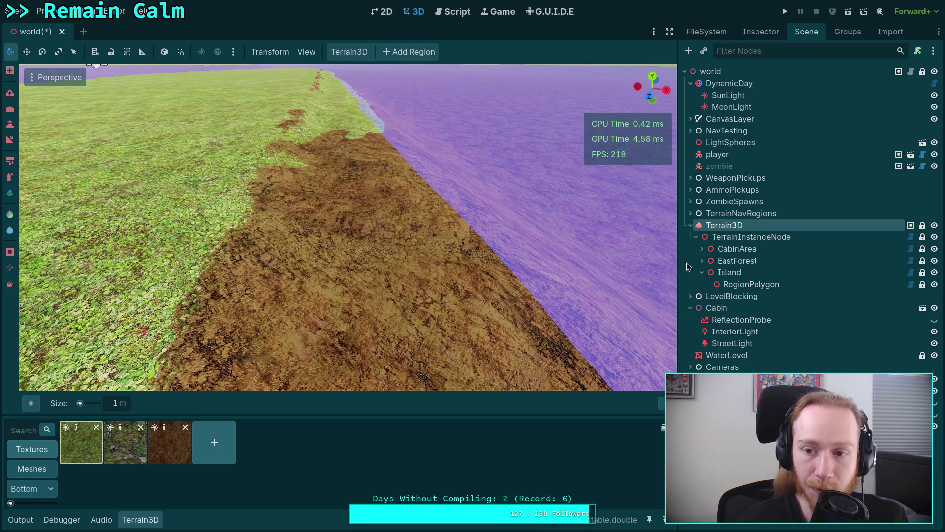
{"action": "left_click", "coordinate": [761, 32]}
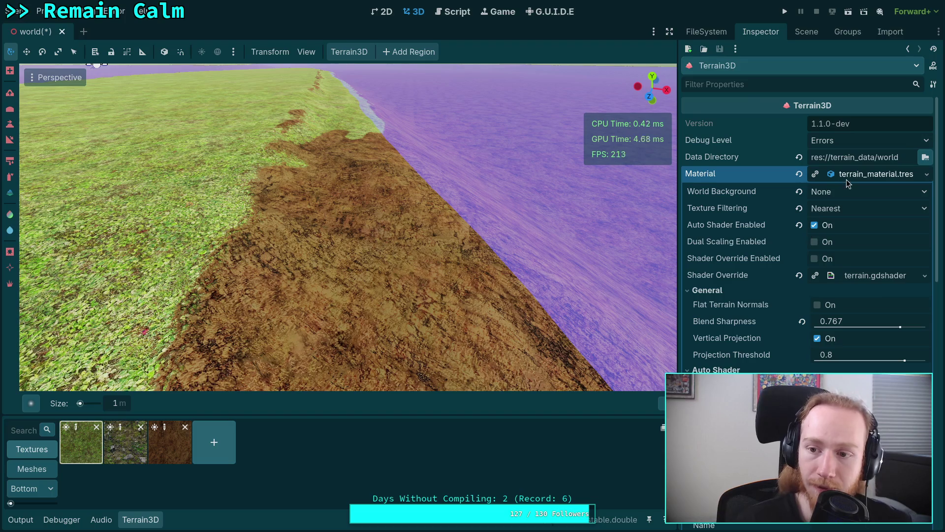
Collapse Material and Regions, enable a Terrain3D debug view, and paint black across the shoreline
{"action": "left_click", "coordinate": [864, 175]}
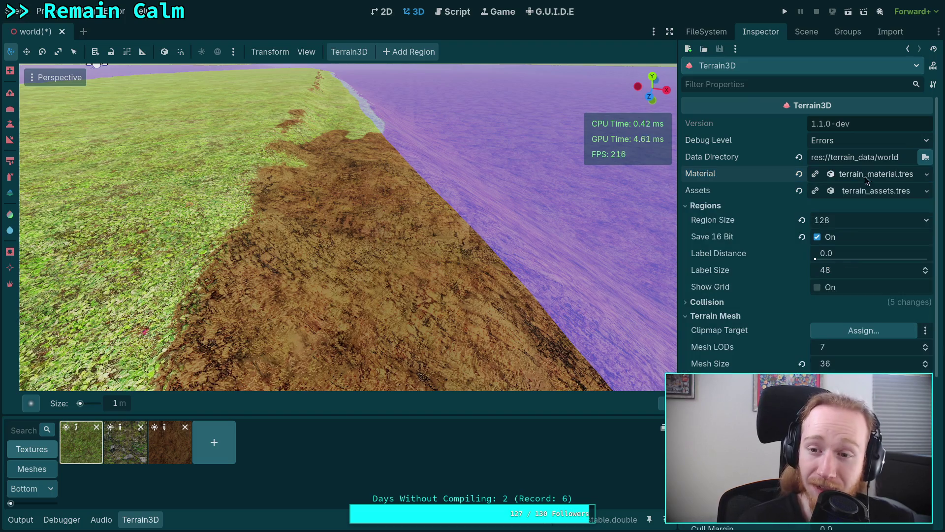
{"action": "left_click", "coordinate": [740, 205]}
{"action": "scroll", "coordinate": [757, 343], "scroll_direction": "down", "scroll_amount": 4}
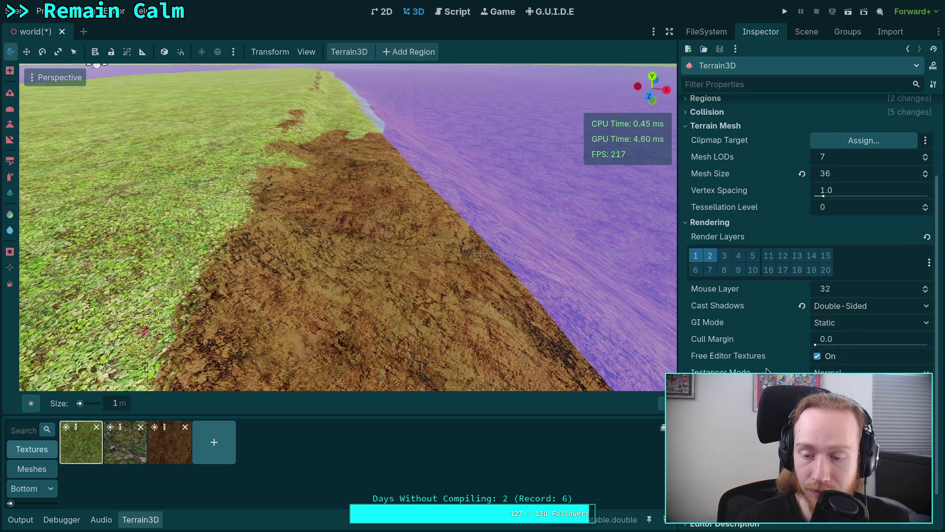
{"action": "scroll", "coordinate": [761, 360], "scroll_direction": "up", "scroll_amount": 4}
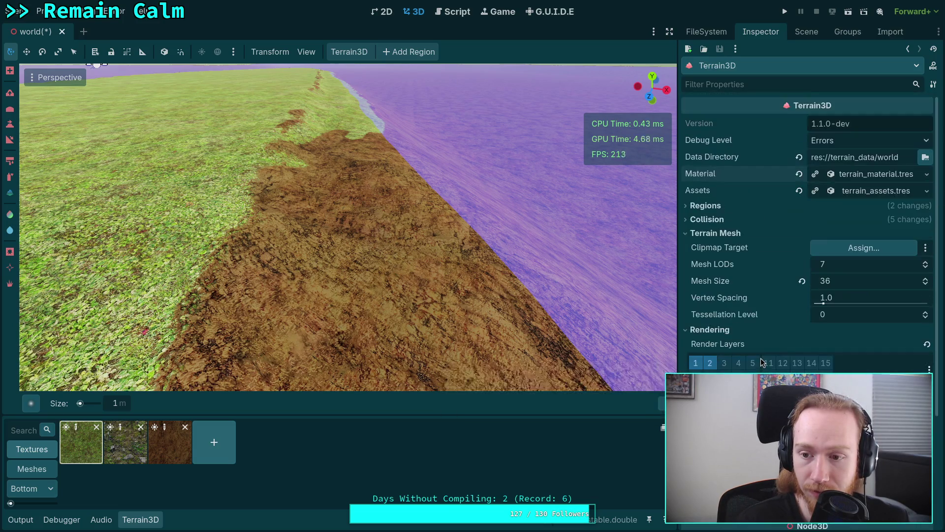
{"action": "scroll", "coordinate": [799, 327], "scroll_direction": "down", "scroll_amount": 4}
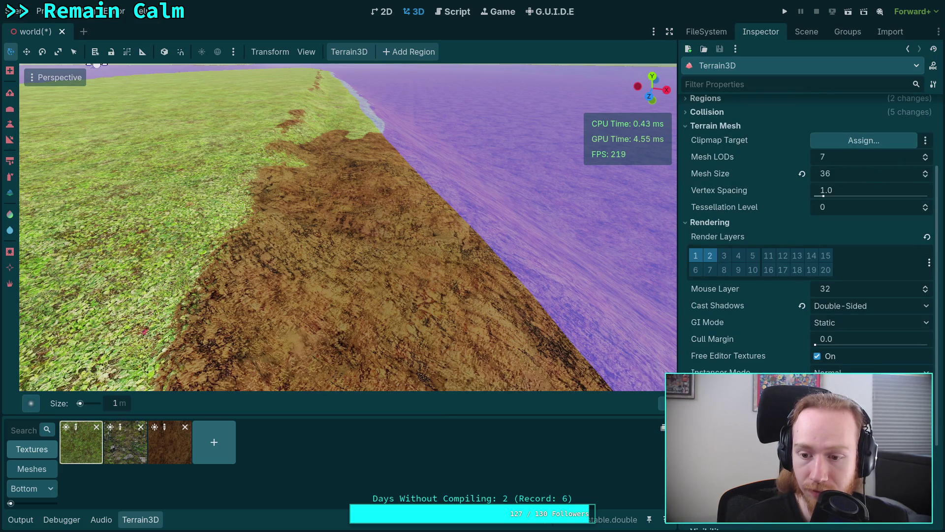
{"action": "scroll", "coordinate": [808, 236], "scroll_direction": "down", "scroll_amount": 4}
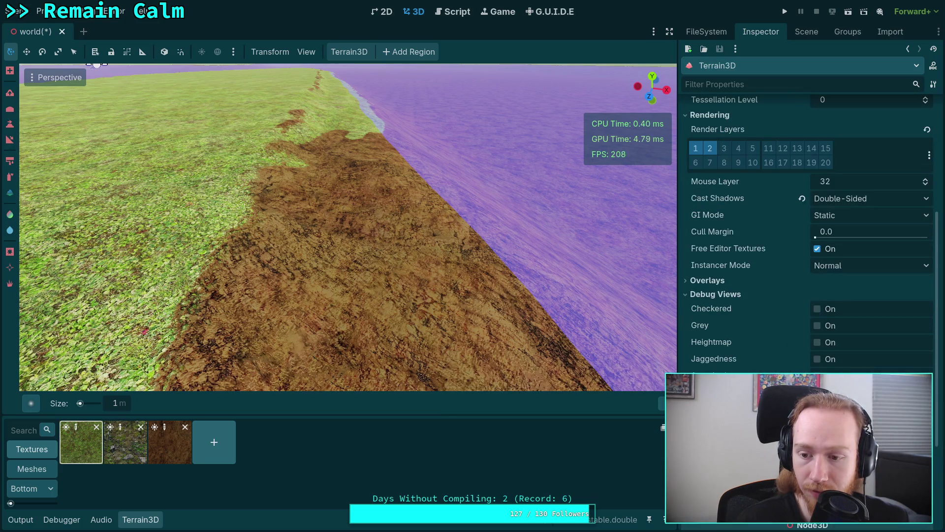
{"action": "left_click", "coordinate": [818, 392]}
{"action": "mouse_move", "coordinate": [268, 250]}
{"action": "left_mouse_down"}
{"action": "mouse_move", "coordinate": [249, 289]}
{"action": "mouse_move", "coordinate": [311, 202]}
{"action": "mouse_move", "coordinate": [295, 177]}
{"action": "mouse_move", "coordinate": [310, 162]}
{"action": "mouse_move", "coordinate": [249, 249]}
{"action": "mouse_move", "coordinate": [173, 261]}
{"action": "mouse_move", "coordinate": [211, 194]}
{"action": "mouse_move", "coordinate": [266, 163]}
{"action": "mouse_move", "coordinate": [194, 338]}
{"action": "mouse_move", "coordinate": [204, 197]}
{"action": "mouse_move", "coordinate": [274, 246]}
{"action": "left_mouse_up"}
Raise the Terrain3D texture brush strength to 100 and select the grass texture
{"action": "scroll", "coordinate": [298, 244], "scroll_direction": "up", "scroll_amount": 2}
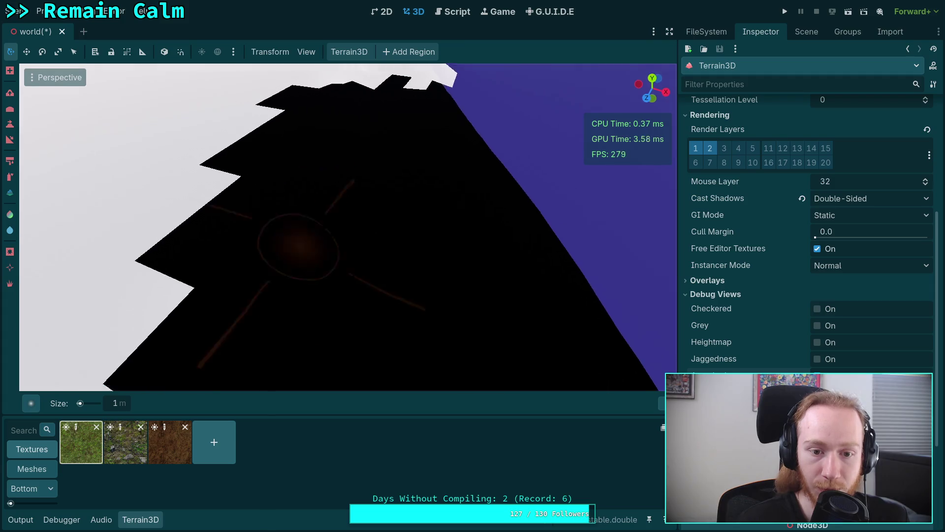
{"action": "scroll", "coordinate": [297, 246], "scroll_direction": "up", "scroll_amount": 3}
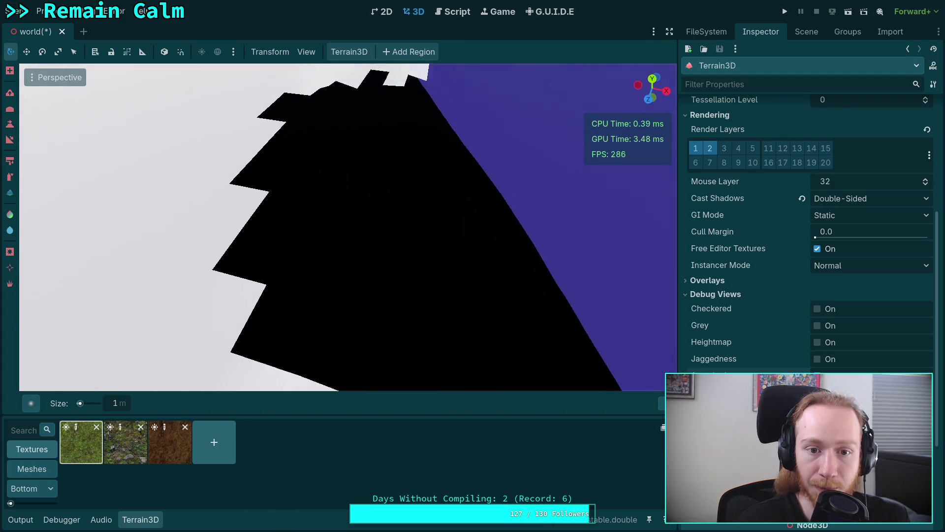
{"action": "scroll", "coordinate": [283, 247], "scroll_direction": "down", "scroll_amount": 5}
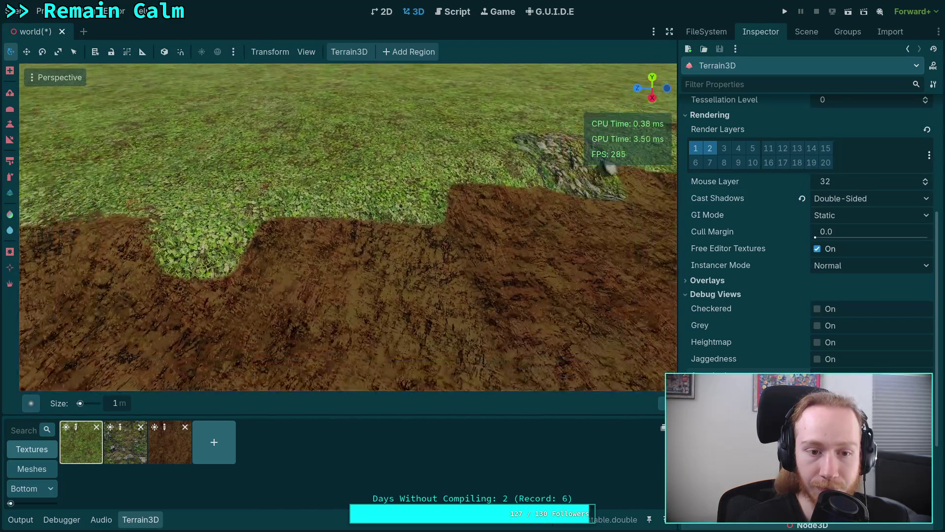
{"action": "left_click", "coordinate": [10, 173]}
{"action": "left_click", "coordinate": [168, 452]}
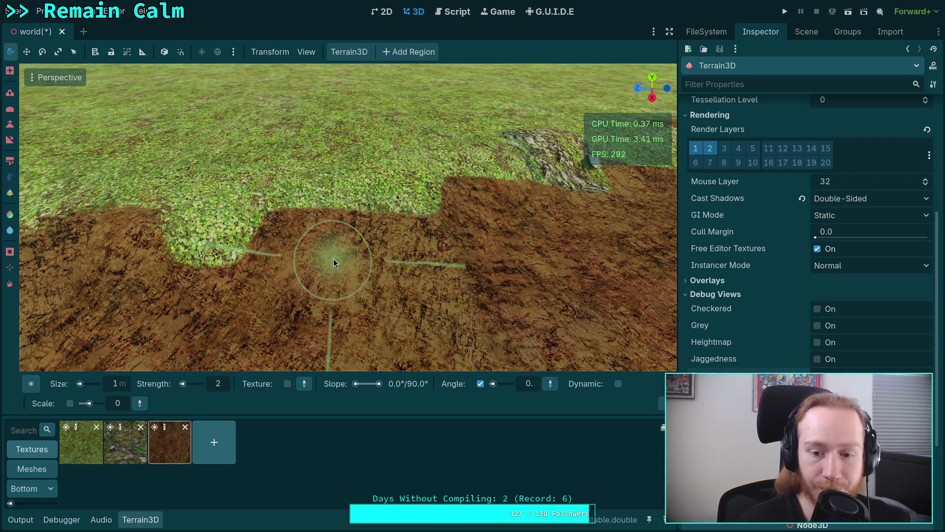
{"action": "left_click", "coordinate": [227, 385]}
{"action": "type", "text": "5"}
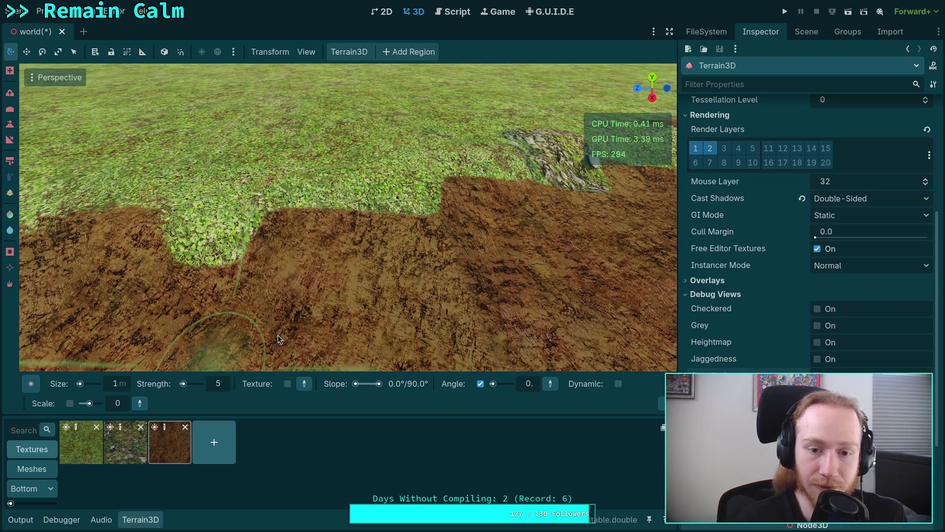
{"action": "left_click", "coordinate": [191, 384]}
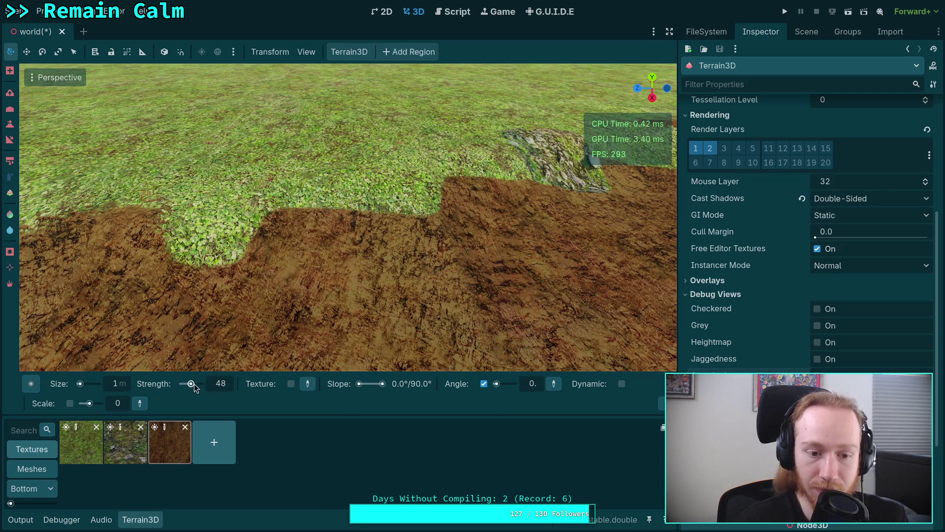
{"action": "left_click_drag", "start_coordinate": [194, 383], "coordinate": [203, 384]}
{"action": "left_click", "coordinate": [93, 457]}
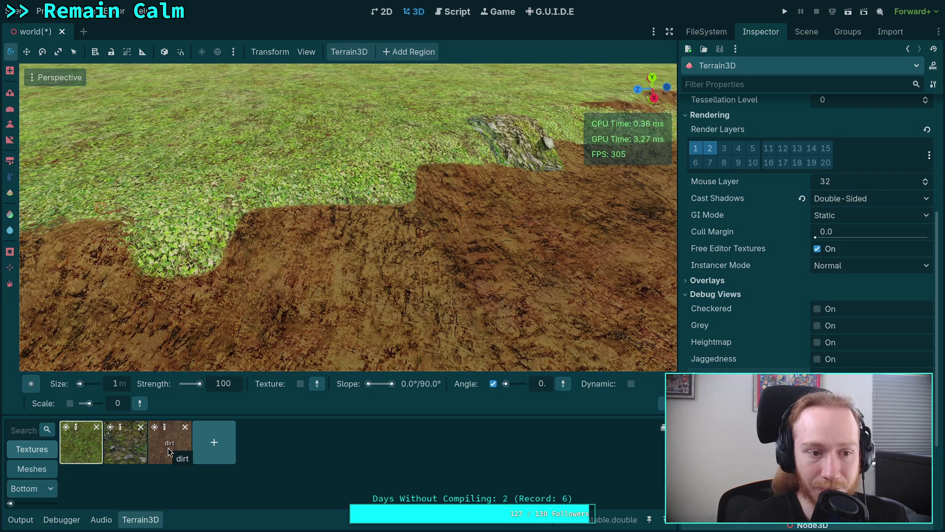
Enable Texture, paint dirt over the grass near the edge, then lower strength to 5
{"action": "left_click", "coordinate": [300, 383]}
{"action": "left_click", "coordinate": [318, 384]}
{"action": "left_click", "coordinate": [332, 314]}
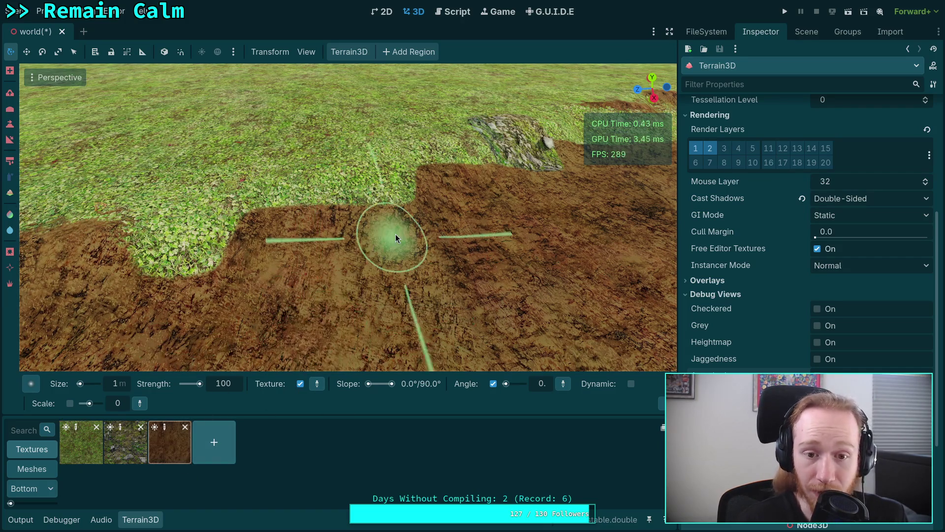
{"action": "mouse_move", "coordinate": [397, 208]}
{"action": "left_mouse_down"}
{"action": "mouse_move", "coordinate": [337, 201]}
{"action": "mouse_move", "coordinate": [262, 316]}
{"action": "mouse_move", "coordinate": [236, 325]}
{"action": "left_mouse_up"}
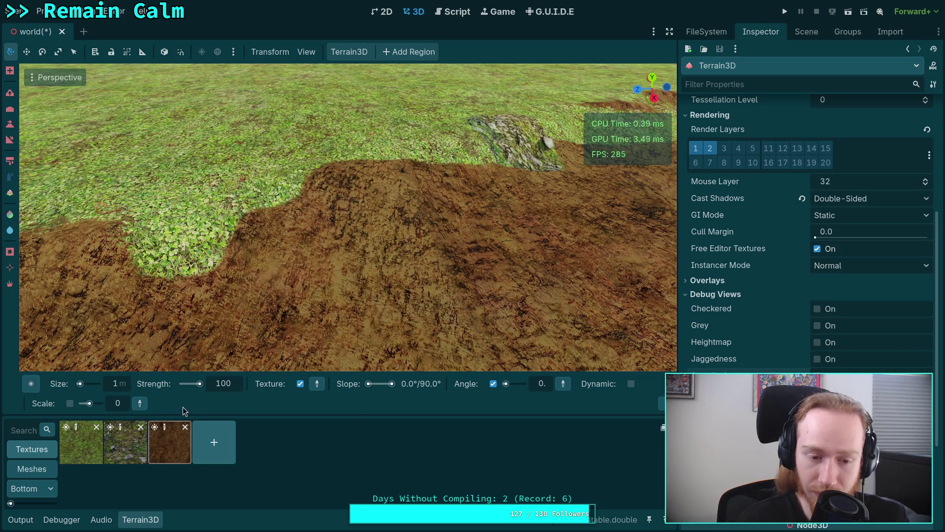
{"action": "type", "text": "5"}
{"action": "key", "text": "Return"}
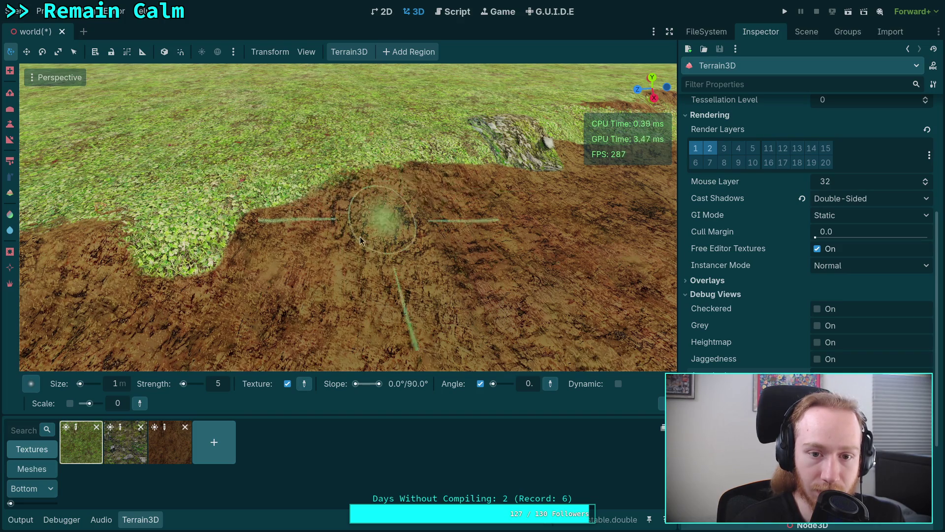
Fly over the grass–dirt edge and Ctrl-click to paint dirt into the grass patch
{"action": "key", "text": "w"}
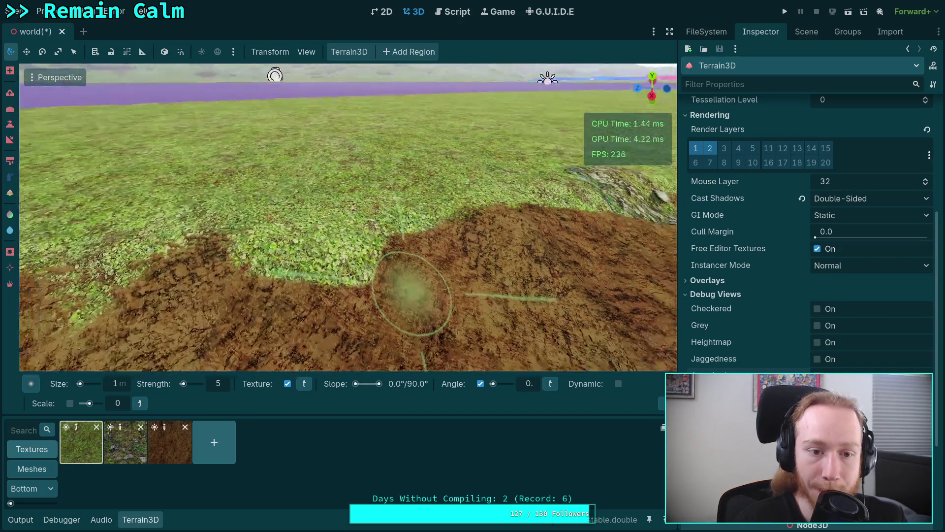
{"action": "mouse_move", "coordinate": [211, 250]}
{"action": "left_mouse_down"}
{"action": "mouse_move", "coordinate": [174, 241]}
{"action": "mouse_move", "coordinate": [342, 244]}
{"action": "mouse_move", "coordinate": [256, 259]}
{"action": "left_mouse_up"}
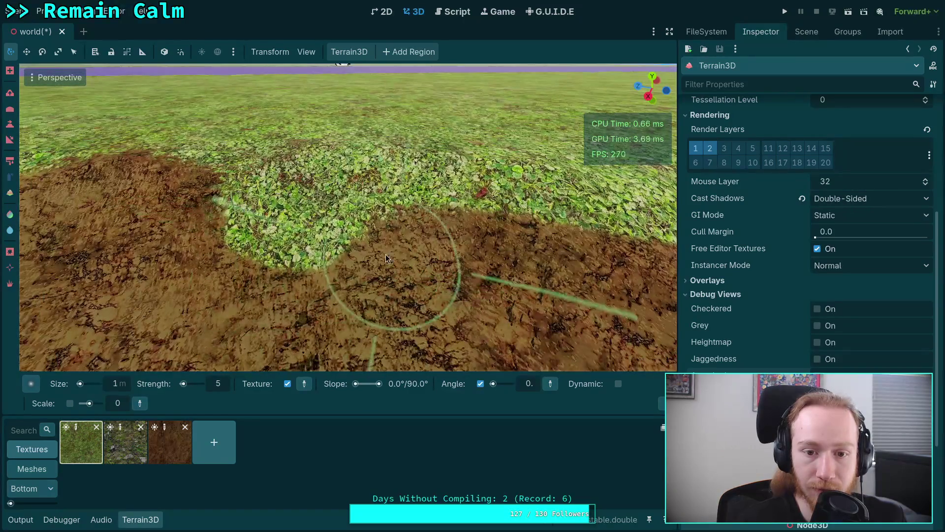
{"action": "mouse_move", "coordinate": [403, 285]}
{"action": "left_mouse_down"}
{"action": "mouse_move", "coordinate": [344, 310]}
{"action": "mouse_move", "coordinate": [462, 276]}
{"action": "mouse_move", "coordinate": [482, 291]}
{"action": "mouse_move", "coordinate": [383, 261]}
{"action": "left_mouse_up"}
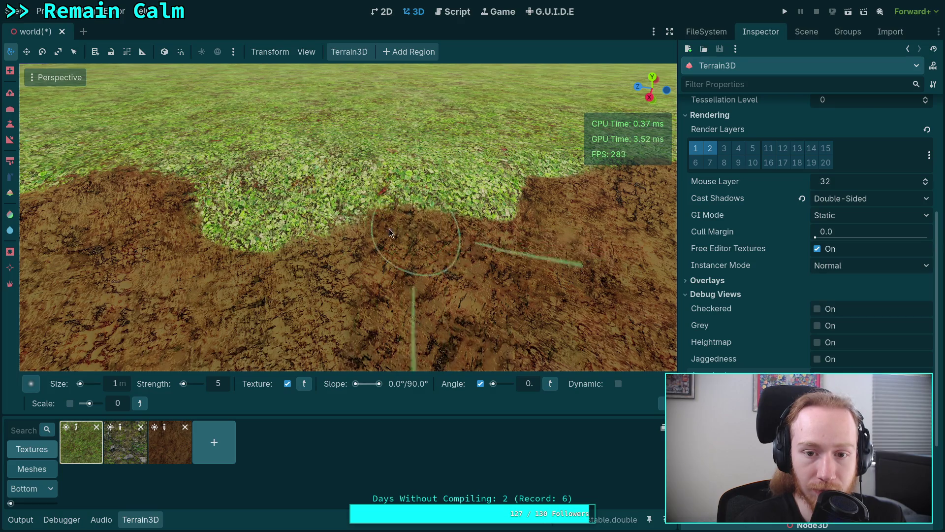
{"action": "mouse_move", "coordinate": [427, 267]}
{"action": "left_mouse_down"}
{"action": "mouse_move", "coordinate": [261, 276]}
{"action": "mouse_move", "coordinate": [315, 211]}
{"action": "left_mouse_up"}
{"action": "mouse_move", "coordinate": [416, 217]}
{"action": "left_mouse_down"}
{"action": "mouse_move", "coordinate": [276, 256]}
{"action": "mouse_move", "coordinate": [412, 255]}
{"action": "mouse_move", "coordinate": [365, 211]}
{"action": "mouse_move", "coordinate": [439, 226]}
{"action": "mouse_move", "coordinate": [349, 245]}
{"action": "left_mouse_up"}
{"action": "key", "text": "ctrl"}
{"action": "left_click", "coordinate": [344, 244], "text": "ctrl"}
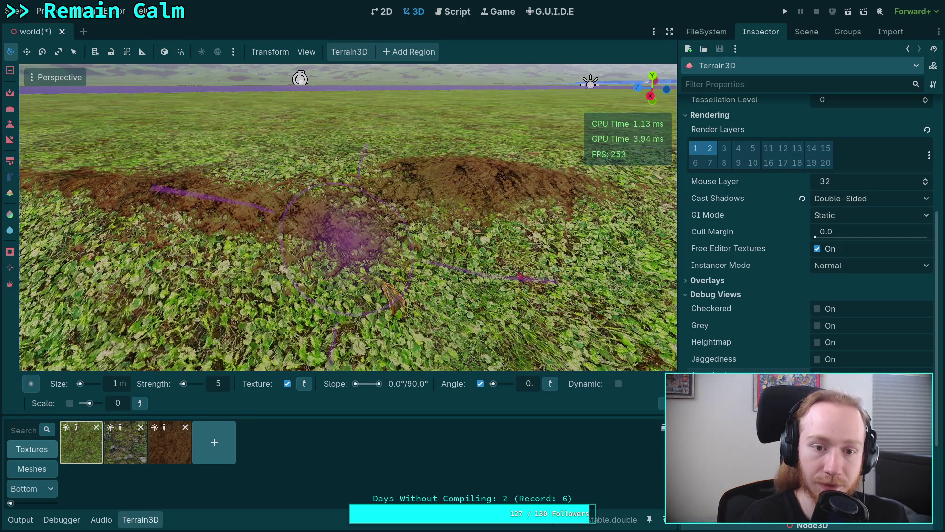
{"action": "scroll", "coordinate": [455, 282], "scroll_direction": "up", "scroll_amount": 5}
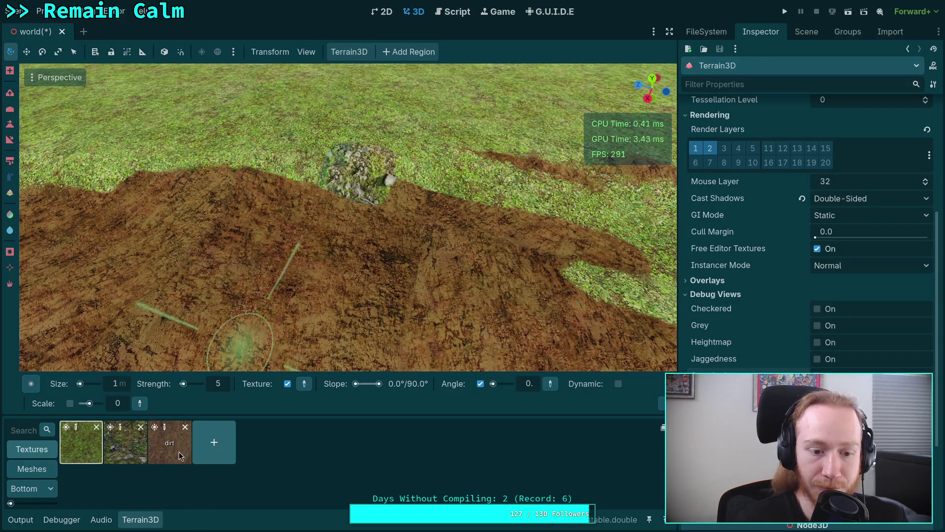
{"action": "left_click", "coordinate": [10, 161]}
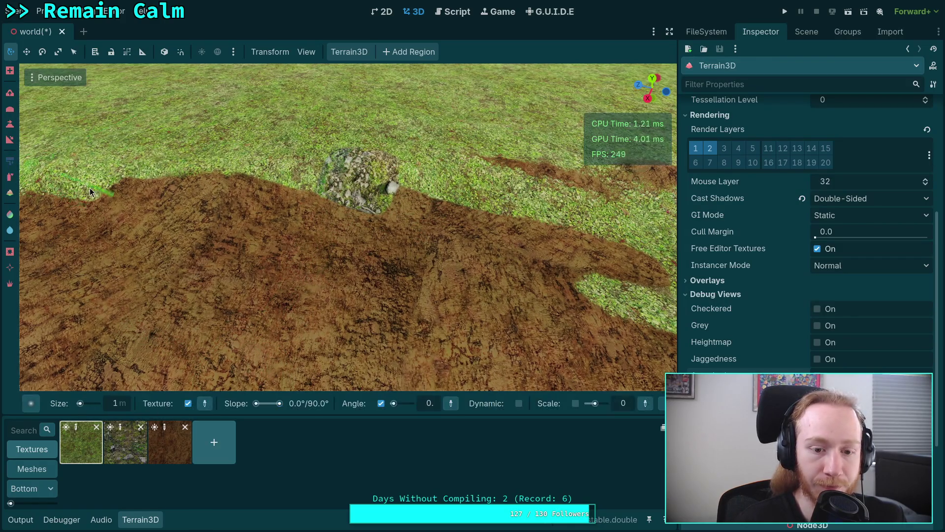
Sweep grass over the dirt in a wavy band along the edge
{"action": "left_click_drag", "start_coordinate": [418, 196], "coordinate": [222, 159]}
{"action": "left_click_drag", "start_coordinate": [578, 175], "coordinate": [444, 246]}
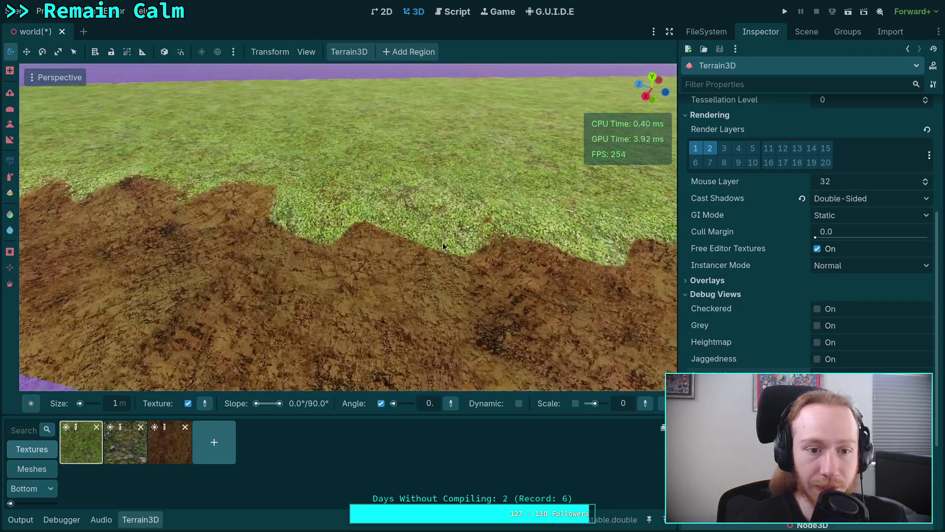
{"action": "key", "text": "w"}
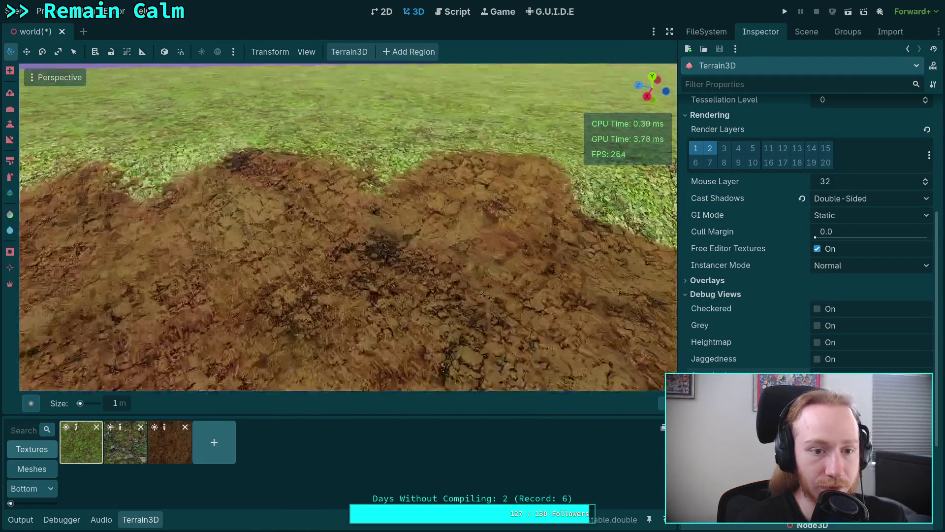
{"action": "left_click_drag", "start_coordinate": [258, 215], "coordinate": [527, 214]}
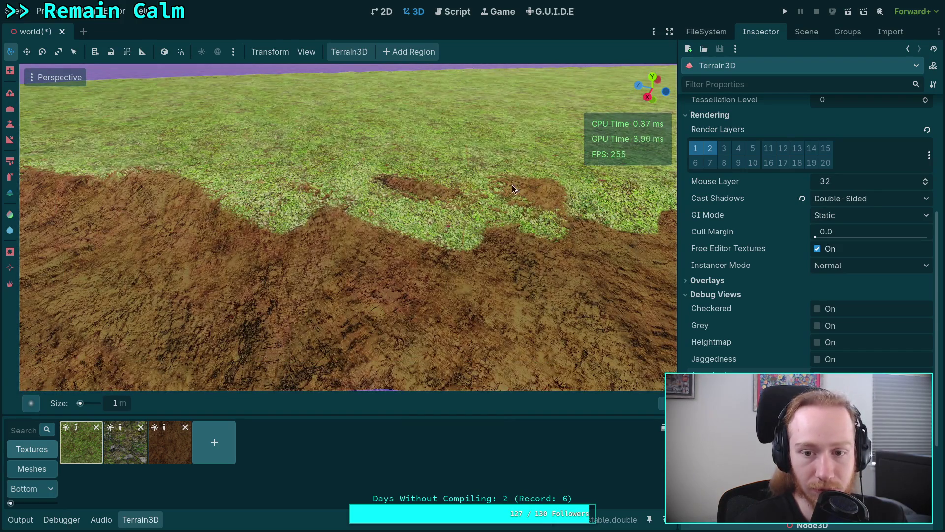
Fly along the grass–dirt boundary and re-enable the black-and-white debug view
{"action": "key", "text": "d"}
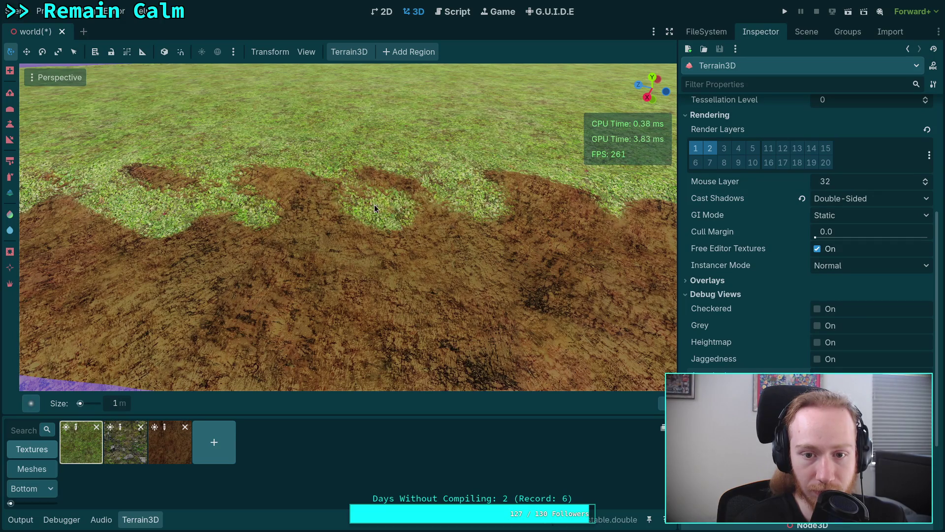
{"action": "key", "text": "d"}
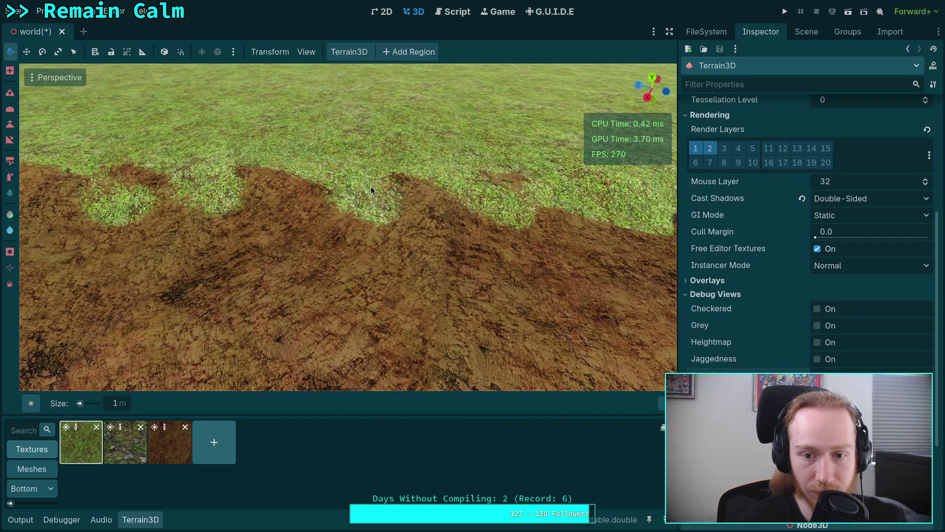
{"action": "key", "text": "d"}
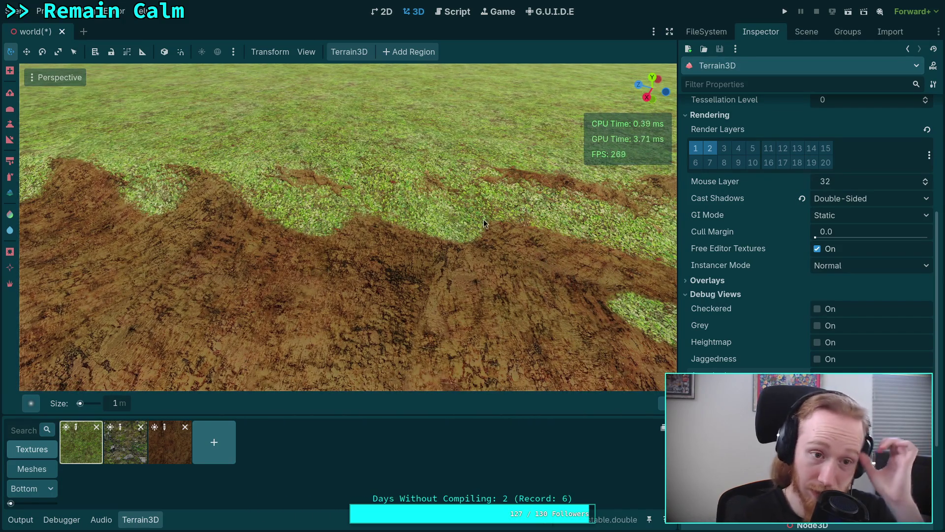
{"action": "left_click", "coordinate": [817, 375]}
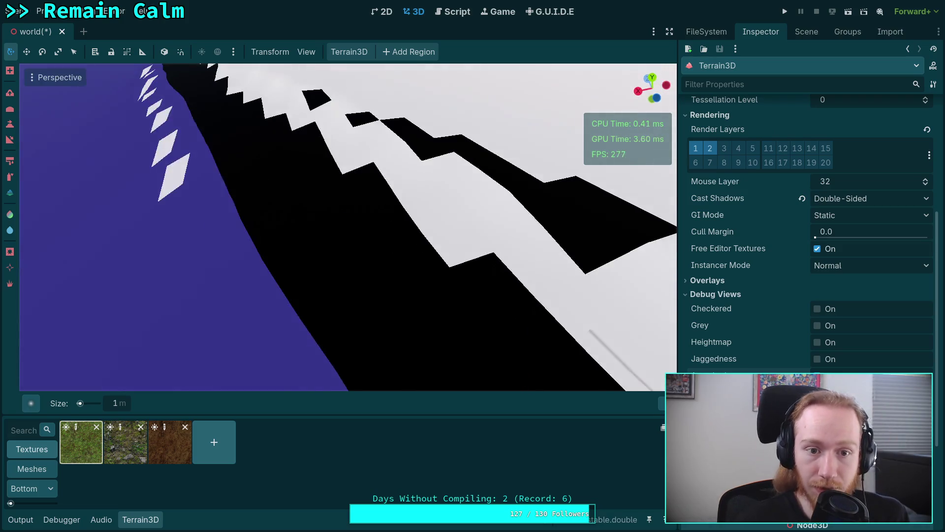
Erase the stray white terrain squares and long strip floating beyond the island edge
{"action": "key", "text": "w"}
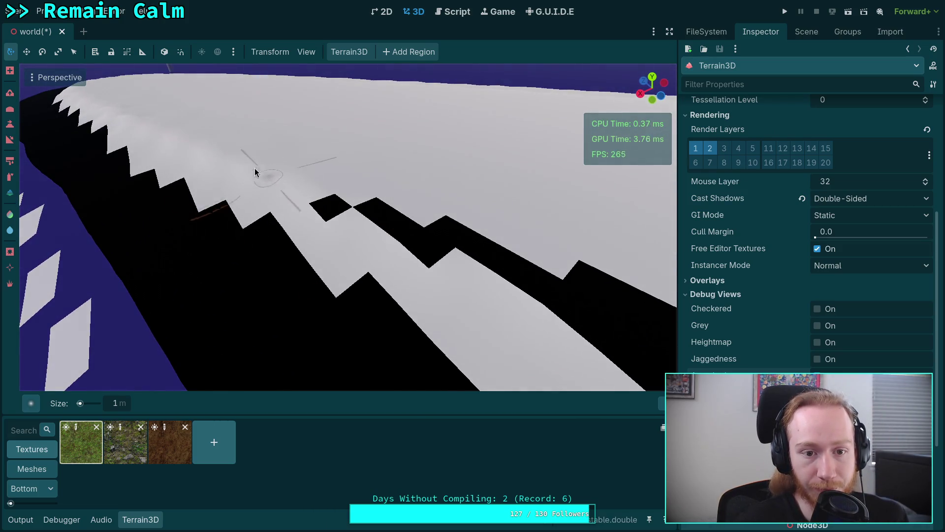
{"action": "mouse_move", "coordinate": [495, 251]}
{"action": "left_mouse_down"}
{"action": "mouse_move", "coordinate": [348, 193]}
{"action": "mouse_move", "coordinate": [360, 191]}
{"action": "left_mouse_up"}
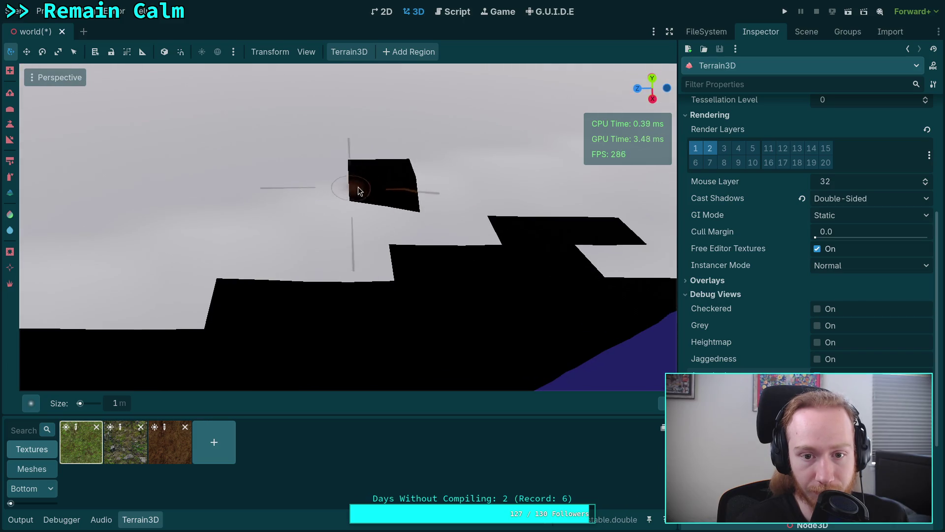
{"action": "mouse_move", "coordinate": [429, 165]}
{"action": "left_mouse_down"}
{"action": "mouse_move", "coordinate": [384, 114]}
{"action": "mouse_move", "coordinate": [364, 173]}
{"action": "mouse_move", "coordinate": [404, 188]}
{"action": "left_mouse_up"}
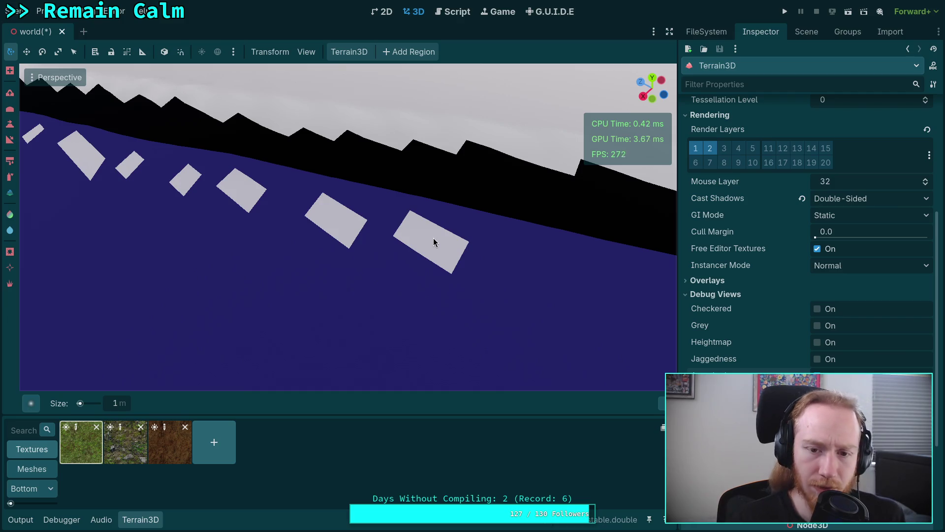
{"action": "left_click", "coordinate": [446, 246], "text": "ctrl"}
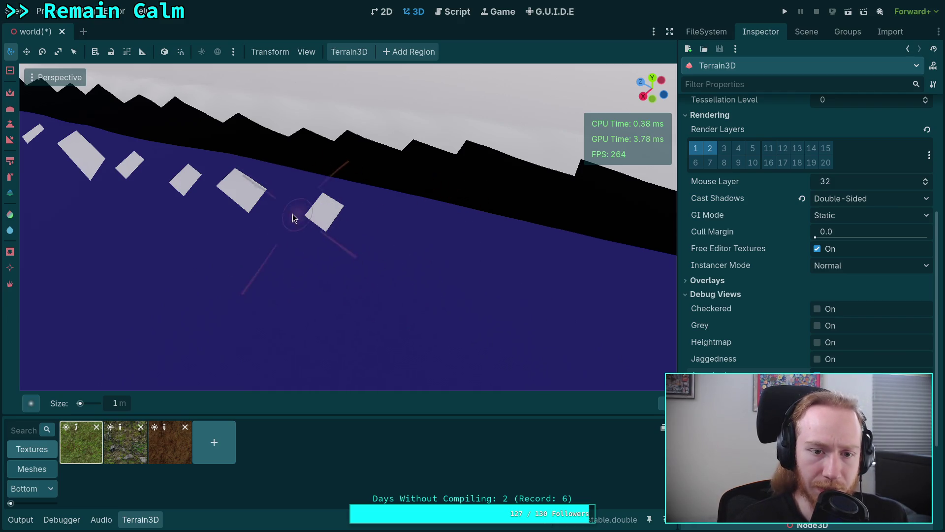
{"action": "scroll", "coordinate": [334, 215], "scroll_direction": "down", "scroll_amount": 4}
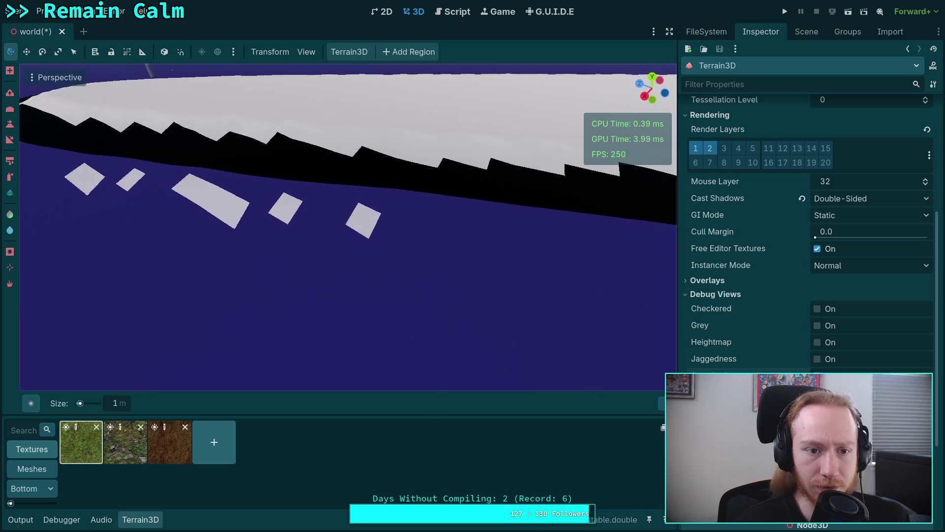
{"action": "left_click_drag", "start_coordinate": [298, 195], "coordinate": [474, 229]}
{"action": "mouse_move", "coordinate": [389, 243]}
{"action": "left_mouse_down"}
{"action": "mouse_move", "coordinate": [350, 211]}
{"action": "mouse_move", "coordinate": [474, 272]}
{"action": "left_mouse_up"}
{"action": "left_click", "coordinate": [121, 410]}
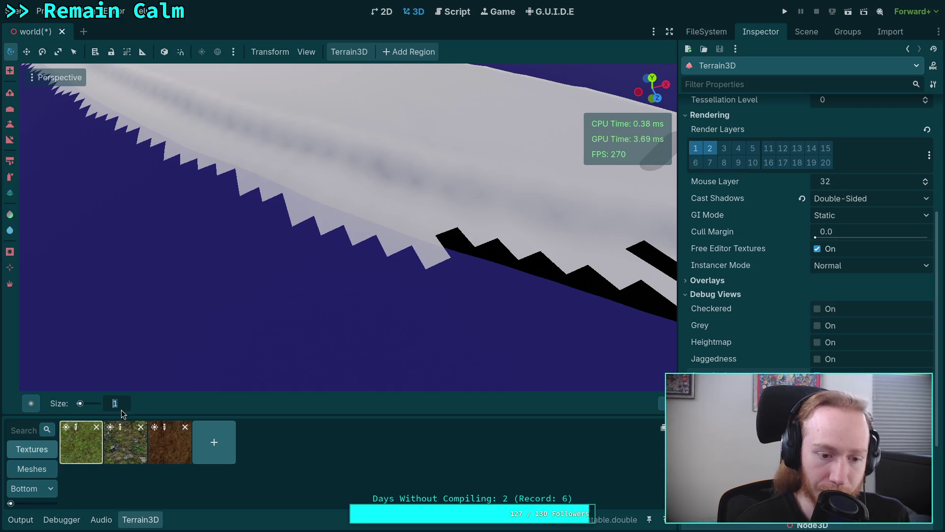
{"action": "type", "text": "5"}
With brush size 5, fill the gap and flatten the jagged teeth along the island rim
{"action": "mouse_move", "coordinate": [448, 268]}
{"action": "left_mouse_down"}
{"action": "mouse_move", "coordinate": [407, 257]}
{"action": "mouse_move", "coordinate": [460, 285]}
{"action": "mouse_move", "coordinate": [298, 225]}
{"action": "left_mouse_up"}
{"action": "left_click_drag", "start_coordinate": [255, 191], "coordinate": [396, 257]}
{"action": "mouse_move", "coordinate": [475, 266]}
{"action": "left_mouse_down"}
{"action": "mouse_move", "coordinate": [264, 249]}
{"action": "mouse_move", "coordinate": [376, 275]}
{"action": "mouse_move", "coordinate": [439, 249]}
{"action": "mouse_move", "coordinate": [215, 241]}
{"action": "mouse_move", "coordinate": [359, 228]}
{"action": "mouse_move", "coordinate": [502, 273]}
{"action": "mouse_move", "coordinate": [348, 264]}
{"action": "mouse_move", "coordinate": [460, 256]}
{"action": "mouse_move", "coordinate": [148, 243]}
{"action": "mouse_move", "coordinate": [357, 276]}
{"action": "mouse_move", "coordinate": [405, 251]}
{"action": "mouse_move", "coordinate": [186, 256]}
{"action": "mouse_move", "coordinate": [454, 317]}
{"action": "left_mouse_up"}
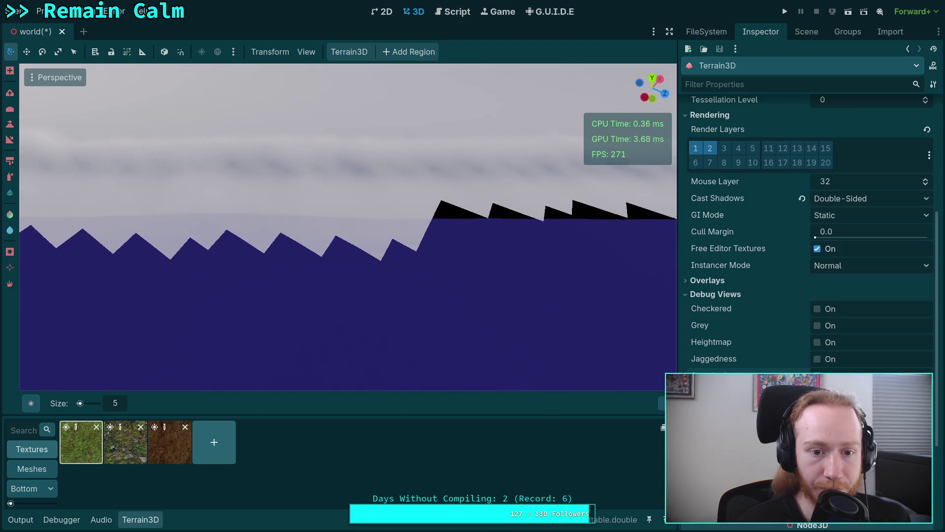
{"action": "mouse_move", "coordinate": [541, 244]}
{"action": "left_mouse_down"}
{"action": "mouse_move", "coordinate": [222, 247]}
{"action": "mouse_move", "coordinate": [390, 257]}
{"action": "mouse_move", "coordinate": [429, 231]}
{"action": "mouse_move", "coordinate": [450, 232]}
{"action": "mouse_move", "coordinate": [285, 231]}
{"action": "mouse_move", "coordinate": [493, 224]}
{"action": "mouse_move", "coordinate": [152, 216]}
{"action": "mouse_move", "coordinate": [518, 241]}
{"action": "left_mouse_up"}
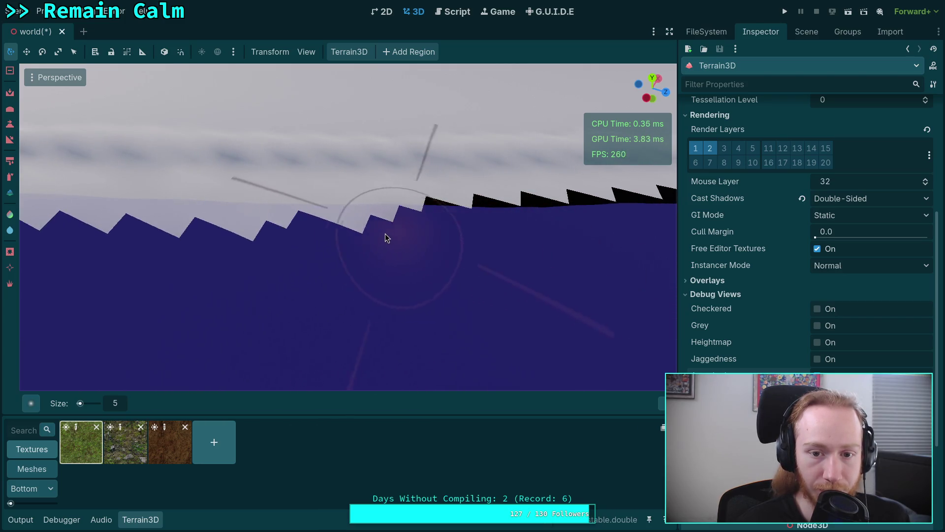
{"action": "mouse_move", "coordinate": [274, 242]}
{"action": "left_mouse_down"}
{"action": "mouse_move", "coordinate": [451, 286]}
{"action": "mouse_move", "coordinate": [361, 241]}
{"action": "left_mouse_up"}
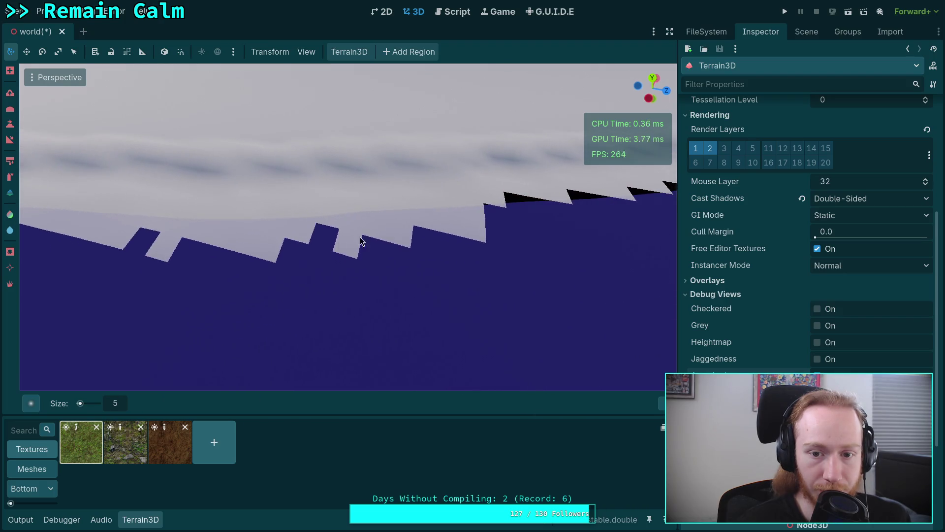
{"action": "mouse_move", "coordinate": [492, 230]}
{"action": "left_mouse_down"}
{"action": "mouse_move", "coordinate": [190, 249]}
{"action": "mouse_move", "coordinate": [438, 211]}
{"action": "mouse_move", "coordinate": [295, 232]}
{"action": "left_mouse_up"}
{"action": "left_click_drag", "start_coordinate": [98, 241], "coordinate": [521, 236]}
Orbit beneath the plateau and reshape the rim edge from below
{"action": "mouse_move", "coordinate": [230, 254]}
{"action": "left_mouse_down"}
{"action": "mouse_move", "coordinate": [462, 278]}
{"action": "mouse_move", "coordinate": [407, 257]}
{"action": "mouse_move", "coordinate": [245, 280]}
{"action": "left_mouse_up"}
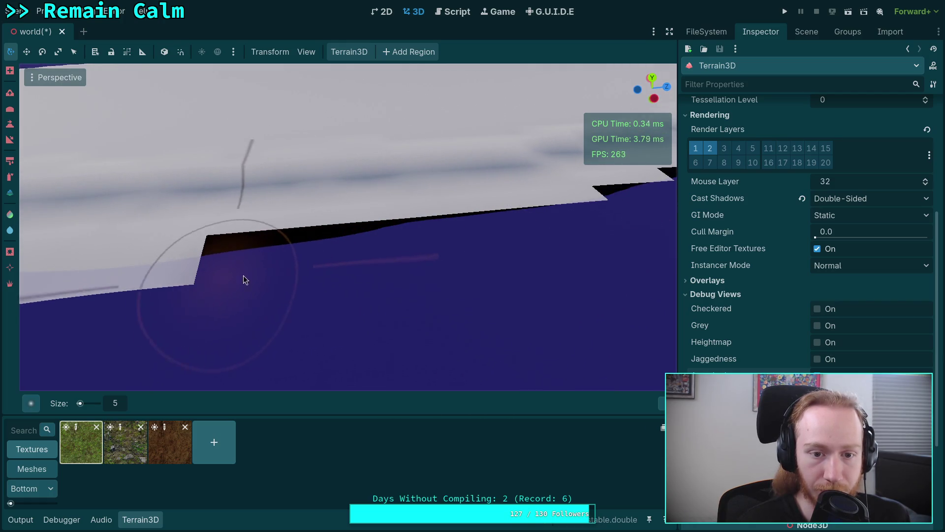
{"action": "mouse_move", "coordinate": [367, 272]}
{"action": "left_mouse_down"}
{"action": "mouse_move", "coordinate": [341, 270]}
{"action": "mouse_move", "coordinate": [476, 268]}
{"action": "mouse_move", "coordinate": [163, 249]}
{"action": "mouse_move", "coordinate": [444, 271]}
{"action": "mouse_move", "coordinate": [384, 266]}
{"action": "left_mouse_up"}
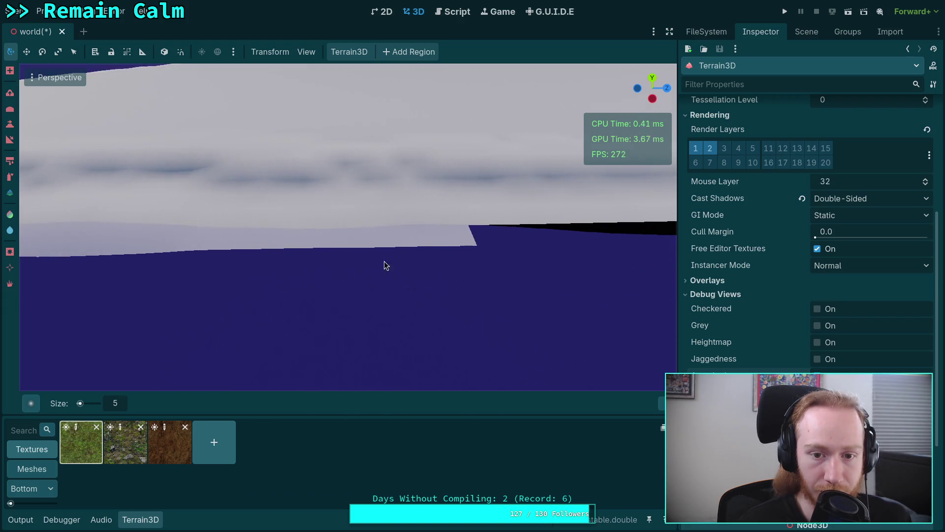
{"action": "mouse_move", "coordinate": [268, 242]}
{"action": "left_mouse_down"}
{"action": "mouse_move", "coordinate": [152, 237]}
{"action": "mouse_move", "coordinate": [359, 276]}
{"action": "mouse_move", "coordinate": [522, 257]}
{"action": "mouse_move", "coordinate": [208, 288]}
{"action": "mouse_move", "coordinate": [492, 295]}
{"action": "mouse_move", "coordinate": [149, 260]}
{"action": "mouse_move", "coordinate": [197, 256]}
{"action": "left_mouse_up"}
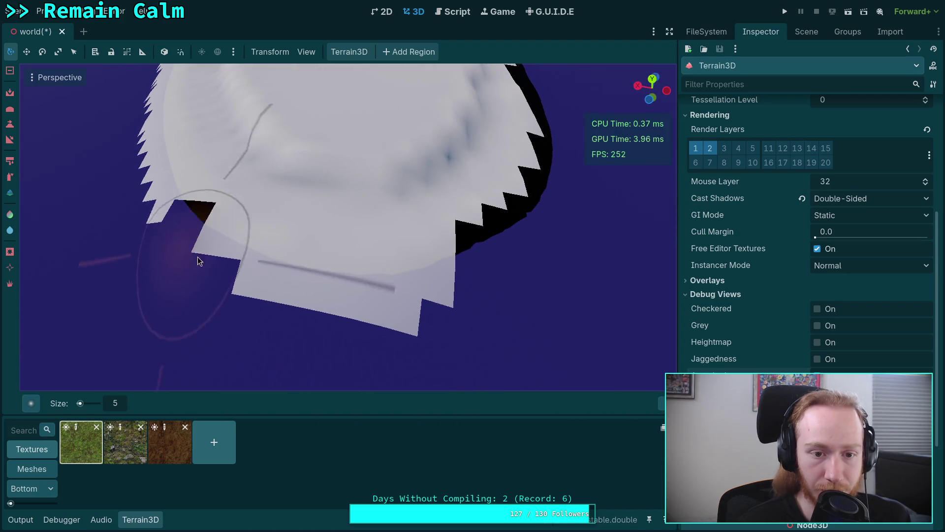
{"action": "mouse_move", "coordinate": [391, 310]}
{"action": "left_mouse_down"}
{"action": "mouse_move", "coordinate": [184, 262]}
{"action": "mouse_move", "coordinate": [511, 313]}
{"action": "mouse_move", "coordinate": [361, 289]}
{"action": "mouse_move", "coordinate": [426, 288]}
{"action": "mouse_move", "coordinate": [470, 300]}
{"action": "mouse_move", "coordinate": [437, 261]}
{"action": "mouse_move", "coordinate": [581, 286]}
{"action": "mouse_move", "coordinate": [380, 274]}
{"action": "mouse_move", "coordinate": [123, 222]}
{"action": "mouse_move", "coordinate": [407, 258]}
{"action": "mouse_move", "coordinate": [466, 277]}
{"action": "mouse_move", "coordinate": [229, 229]}
{"action": "mouse_move", "coordinate": [568, 266]}
{"action": "mouse_move", "coordinate": [329, 249]}
{"action": "mouse_move", "coordinate": [552, 291]}
{"action": "mouse_move", "coordinate": [494, 245]}
{"action": "mouse_move", "coordinate": [188, 237]}
{"action": "mouse_move", "coordinate": [453, 243]}
{"action": "mouse_move", "coordinate": [194, 236]}
{"action": "mouse_move", "coordinate": [482, 224]}
{"action": "mouse_move", "coordinate": [358, 248]}
{"action": "mouse_move", "coordinate": [380, 251]}
{"action": "mouse_move", "coordinate": [116, 261]}
{"action": "mouse_move", "coordinate": [515, 243]}
{"action": "mouse_move", "coordinate": [492, 243]}
{"action": "mouse_move", "coordinate": [507, 214]}
{"action": "mouse_move", "coordinate": [218, 270]}
{"action": "mouse_move", "coordinate": [513, 261]}
{"action": "mouse_move", "coordinate": [521, 248]}
{"action": "mouse_move", "coordinate": [422, 300]}
{"action": "mouse_move", "coordinate": [232, 268]}
{"action": "mouse_move", "coordinate": [598, 270]}
{"action": "mouse_move", "coordinate": [437, 295]}
{"action": "mouse_move", "coordinate": [499, 246]}
{"action": "left_mouse_up"}
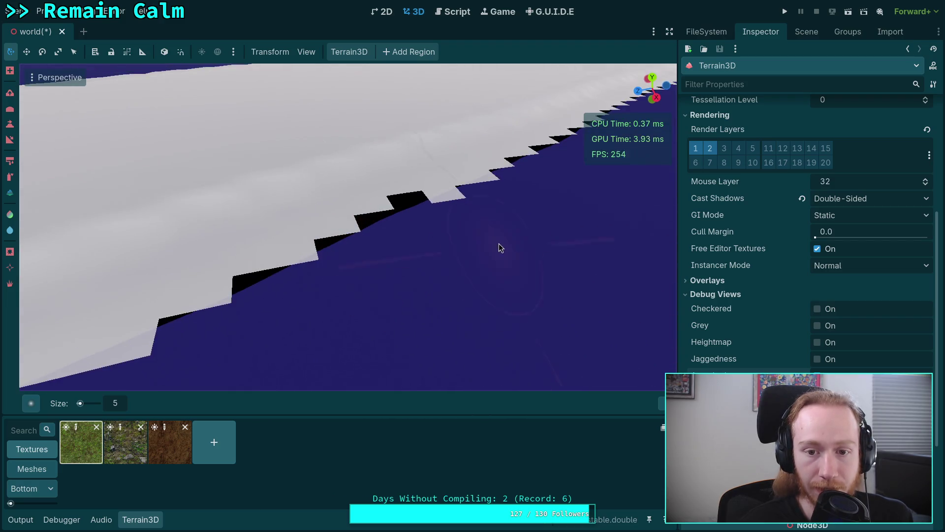
{"action": "mouse_move", "coordinate": [477, 190]}
{"action": "left_mouse_down"}
{"action": "mouse_move", "coordinate": [345, 222]}
{"action": "mouse_move", "coordinate": [148, 231]}
{"action": "mouse_move", "coordinate": [70, 249]}
{"action": "mouse_move", "coordinate": [436, 271]}
{"action": "mouse_move", "coordinate": [433, 253]}
{"action": "mouse_move", "coordinate": [470, 244]}
{"action": "left_mouse_up"}
{"action": "mouse_move", "coordinate": [453, 198]}
{"action": "left_mouse_down"}
{"action": "mouse_move", "coordinate": [641, 270]}
{"action": "mouse_move", "coordinate": [384, 282]}
{"action": "left_mouse_up"}
{"action": "mouse_move", "coordinate": [541, 300]}
{"action": "left_mouse_down"}
{"action": "mouse_move", "coordinate": [379, 335]}
{"action": "mouse_move", "coordinate": [315, 271]}
{"action": "left_mouse_up"}
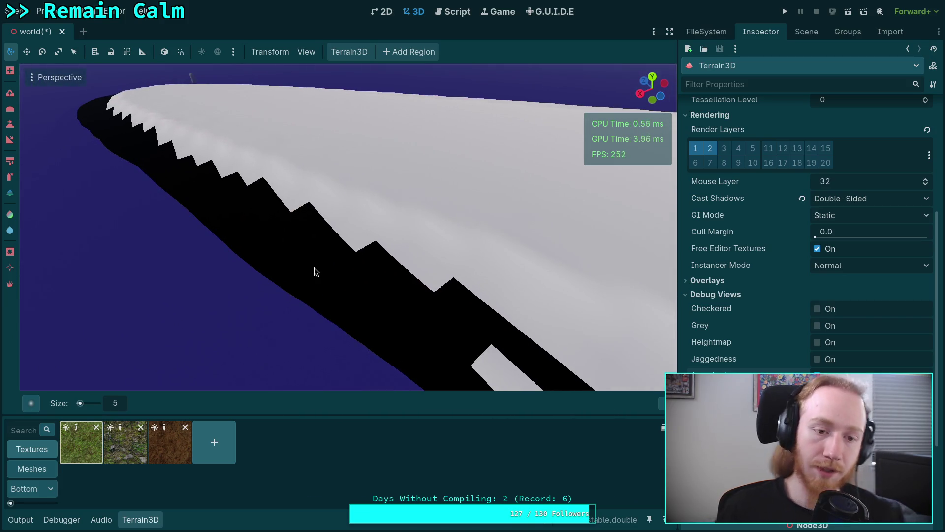
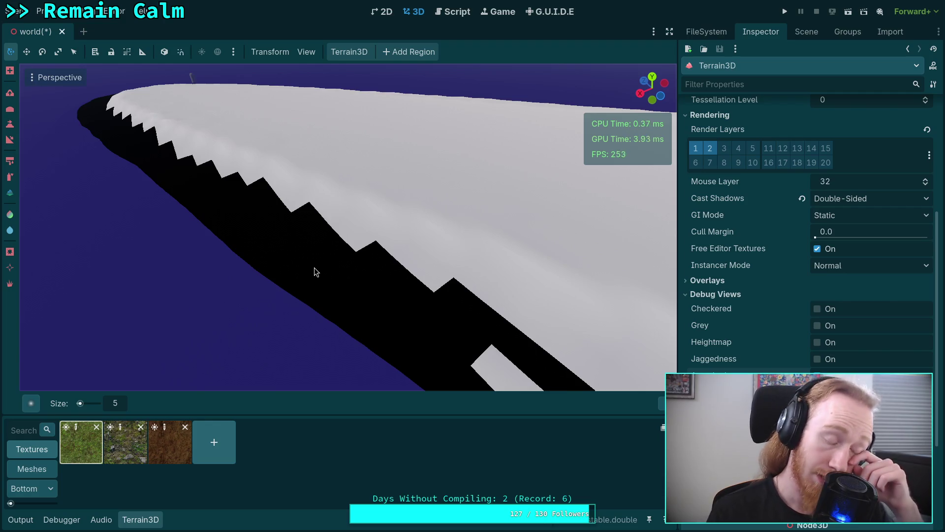
Bring the island edge into view and select the dirt texture tile for painting
{"action": "mouse_move", "coordinate": [640, 345]}
{"action": "left_mouse_down"}
{"action": "mouse_move", "coordinate": [327, 285]}
{"action": "mouse_move", "coordinate": [625, 325]}
{"action": "left_mouse_up"}
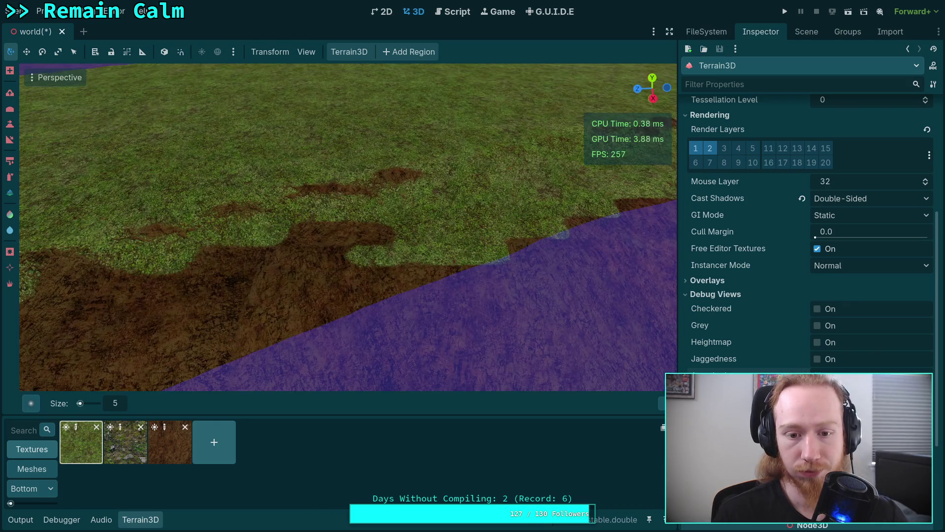
{"action": "left_click", "coordinate": [170, 438]}
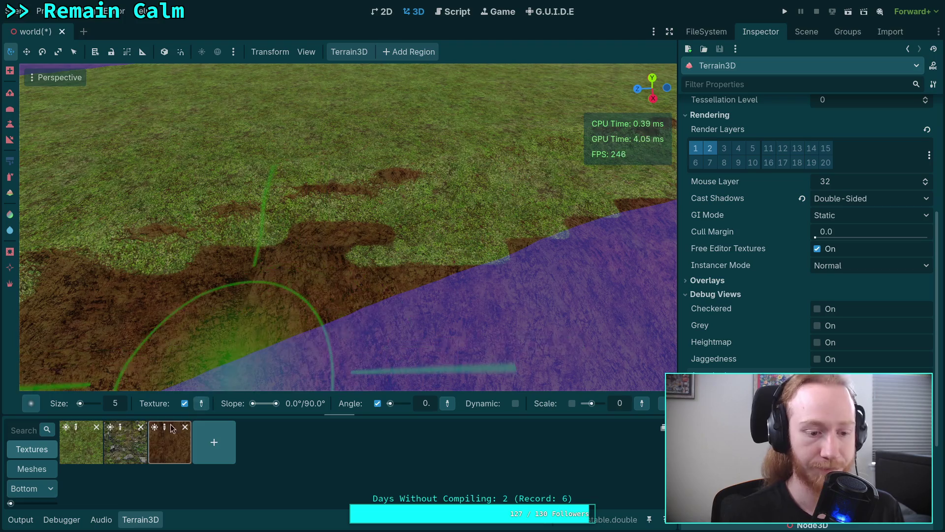
Set the brush size to 1 m and collapse the Terrain3D bottom panel
{"action": "key", "text": "BackSpace"}
{"action": "type", "text": "1"}
{"action": "key", "text": "Return"}
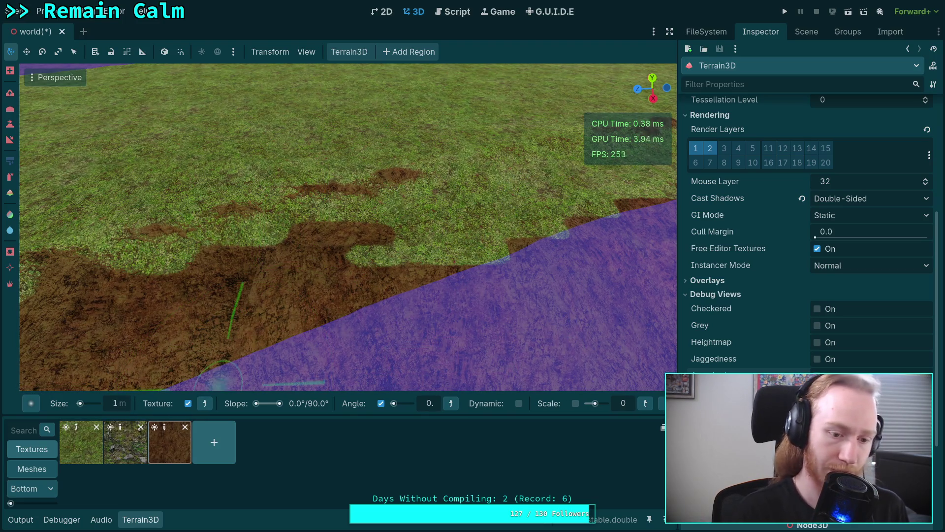
{"action": "left_click", "coordinate": [154, 525]}
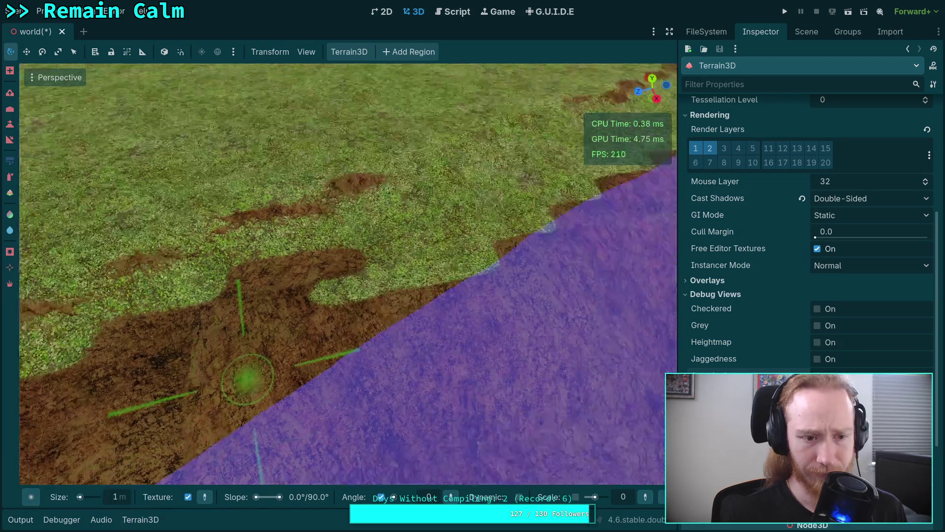
Paint three dirt strokes over the grass along the shoreline
{"action": "mouse_move", "coordinate": [394, 241]}
{"action": "left_mouse_down"}
{"action": "mouse_move", "coordinate": [256, 281]}
{"action": "mouse_move", "coordinate": [212, 256]}
{"action": "mouse_move", "coordinate": [256, 207]}
{"action": "left_mouse_up"}
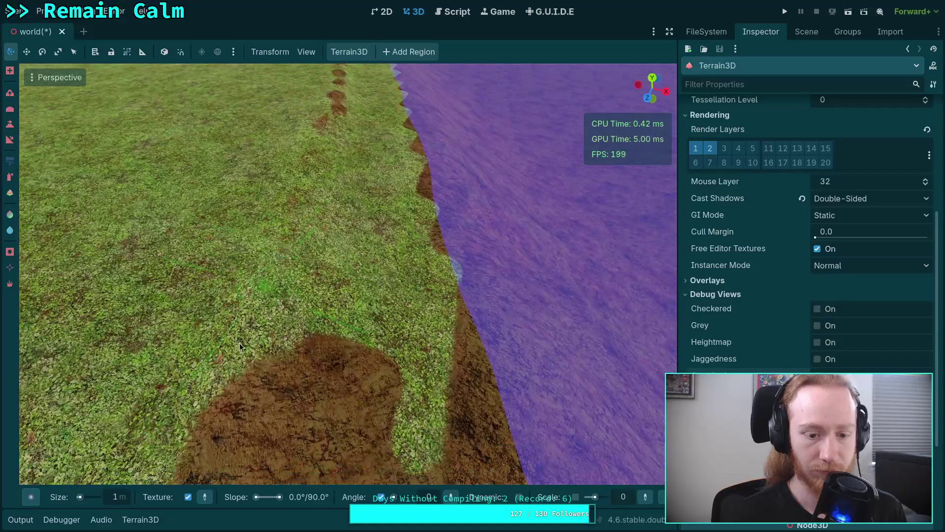
{"action": "mouse_move", "coordinate": [336, 304]}
{"action": "left_mouse_down"}
{"action": "mouse_move", "coordinate": [413, 300]}
{"action": "mouse_move", "coordinate": [448, 256]}
{"action": "mouse_move", "coordinate": [394, 251]}
{"action": "left_mouse_up"}
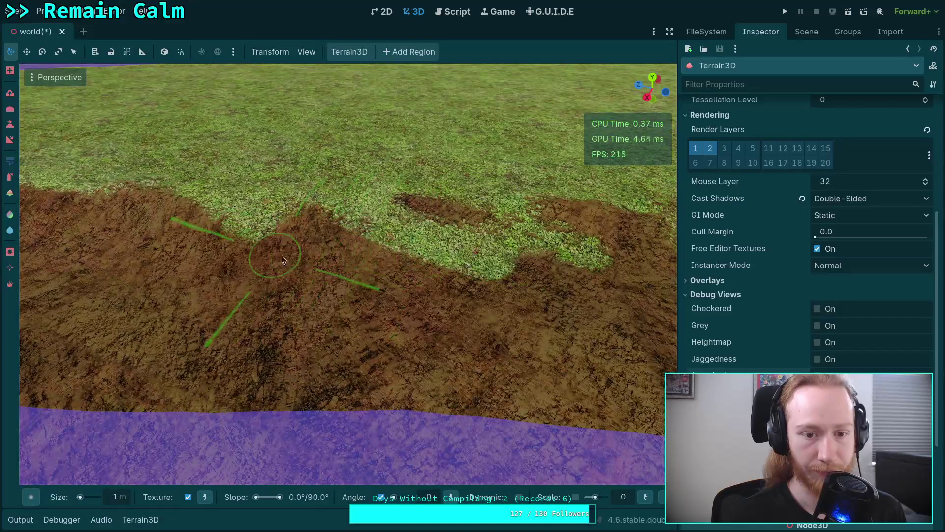
{"action": "left_click_drag", "start_coordinate": [283, 260], "coordinate": [528, 273]}
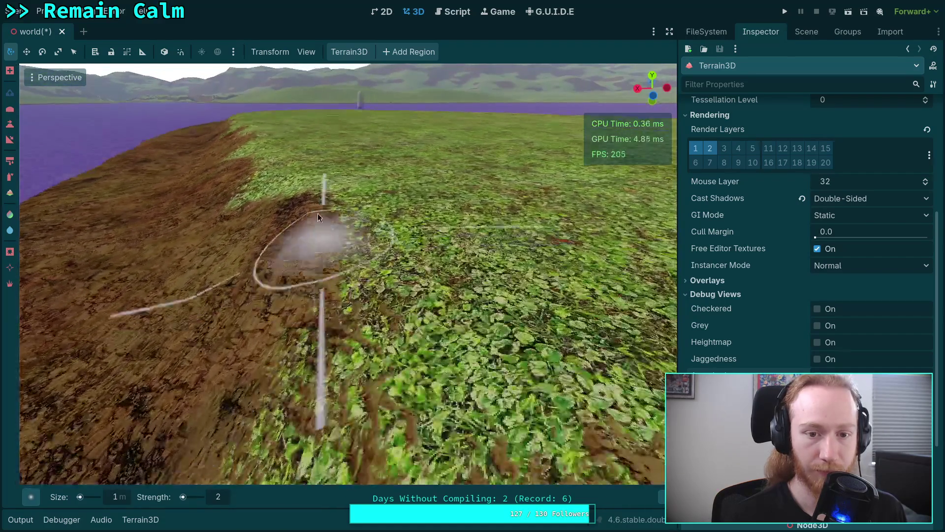
Spray-blend the grass/dirt border at strength 2, undoing one unwanted stroke
{"action": "key", "text": "ctrl+z"}
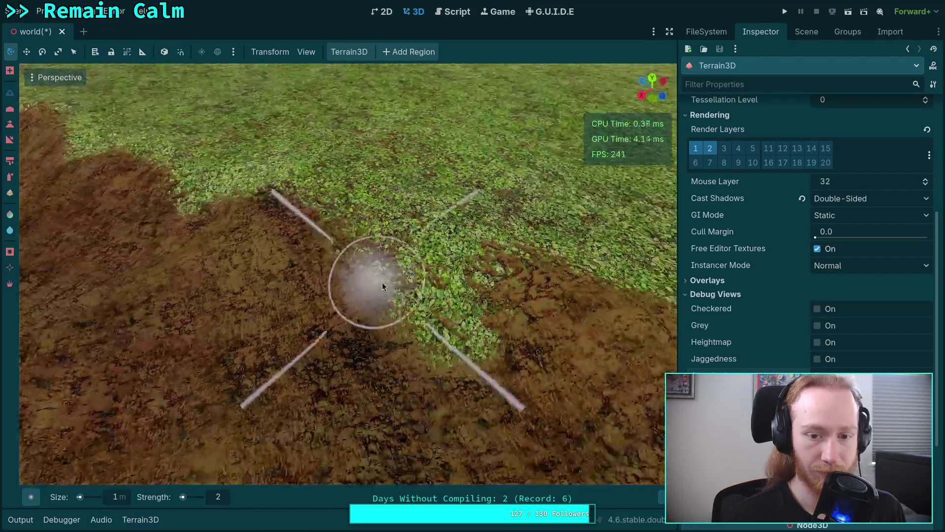
{"action": "left_click", "coordinate": [433, 361]}
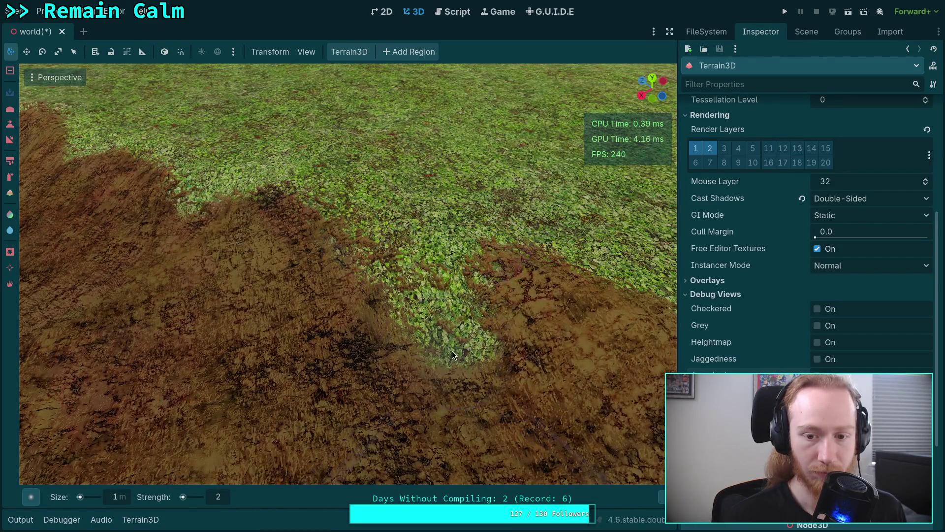
{"action": "left_click", "coordinate": [415, 331]}
{"action": "key", "text": "ctrl+z"}
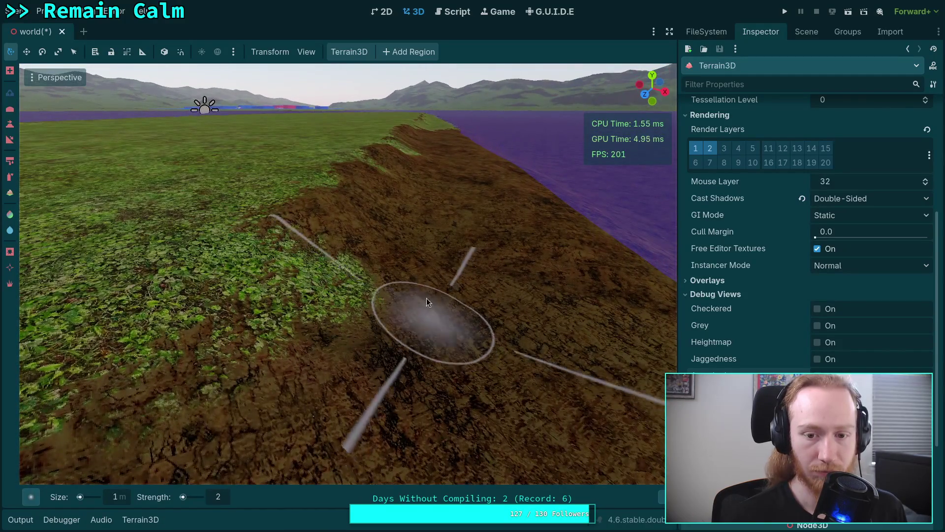
{"action": "mouse_move", "coordinate": [426, 298]}
{"action": "left_mouse_down"}
{"action": "mouse_move", "coordinate": [406, 262]}
{"action": "mouse_move", "coordinate": [339, 369]}
{"action": "mouse_move", "coordinate": [385, 320]}
{"action": "left_mouse_up"}
{"action": "mouse_move", "coordinate": [260, 273]}
{"action": "left_mouse_down"}
{"action": "mouse_move", "coordinate": [225, 266]}
{"action": "mouse_move", "coordinate": [238, 249]}
{"action": "mouse_move", "coordinate": [217, 246]}
{"action": "mouse_move", "coordinate": [149, 324]}
{"action": "mouse_move", "coordinate": [280, 255]}
{"action": "left_mouse_up"}
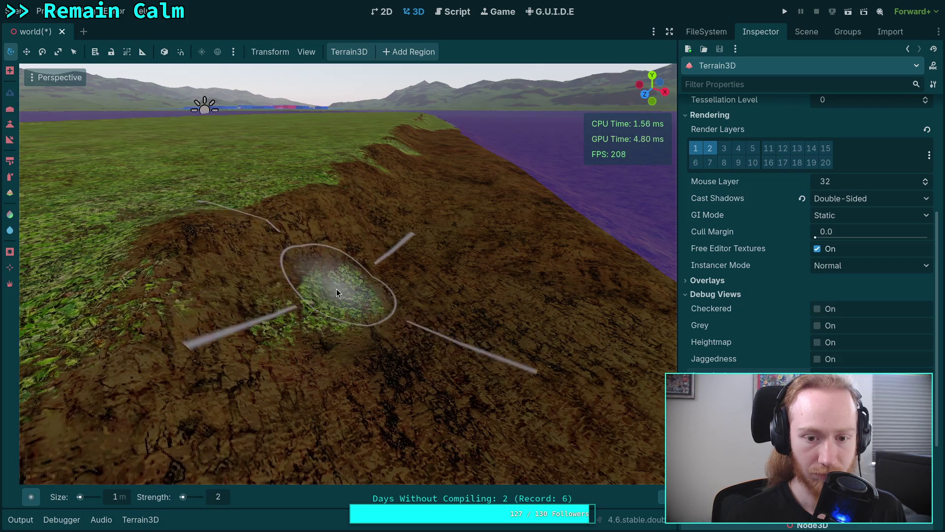
Remove the stray green patch from the dirt strip using the Ctrl removal mode
{"action": "key", "text": "ctrl"}
{"action": "key", "text": "ctrl+z"}
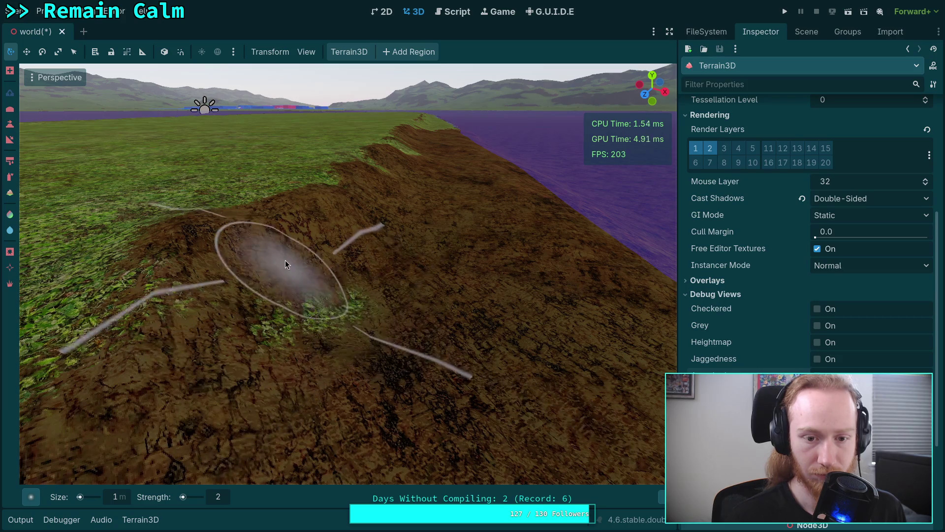
{"action": "mouse_move", "coordinate": [289, 264]}
{"action": "left_mouse_down"}
{"action": "mouse_move", "coordinate": [282, 279]}
{"action": "mouse_move", "coordinate": [322, 237]}
{"action": "mouse_move", "coordinate": [376, 236]}
{"action": "mouse_move", "coordinate": [526, 197]}
{"action": "left_mouse_up"}
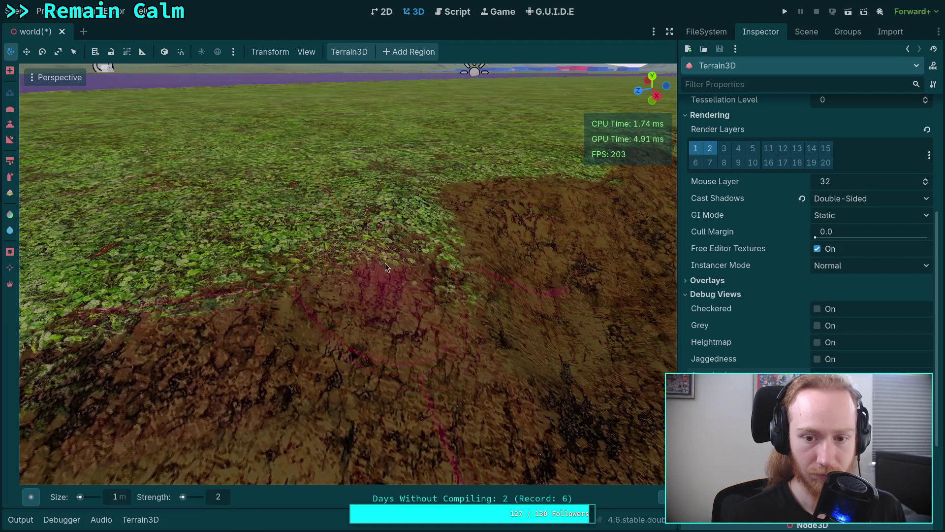
{"action": "mouse_move", "coordinate": [448, 267]}
{"action": "left_mouse_down"}
{"action": "mouse_move", "coordinate": [169, 306]}
{"action": "mouse_move", "coordinate": [435, 258]}
{"action": "mouse_move", "coordinate": [357, 223]}
{"action": "mouse_move", "coordinate": [358, 244]}
{"action": "mouse_move", "coordinate": [345, 230]}
{"action": "left_mouse_up"}
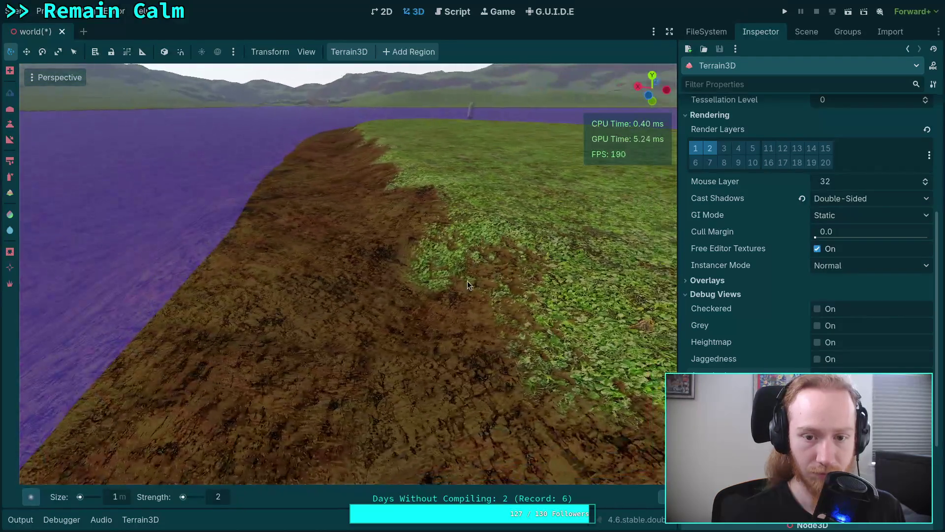
Paint extra dirt over the leftover grass along the shoreline bank
{"action": "mouse_move", "coordinate": [468, 281]}
{"action": "left_mouse_down"}
{"action": "mouse_move", "coordinate": [503, 320]}
{"action": "mouse_move", "coordinate": [472, 333]}
{"action": "mouse_move", "coordinate": [421, 295]}
{"action": "mouse_move", "coordinate": [415, 209]}
{"action": "mouse_move", "coordinate": [425, 219]}
{"action": "left_mouse_up"}
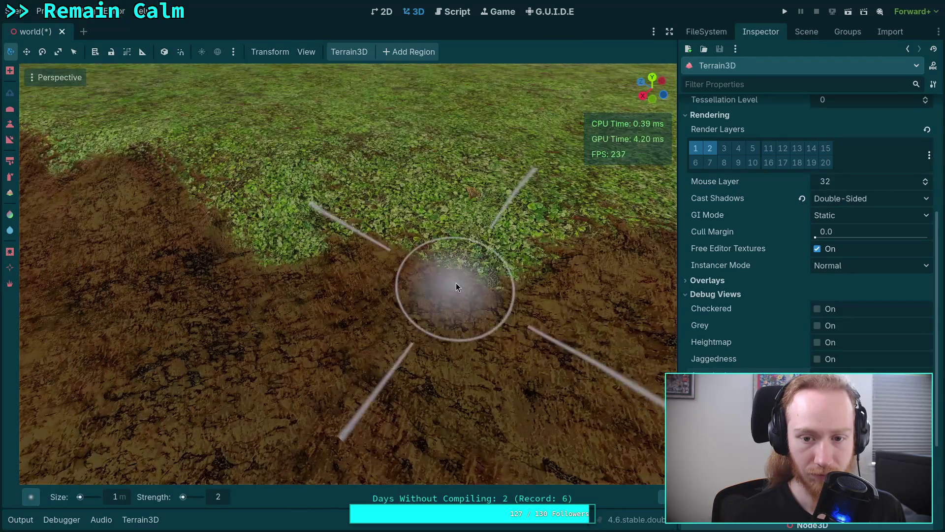
{"action": "mouse_move", "coordinate": [275, 270]}
{"action": "left_mouse_down"}
{"action": "mouse_move", "coordinate": [384, 301]}
{"action": "mouse_move", "coordinate": [504, 312]}
{"action": "mouse_move", "coordinate": [250, 273]}
{"action": "mouse_move", "coordinate": [320, 272]}
{"action": "left_mouse_up"}
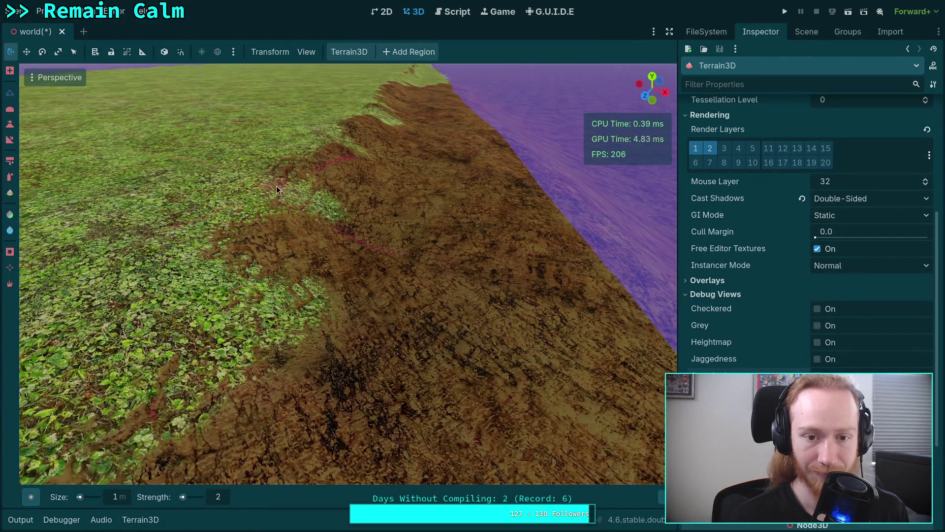
{"action": "left_click_drag", "start_coordinate": [264, 210], "coordinate": [205, 317]}
{"action": "scroll", "coordinate": [204, 313], "scroll_direction": "up", "scroll_amount": 3}
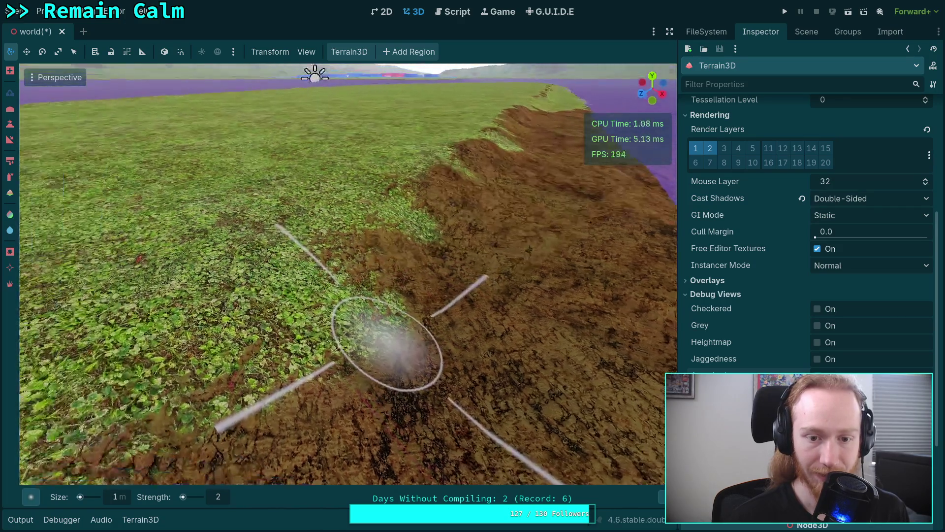
{"action": "scroll", "coordinate": [309, 321], "scroll_direction": "down", "scroll_amount": 3}
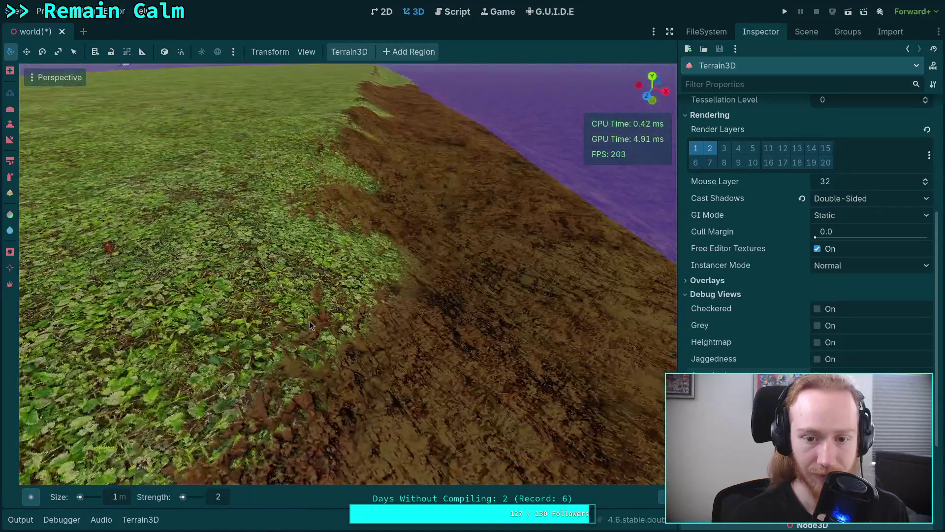
{"action": "mouse_move", "coordinate": [296, 229]}
{"action": "left_mouse_down"}
{"action": "mouse_move", "coordinate": [285, 331]}
{"action": "mouse_move", "coordinate": [320, 227]}
{"action": "mouse_move", "coordinate": [334, 223]}
{"action": "left_mouse_up"}
{"action": "scroll", "coordinate": [334, 224], "scroll_direction": "up", "scroll_amount": 3}
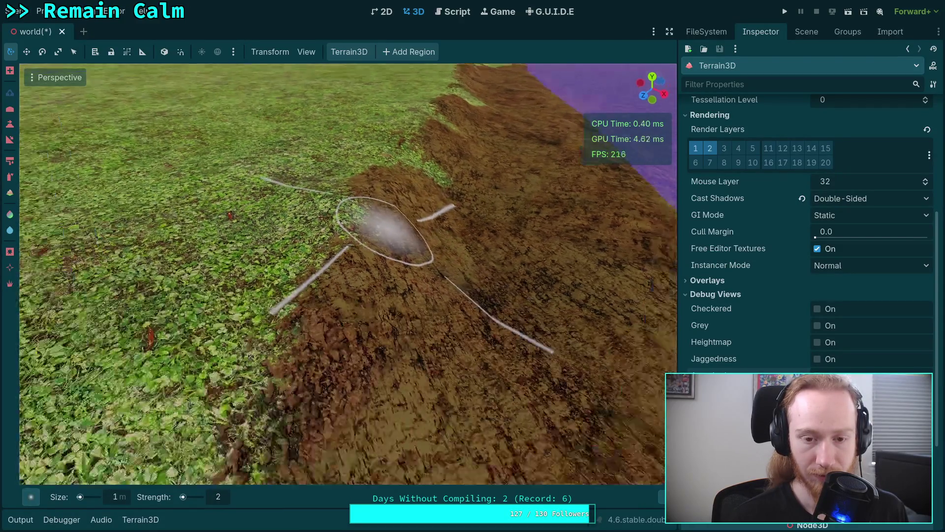
{"action": "scroll", "coordinate": [350, 309], "scroll_direction": "down", "scroll_amount": 5}
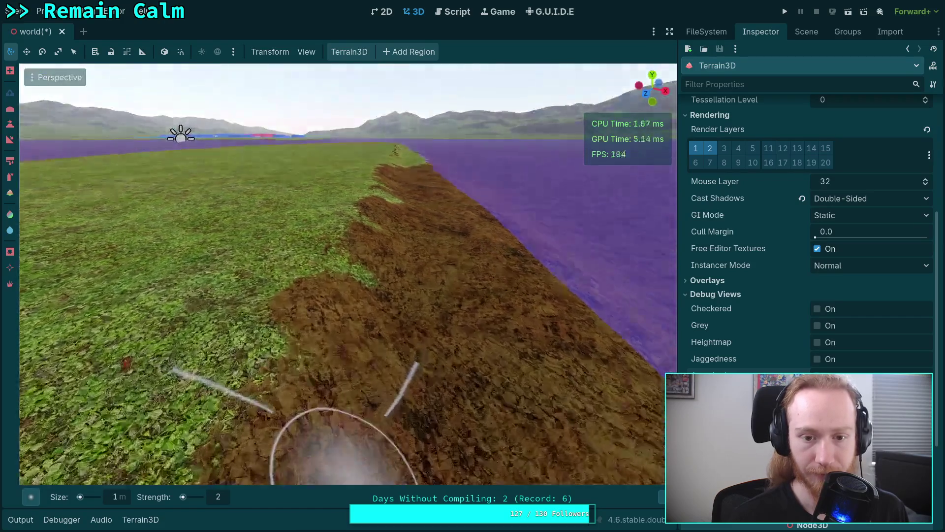
{"action": "mouse_move", "coordinate": [325, 274]}
{"action": "left_mouse_down"}
{"action": "mouse_move", "coordinate": [330, 244]}
{"action": "mouse_move", "coordinate": [321, 253]}
{"action": "mouse_move", "coordinate": [383, 274]}
{"action": "left_mouse_up"}
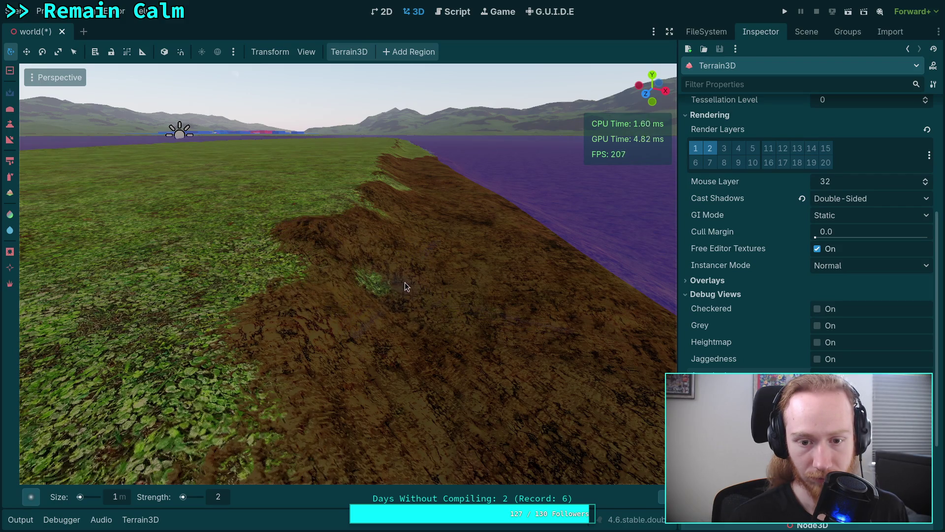
{"action": "key", "text": "e"}
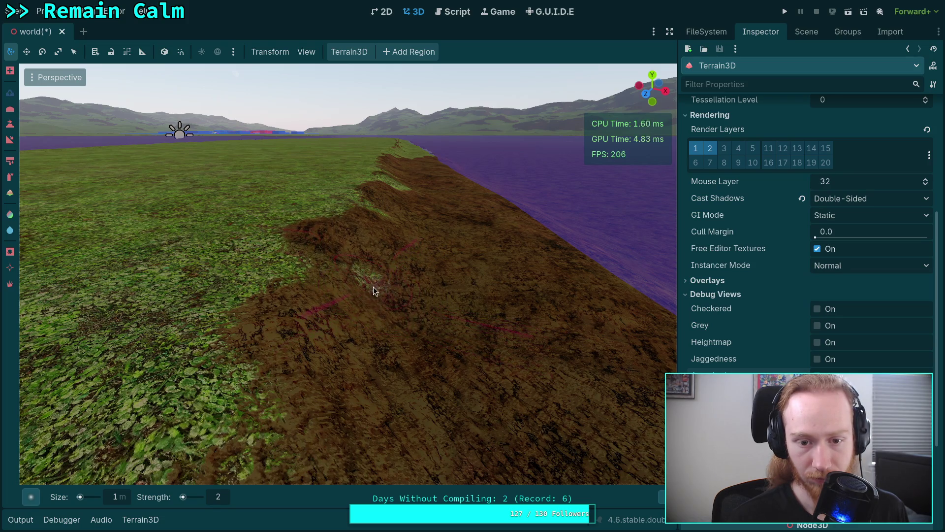
{"action": "left_click_drag", "start_coordinate": [373, 286], "coordinate": [350, 303]}
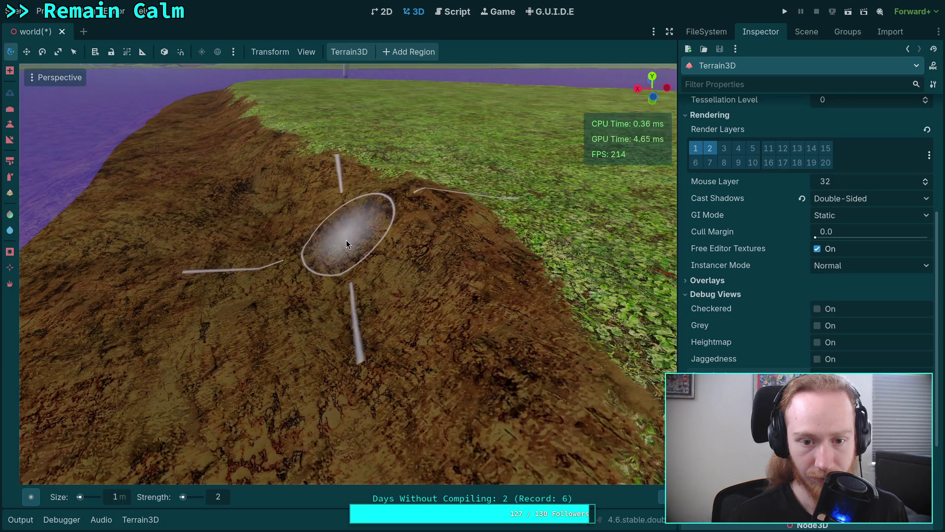
Paint grass back inland over part of the dirt and touch up dirt at the shore edge
{"action": "key", "text": "ctrl"}
{"action": "mouse_move", "coordinate": [320, 236]}
{"action": "left_mouse_down"}
{"action": "mouse_move", "coordinate": [401, 327]}
{"action": "mouse_move", "coordinate": [412, 298]}
{"action": "left_mouse_up"}
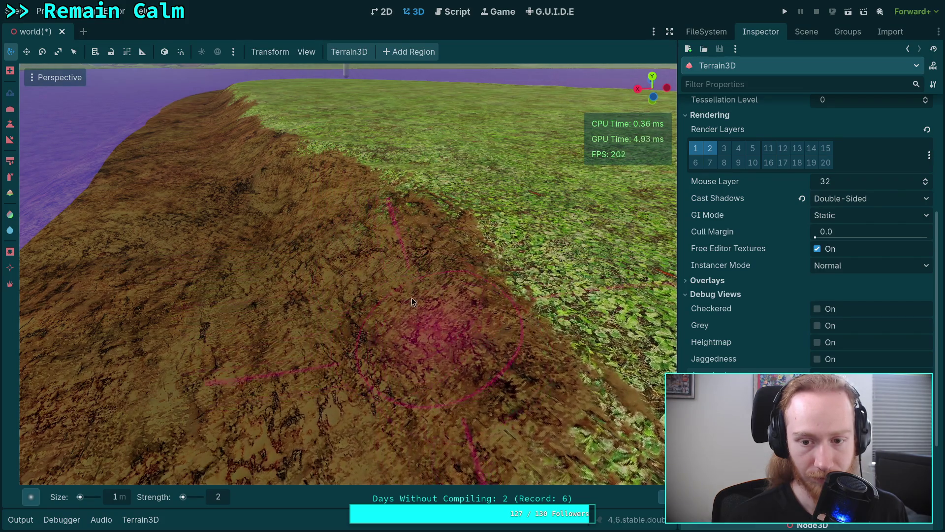
{"action": "mouse_move", "coordinate": [371, 233]}
{"action": "left_mouse_down"}
{"action": "mouse_move", "coordinate": [317, 190]}
{"action": "mouse_move", "coordinate": [389, 87]}
{"action": "mouse_move", "coordinate": [372, 246]}
{"action": "left_mouse_up"}
{"action": "mouse_move", "coordinate": [518, 290]}
{"action": "left_mouse_down"}
{"action": "mouse_move", "coordinate": [484, 327]}
{"action": "mouse_move", "coordinate": [419, 278]}
{"action": "left_mouse_up"}
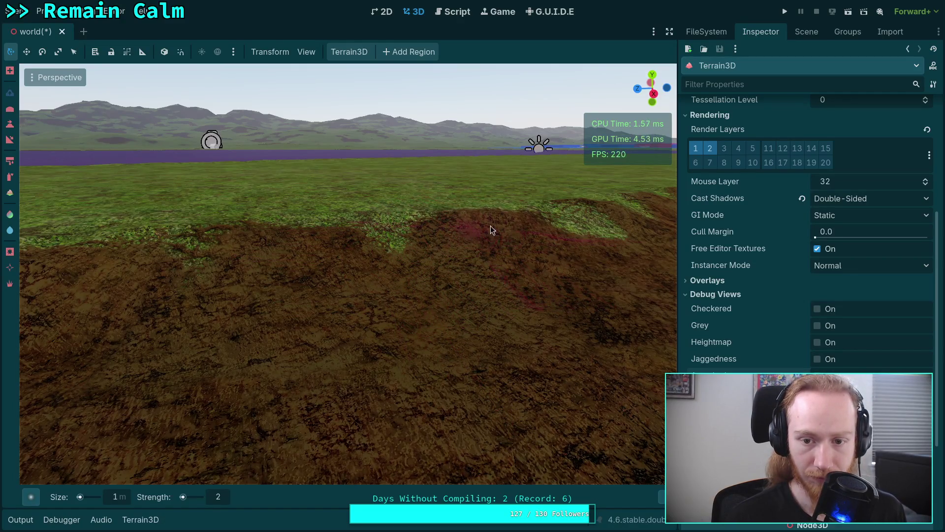
{"action": "left_click_drag", "start_coordinate": [412, 274], "coordinate": [502, 280]}
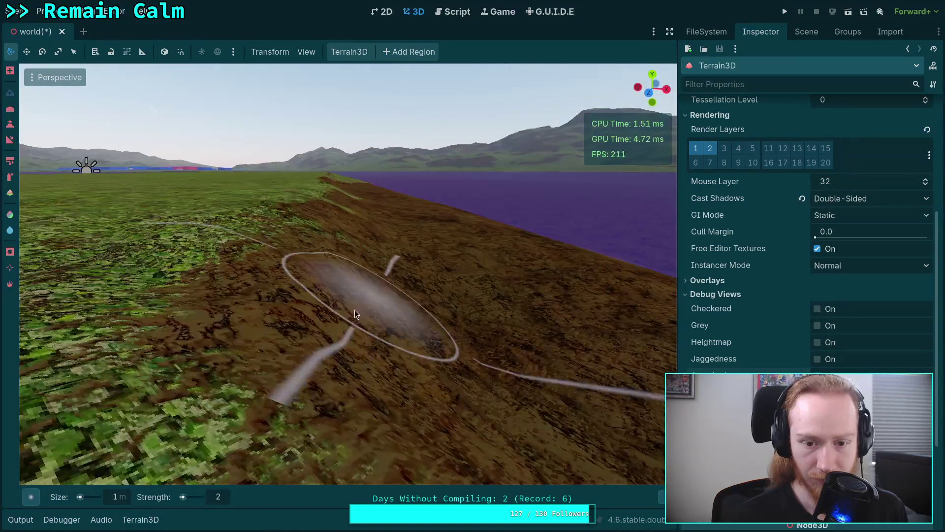
{"action": "mouse_move", "coordinate": [377, 312]}
{"action": "left_mouse_down"}
{"action": "mouse_move", "coordinate": [364, 345]}
{"action": "mouse_move", "coordinate": [348, 288]}
{"action": "mouse_move", "coordinate": [364, 287]}
{"action": "mouse_move", "coordinate": [360, 359]}
{"action": "mouse_move", "coordinate": [362, 276]}
{"action": "mouse_move", "coordinate": [374, 251]}
{"action": "mouse_move", "coordinate": [323, 300]}
{"action": "mouse_move", "coordinate": [310, 258]}
{"action": "mouse_move", "coordinate": [273, 229]}
{"action": "left_mouse_up"}
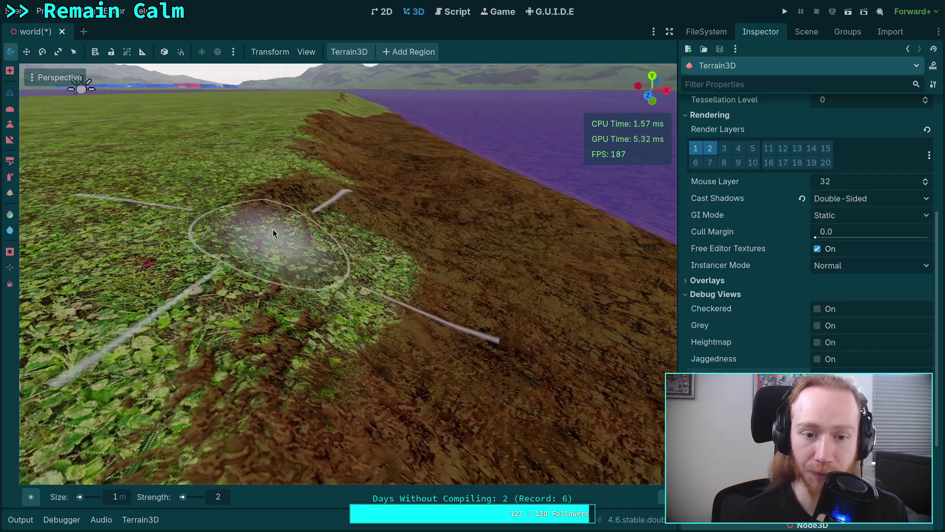
{"action": "left_click_drag", "start_coordinate": [273, 291], "coordinate": [279, 289]}
{"action": "mouse_move", "coordinate": [294, 329]}
{"action": "left_mouse_down"}
{"action": "mouse_move", "coordinate": [374, 275]}
{"action": "mouse_move", "coordinate": [419, 269]}
{"action": "mouse_move", "coordinate": [408, 315]}
{"action": "mouse_move", "coordinate": [415, 283]}
{"action": "mouse_move", "coordinate": [393, 256]}
{"action": "mouse_move", "coordinate": [374, 275]}
{"action": "mouse_move", "coordinate": [320, 246]}
{"action": "left_mouse_up"}
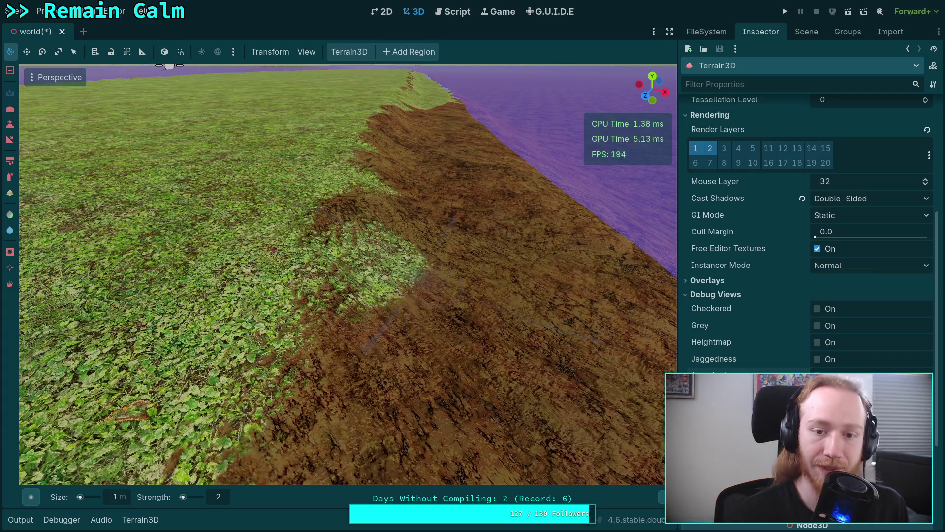
{"action": "scroll", "coordinate": [401, 249], "scroll_direction": "down", "scroll_amount": 3}
{"action": "scroll", "coordinate": [220, 430], "scroll_direction": "up", "scroll_amount": 5}
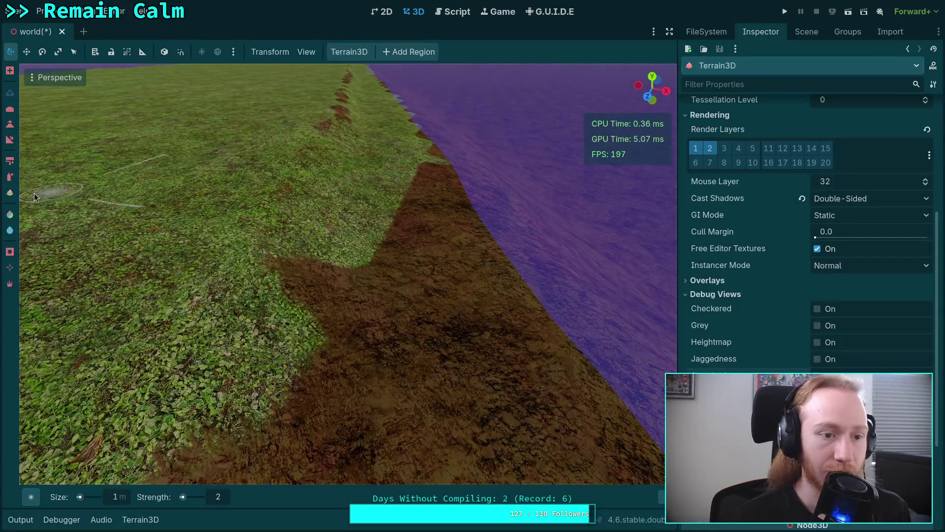
Switch to the spray tool at brush size 2 and blend dirt over the shore-edge grass
{"action": "left_click", "coordinate": [9, 176]}
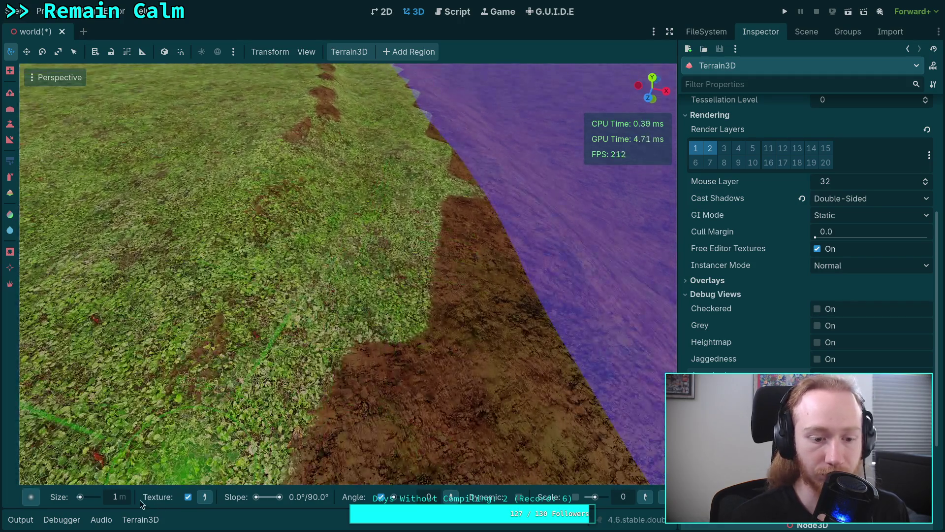
{"action": "left_click", "coordinate": [116, 497]}
{"action": "type", "text": "2"}
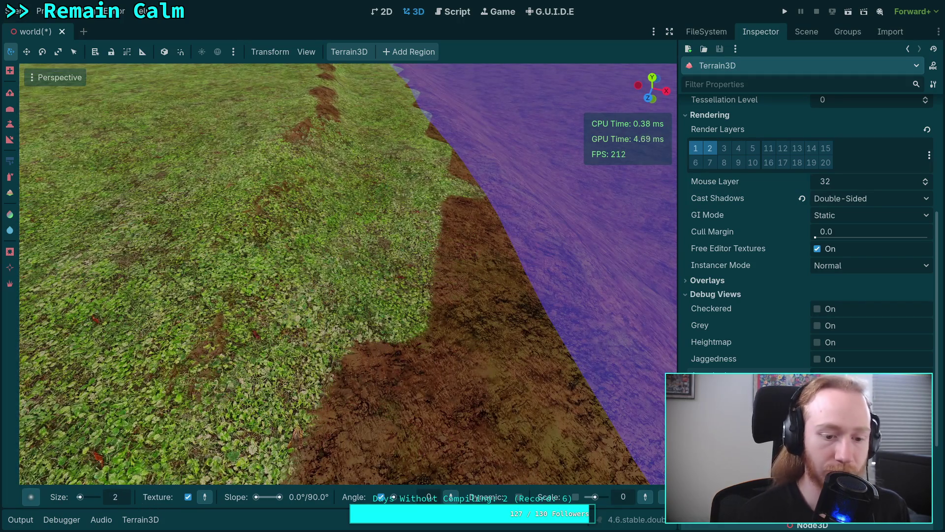
{"action": "mouse_move", "coordinate": [390, 327]}
{"action": "left_mouse_down"}
{"action": "mouse_move", "coordinate": [398, 229]}
{"action": "mouse_move", "coordinate": [453, 203]}
{"action": "mouse_move", "coordinate": [408, 244]}
{"action": "mouse_move", "coordinate": [365, 206]}
{"action": "mouse_move", "coordinate": [366, 400]}
{"action": "left_mouse_up"}
{"action": "scroll", "coordinate": [365, 400], "scroll_direction": "up", "scroll_amount": 3}
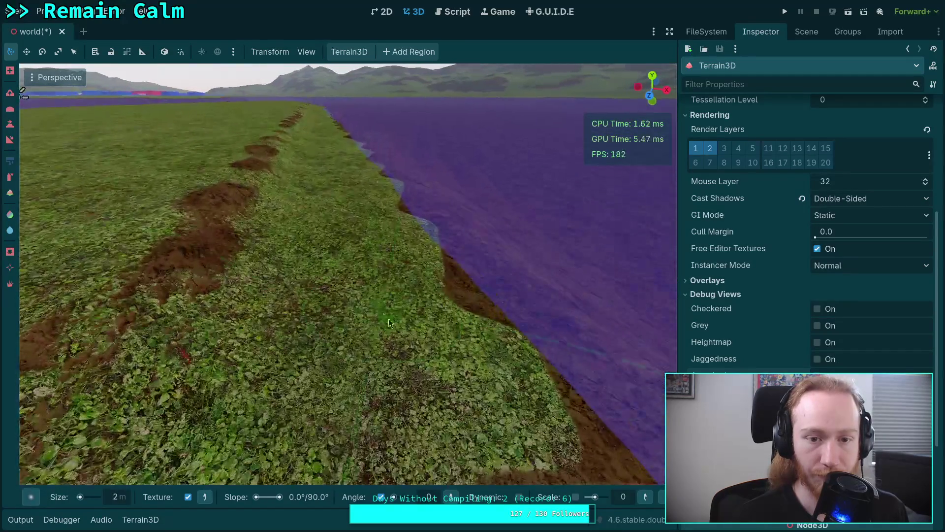
{"action": "mouse_move", "coordinate": [389, 323]}
{"action": "left_mouse_down"}
{"action": "mouse_move", "coordinate": [520, 385]}
{"action": "mouse_move", "coordinate": [301, 253]}
{"action": "mouse_move", "coordinate": [291, 219]}
{"action": "mouse_move", "coordinate": [311, 259]}
{"action": "mouse_move", "coordinate": [379, 315]}
{"action": "mouse_move", "coordinate": [365, 231]}
{"action": "mouse_move", "coordinate": [393, 268]}
{"action": "left_mouse_up"}
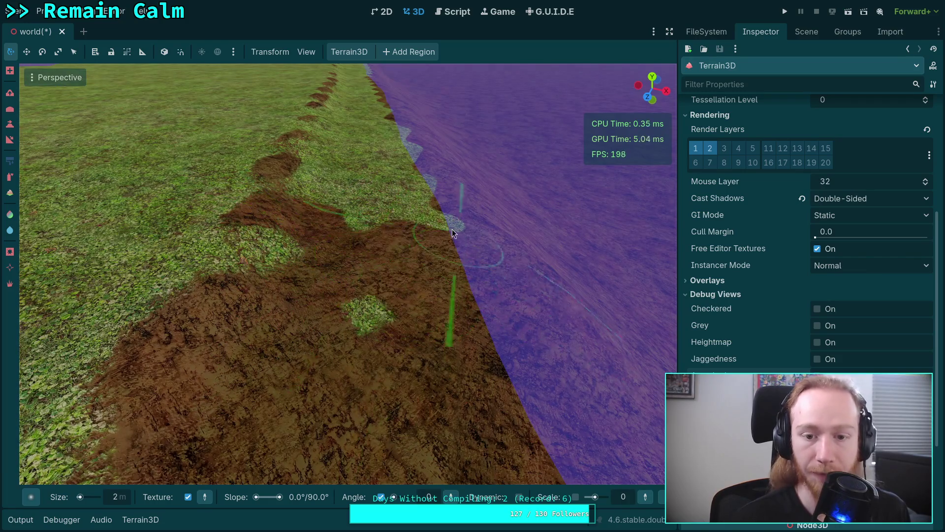
{"action": "left_click_drag", "start_coordinate": [302, 264], "coordinate": [348, 286]}
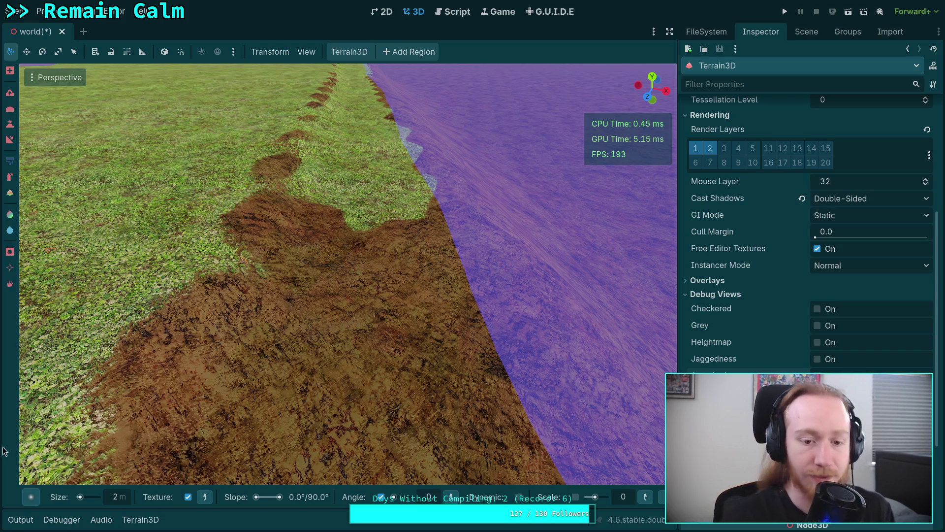
Repaint dirt over the central grass patches, undoing the unwanted strokes
{"action": "mouse_move", "coordinate": [327, 332]}
{"action": "left_mouse_down"}
{"action": "mouse_move", "coordinate": [297, 288]}
{"action": "mouse_move", "coordinate": [287, 329]}
{"action": "mouse_move", "coordinate": [343, 256]}
{"action": "mouse_move", "coordinate": [365, 253]}
{"action": "mouse_move", "coordinate": [422, 349]}
{"action": "mouse_move", "coordinate": [324, 333]}
{"action": "mouse_move", "coordinate": [338, 253]}
{"action": "mouse_move", "coordinate": [352, 256]}
{"action": "mouse_move", "coordinate": [353, 229]}
{"action": "mouse_move", "coordinate": [455, 356]}
{"action": "mouse_move", "coordinate": [531, 350]}
{"action": "mouse_move", "coordinate": [448, 172]}
{"action": "mouse_move", "coordinate": [403, 273]}
{"action": "mouse_move", "coordinate": [389, 186]}
{"action": "mouse_move", "coordinate": [350, 234]}
{"action": "mouse_move", "coordinate": [388, 138]}
{"action": "mouse_move", "coordinate": [355, 299]}
{"action": "mouse_move", "coordinate": [450, 236]}
{"action": "mouse_move", "coordinate": [346, 355]}
{"action": "mouse_move", "coordinate": [321, 322]}
{"action": "mouse_move", "coordinate": [347, 181]}
{"action": "mouse_move", "coordinate": [353, 232]}
{"action": "left_mouse_up"}
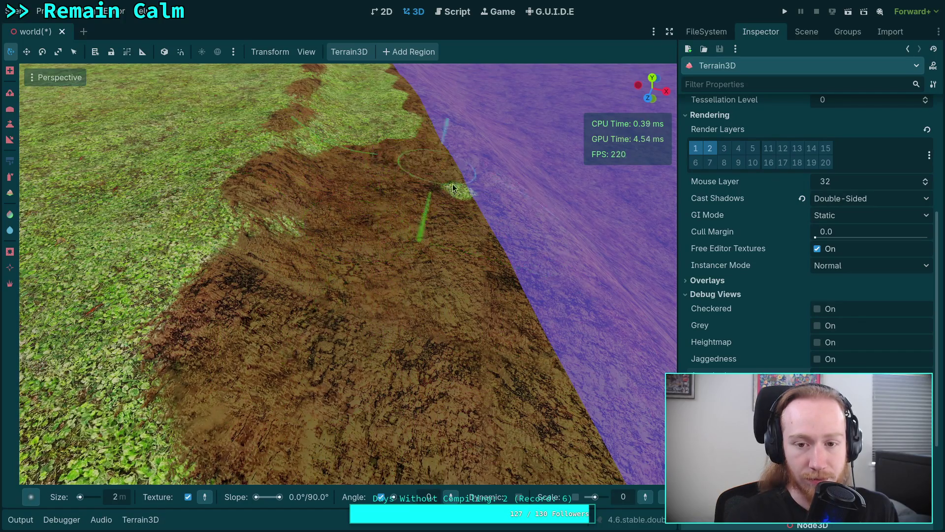
{"action": "key", "text": "ctrl+z"}
{"action": "key", "text": "ctrl+z"}
{"action": "key", "text": "ctrl+z"}
{"action": "mouse_move", "coordinate": [314, 334]}
{"action": "left_mouse_down"}
{"action": "mouse_move", "coordinate": [300, 276]}
{"action": "mouse_move", "coordinate": [369, 284]}
{"action": "mouse_move", "coordinate": [369, 248]}
{"action": "mouse_move", "coordinate": [449, 301]}
{"action": "mouse_move", "coordinate": [341, 303]}
{"action": "mouse_move", "coordinate": [327, 277]}
{"action": "mouse_move", "coordinate": [303, 317]}
{"action": "mouse_move", "coordinate": [370, 184]}
{"action": "mouse_move", "coordinate": [407, 212]}
{"action": "left_mouse_up"}
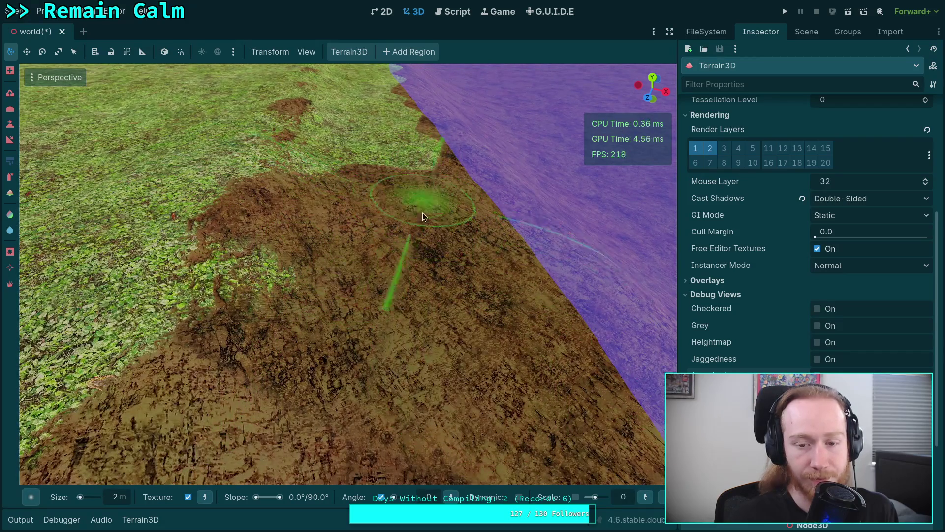
{"action": "scroll", "coordinate": [422, 211], "scroll_direction": "up", "scroll_amount": 3}
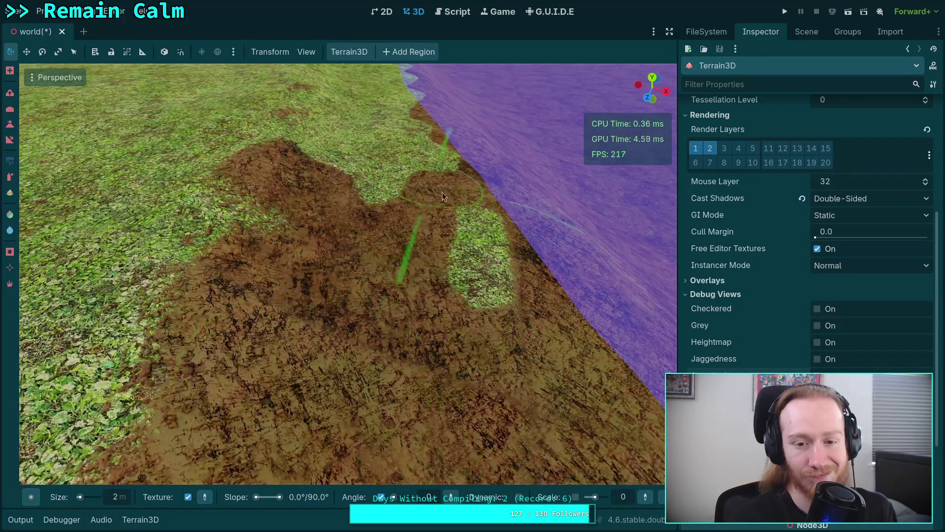
{"action": "scroll", "coordinate": [429, 268], "scroll_direction": "down", "scroll_amount": 3}
{"action": "mouse_move", "coordinate": [341, 196]}
{"action": "left_mouse_down"}
{"action": "mouse_move", "coordinate": [403, 369]}
{"action": "mouse_move", "coordinate": [490, 274]}
{"action": "mouse_move", "coordinate": [443, 253]}
{"action": "left_mouse_up"}
{"action": "scroll", "coordinate": [443, 253], "scroll_direction": "up", "scroll_amount": 2}
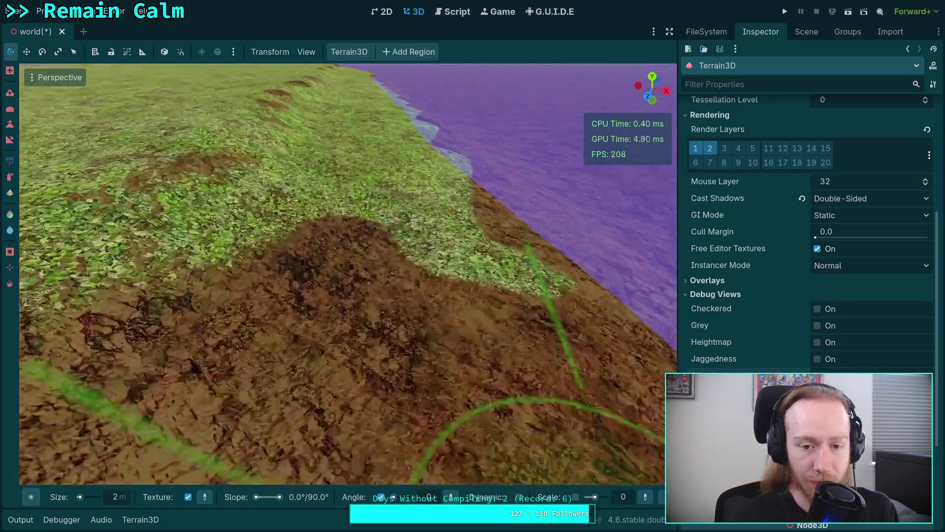
{"action": "scroll", "coordinate": [342, 168], "scroll_direction": "down", "scroll_amount": 2}
{"action": "mouse_move", "coordinate": [341, 168]}
{"action": "left_mouse_down"}
{"action": "mouse_move", "coordinate": [295, 315]}
{"action": "mouse_move", "coordinate": [477, 270]}
{"action": "mouse_move", "coordinate": [427, 250]}
{"action": "left_mouse_up"}
{"action": "key", "text": "ctrl+z"}
{"action": "key", "text": "ctrl+z"}
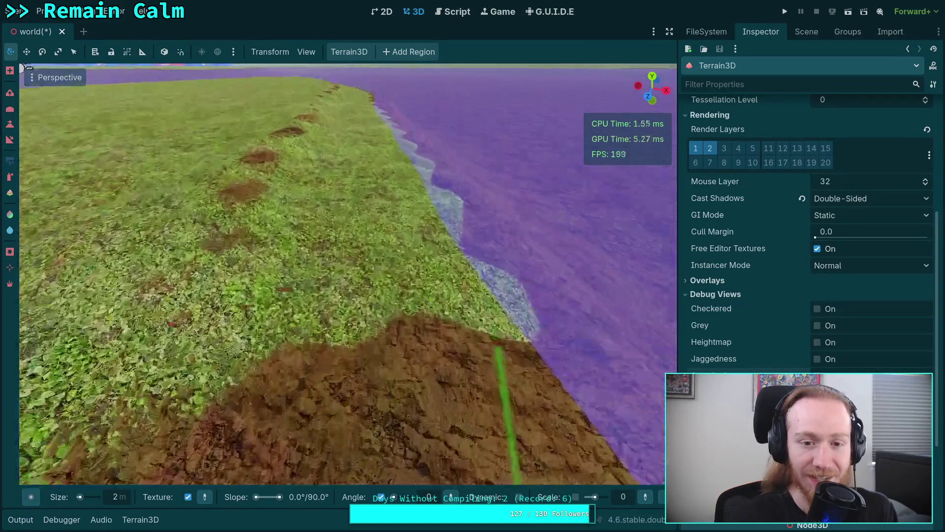
{"action": "mouse_move", "coordinate": [295, 364]}
{"action": "left_mouse_down"}
{"action": "mouse_move", "coordinate": [306, 279]}
{"action": "mouse_move", "coordinate": [441, 334]}
{"action": "mouse_move", "coordinate": [497, 333]}
{"action": "mouse_move", "coordinate": [439, 191]}
{"action": "mouse_move", "coordinate": [301, 227]}
{"action": "left_mouse_up"}
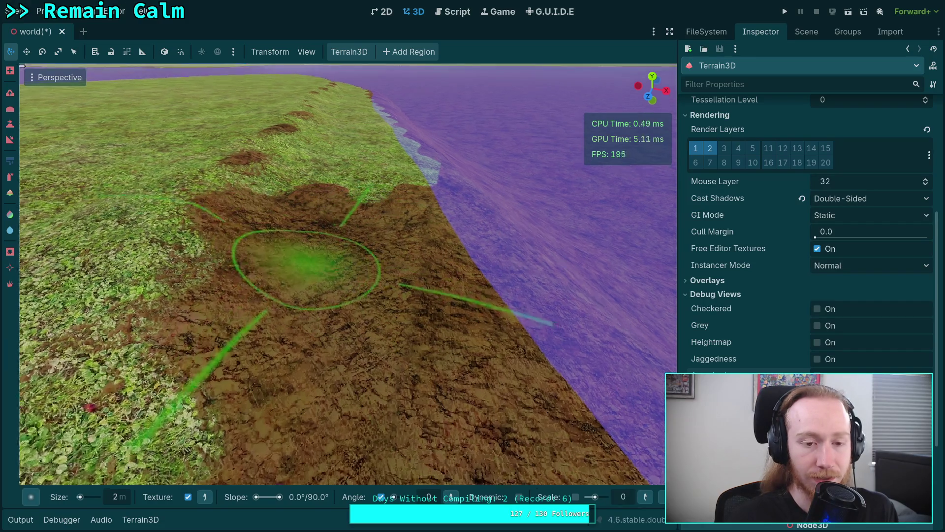
{"action": "key", "text": "ctrl+z"}
Widen the dirt patch along the shoreline strip toward the water
{"action": "mouse_move", "coordinate": [368, 232]}
{"action": "left_mouse_down"}
{"action": "mouse_move", "coordinate": [471, 236]}
{"action": "mouse_move", "coordinate": [479, 224]}
{"action": "left_mouse_up"}
{"action": "scroll", "coordinate": [413, 314], "scroll_direction": "up", "scroll_amount": 2}
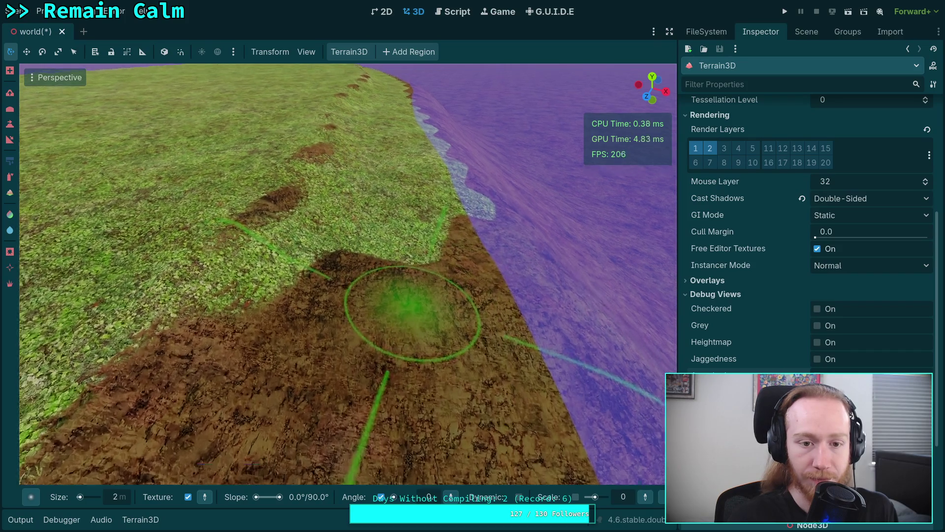
{"action": "mouse_move", "coordinate": [413, 313]}
{"action": "left_mouse_down"}
{"action": "mouse_move", "coordinate": [267, 324]}
{"action": "mouse_move", "coordinate": [397, 238]}
{"action": "mouse_move", "coordinate": [447, 274]}
{"action": "left_mouse_up"}
{"action": "scroll", "coordinate": [447, 274], "scroll_direction": "up", "scroll_amount": 3}
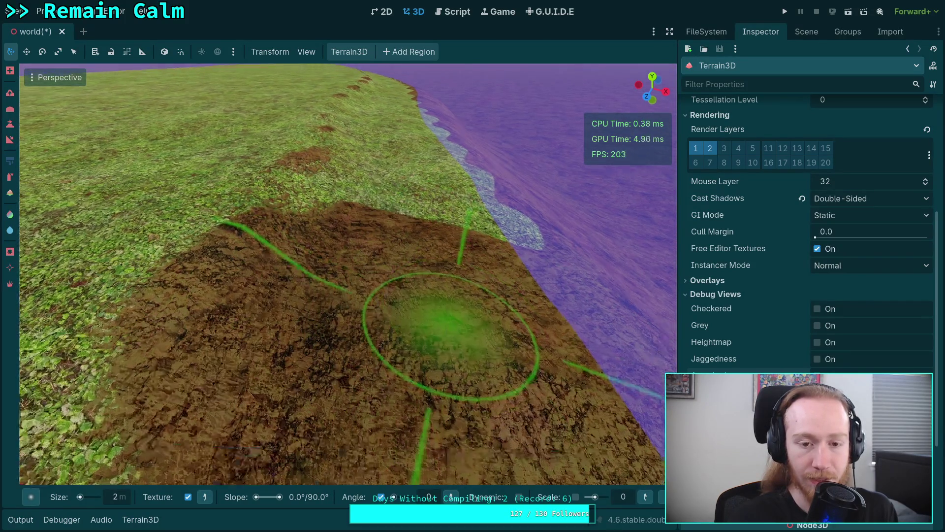
{"action": "mouse_move", "coordinate": [383, 321]}
{"action": "left_mouse_down"}
{"action": "mouse_move", "coordinate": [344, 340]}
{"action": "mouse_move", "coordinate": [544, 381]}
{"action": "mouse_move", "coordinate": [571, 413]}
{"action": "mouse_move", "coordinate": [608, 344]}
{"action": "mouse_move", "coordinate": [492, 200]}
{"action": "mouse_move", "coordinate": [377, 247]}
{"action": "mouse_move", "coordinate": [386, 229]}
{"action": "left_mouse_up"}
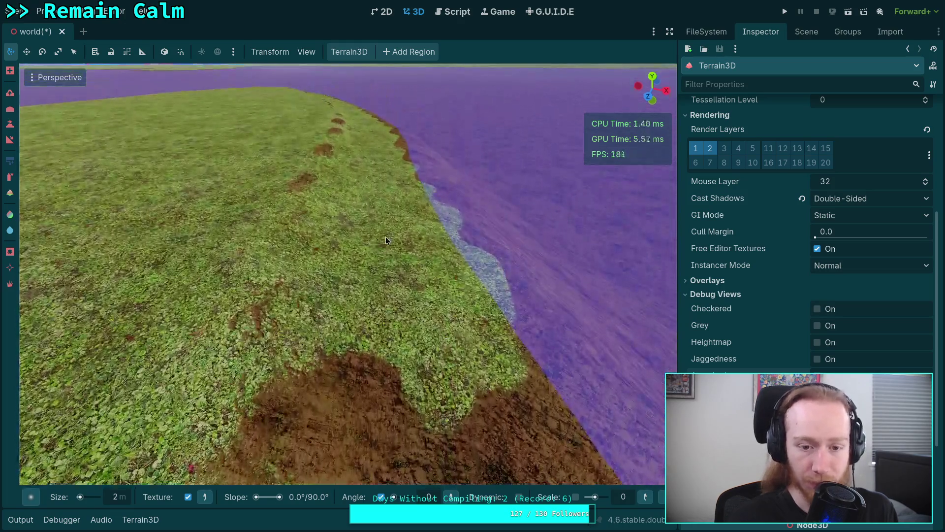
{"action": "mouse_move", "coordinate": [305, 394]}
{"action": "left_mouse_down"}
{"action": "mouse_move", "coordinate": [390, 332]}
{"action": "mouse_move", "coordinate": [439, 267]}
{"action": "mouse_move", "coordinate": [477, 257]}
{"action": "mouse_move", "coordinate": [419, 235]}
{"action": "left_mouse_up"}
{"action": "scroll", "coordinate": [374, 340], "scroll_direction": "up", "scroll_amount": 3}
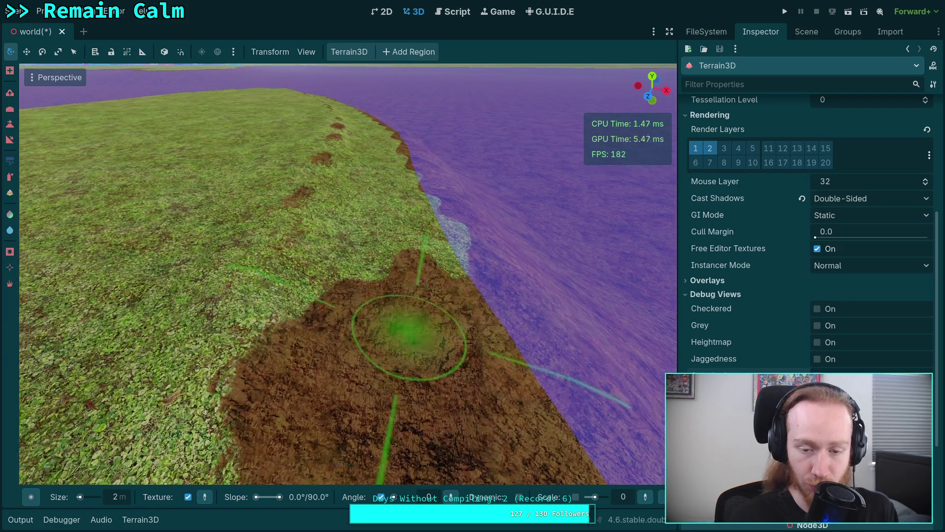
{"action": "mouse_move", "coordinate": [341, 349]}
{"action": "left_mouse_down"}
{"action": "mouse_move", "coordinate": [362, 448]}
{"action": "mouse_move", "coordinate": [486, 400]}
{"action": "left_mouse_up"}
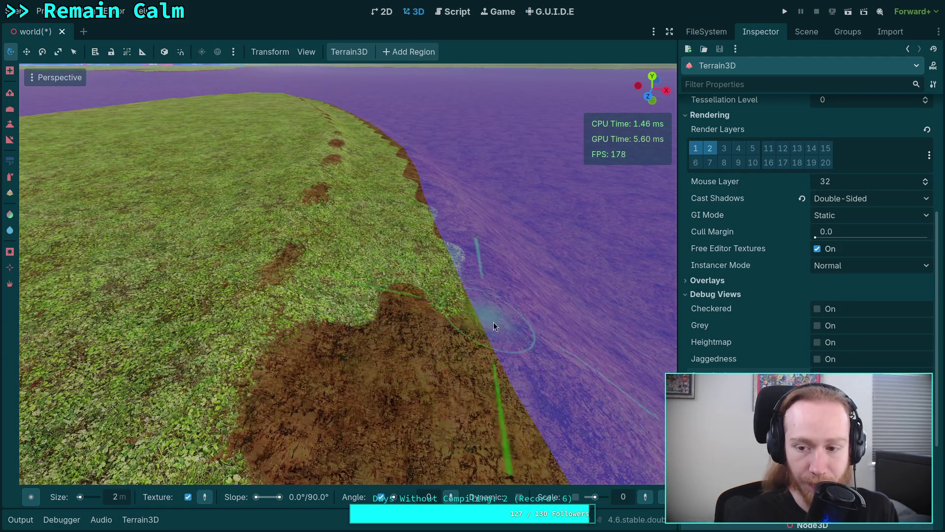
{"action": "scroll", "coordinate": [720, 297], "scroll_direction": "up", "scroll_amount": 5}
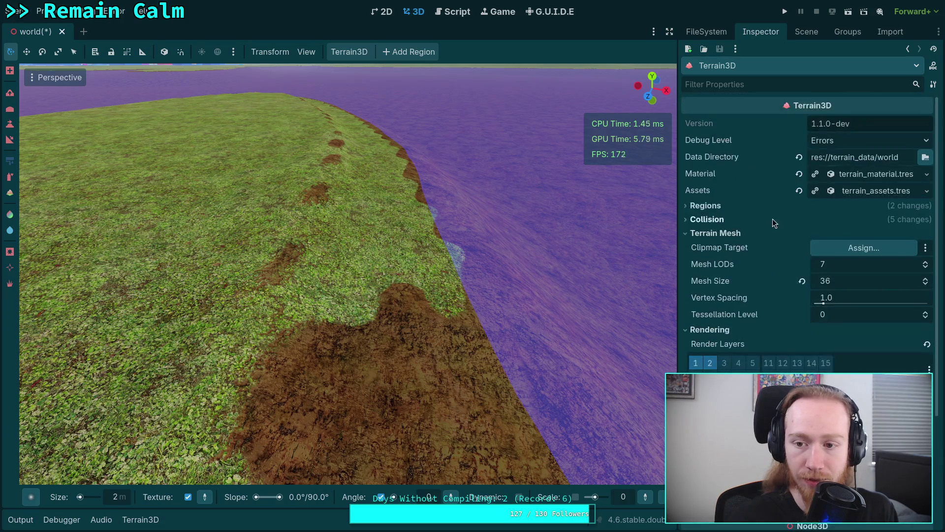
{"action": "left_click", "coordinate": [846, 178]}
Try two dirt strokes over the shore grass and undo both
{"action": "scroll", "coordinate": [759, 266], "scroll_direction": "down", "scroll_amount": 4}
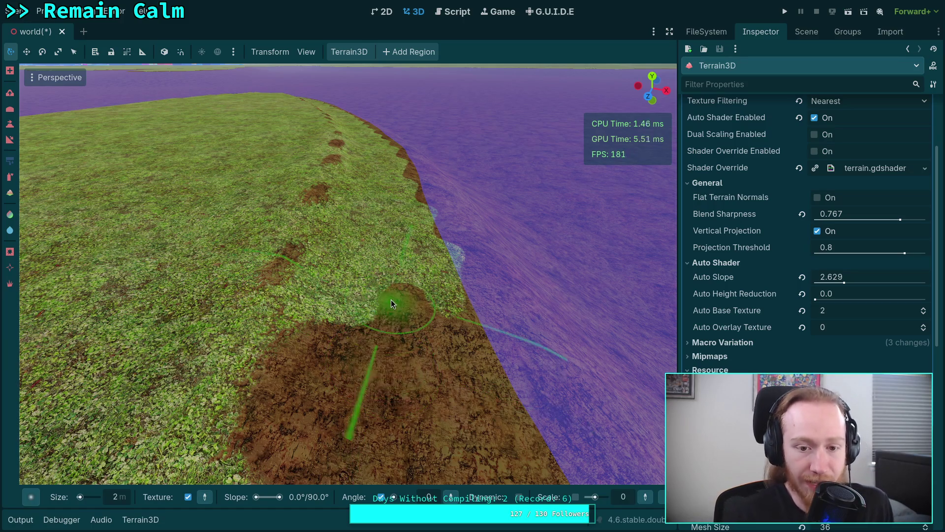
{"action": "scroll", "coordinate": [392, 312], "scroll_direction": "down", "scroll_amount": 2}
{"action": "scroll", "coordinate": [391, 329], "scroll_direction": "up", "scroll_amount": 3}
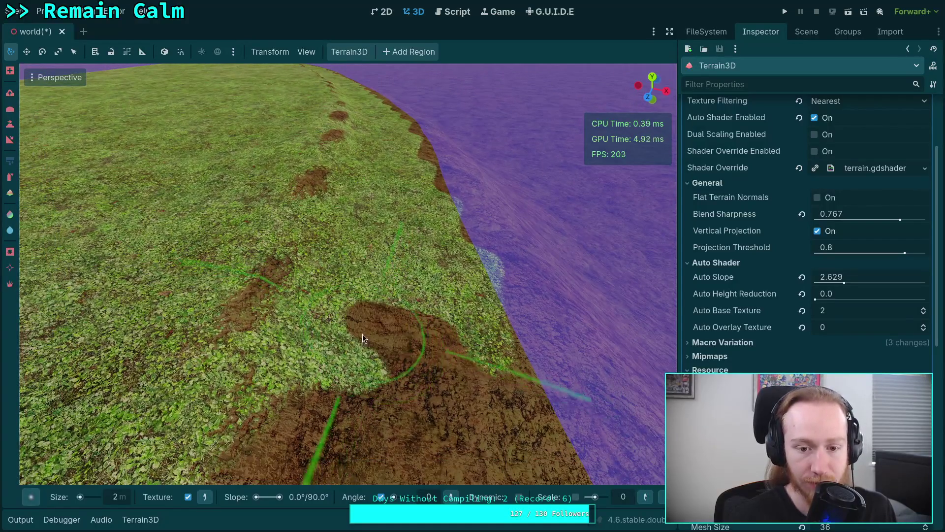
{"action": "mouse_move", "coordinate": [363, 334]}
{"action": "left_mouse_down"}
{"action": "mouse_move", "coordinate": [332, 340]}
{"action": "mouse_move", "coordinate": [374, 270]}
{"action": "mouse_move", "coordinate": [471, 279]}
{"action": "left_mouse_up"}
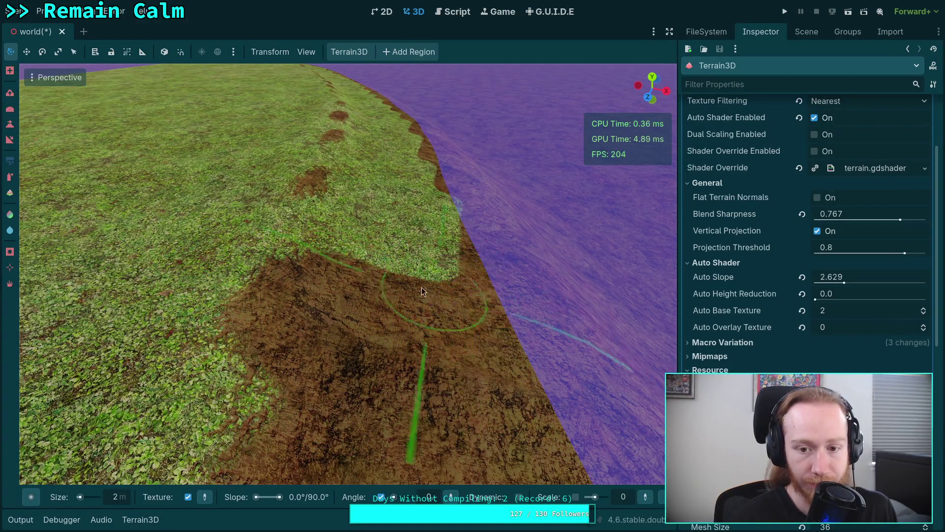
{"action": "key", "text": "ctrl+z"}
{"action": "mouse_move", "coordinate": [436, 251]}
{"action": "left_mouse_down"}
{"action": "mouse_move", "coordinate": [370, 351]}
{"action": "mouse_move", "coordinate": [360, 270]}
{"action": "mouse_move", "coordinate": [337, 270]}
{"action": "mouse_move", "coordinate": [352, 270]}
{"action": "left_mouse_up"}
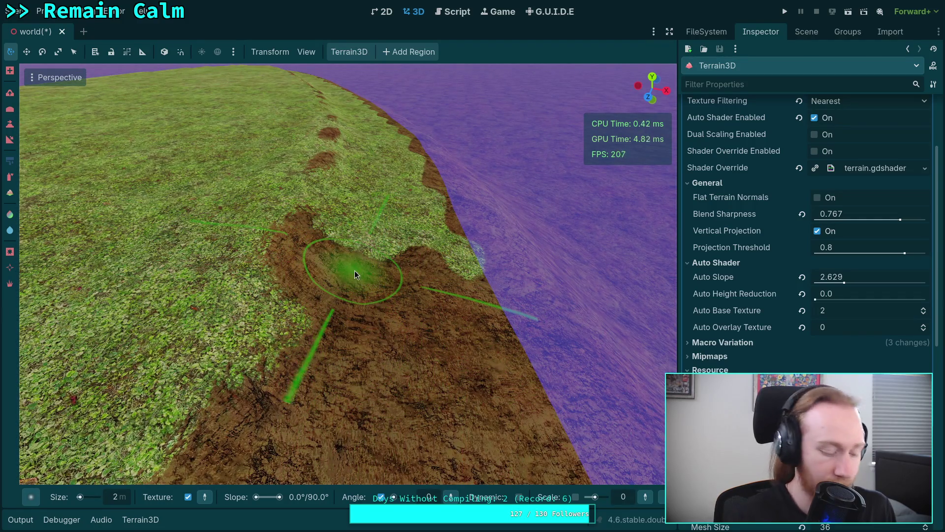
{"action": "key", "text": "ctrl+z"}
{"action": "scroll", "coordinate": [422, 369], "scroll_direction": "up", "scroll_amount": 10}
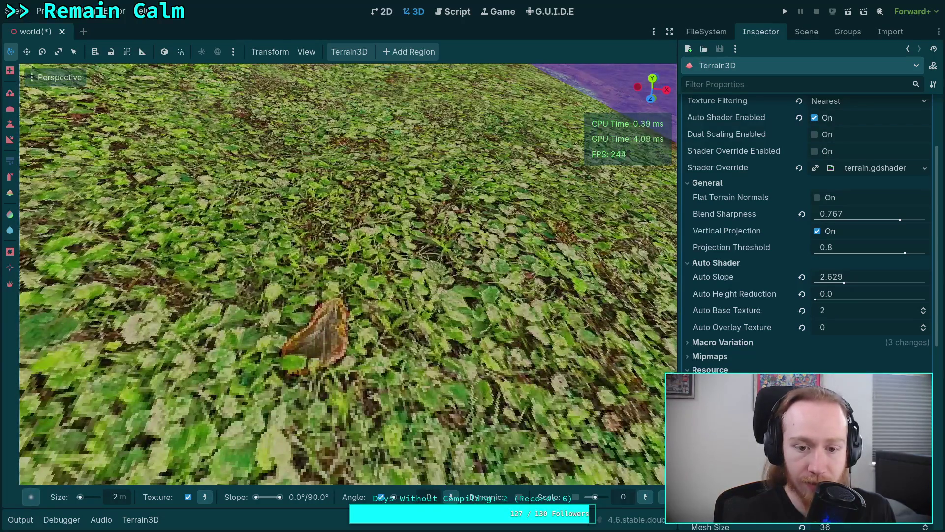
{"action": "scroll", "coordinate": [348, 274], "scroll_direction": "down", "scroll_amount": 5}
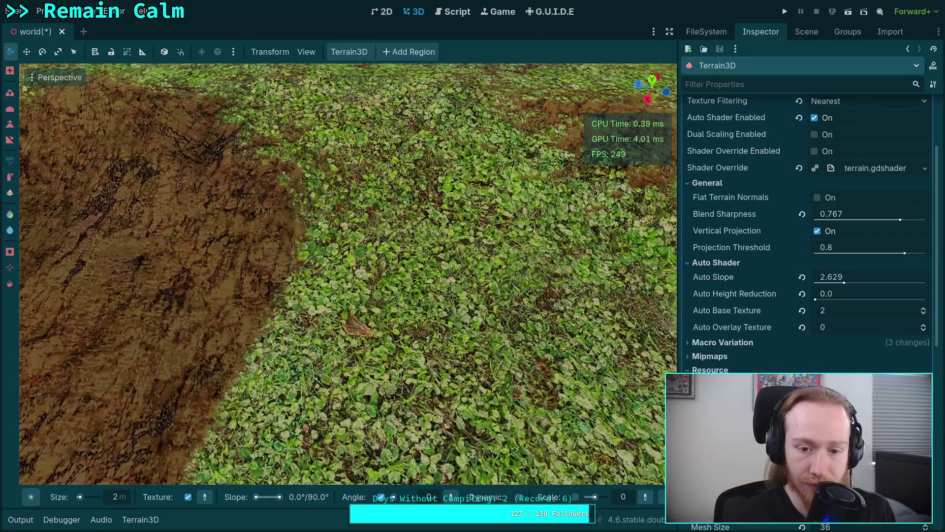
{"action": "scroll", "coordinate": [347, 274], "scroll_direction": "down", "scroll_amount": 10}
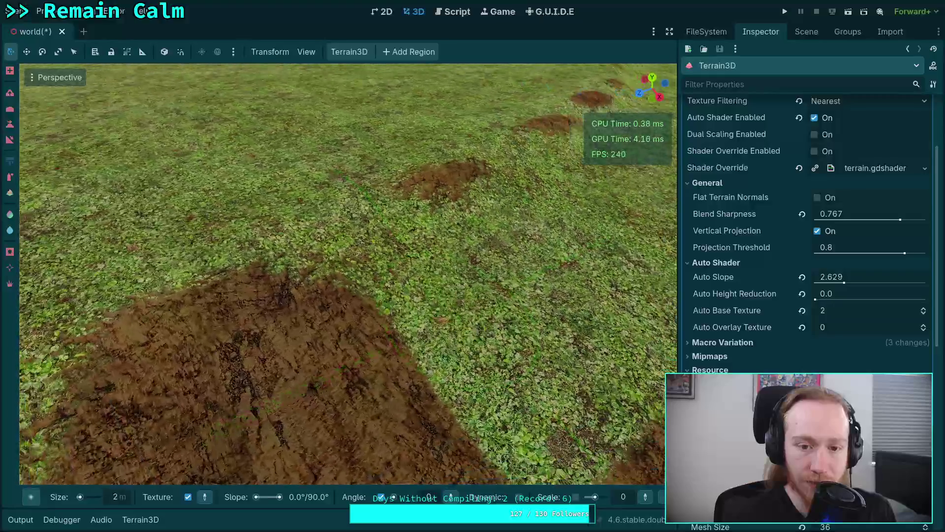
{"action": "scroll", "coordinate": [348, 274], "scroll_direction": "up", "scroll_amount": 3}
{"action": "scroll", "coordinate": [347, 274], "scroll_direction": "up", "scroll_amount": 8}
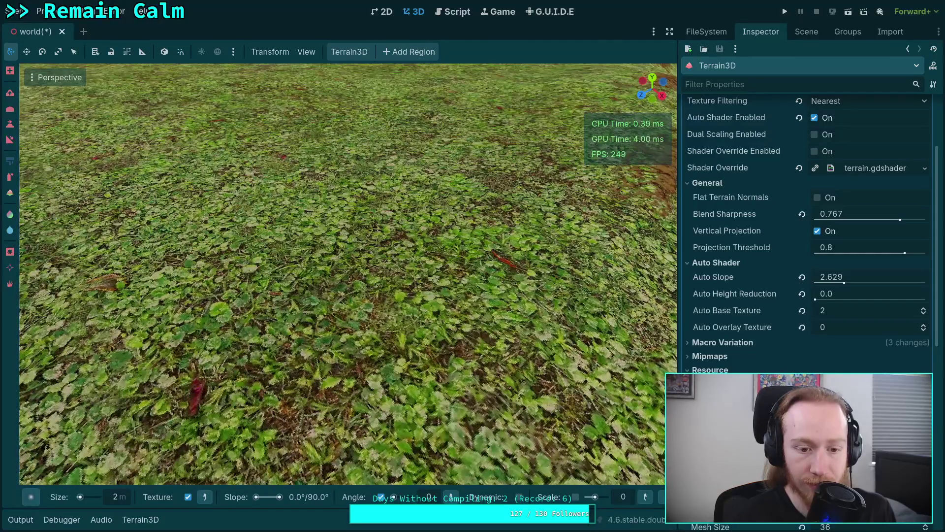
{"action": "scroll", "coordinate": [348, 274], "scroll_direction": "down", "scroll_amount": 10}
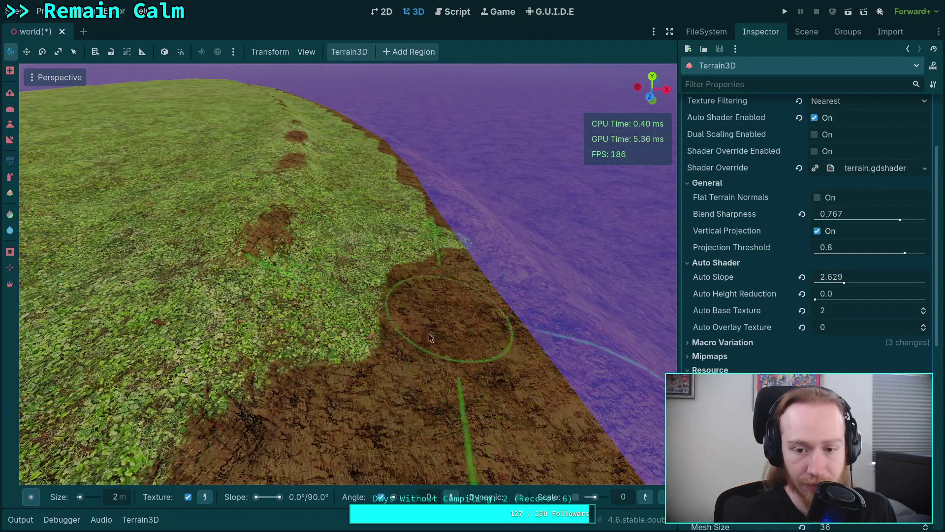
Paint two dirt strokes extending the strip across the shore grass
{"action": "scroll", "coordinate": [442, 245], "scroll_direction": "up", "scroll_amount": 3}
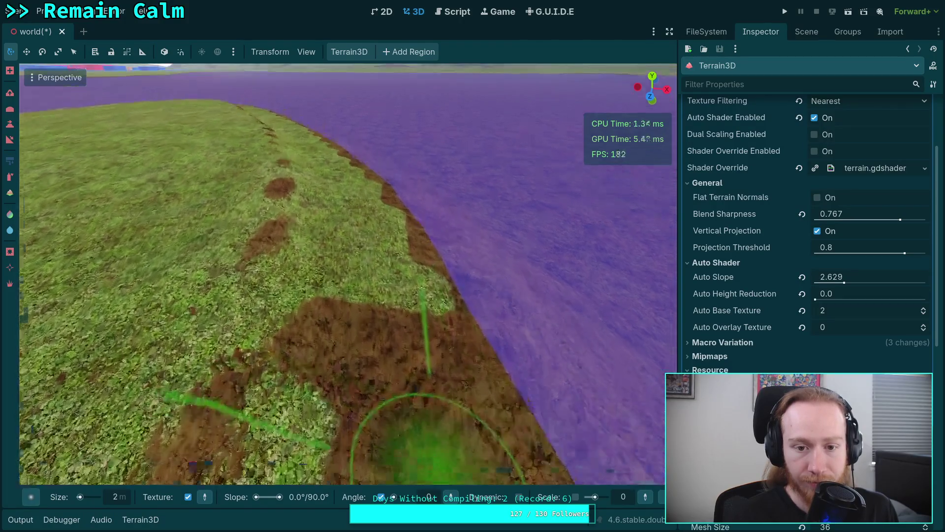
{"action": "scroll", "coordinate": [433, 433], "scroll_direction": "down", "scroll_amount": 3}
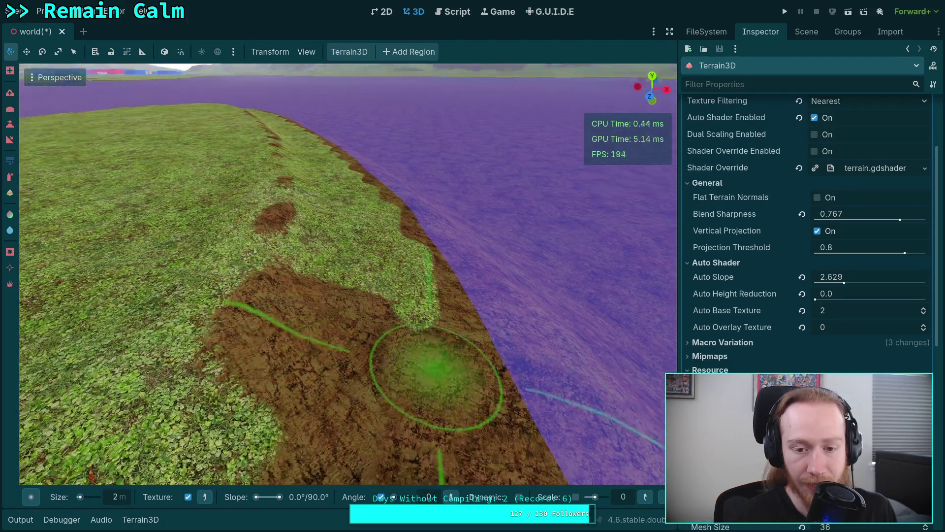
{"action": "scroll", "coordinate": [439, 418], "scroll_direction": "down", "scroll_amount": 3}
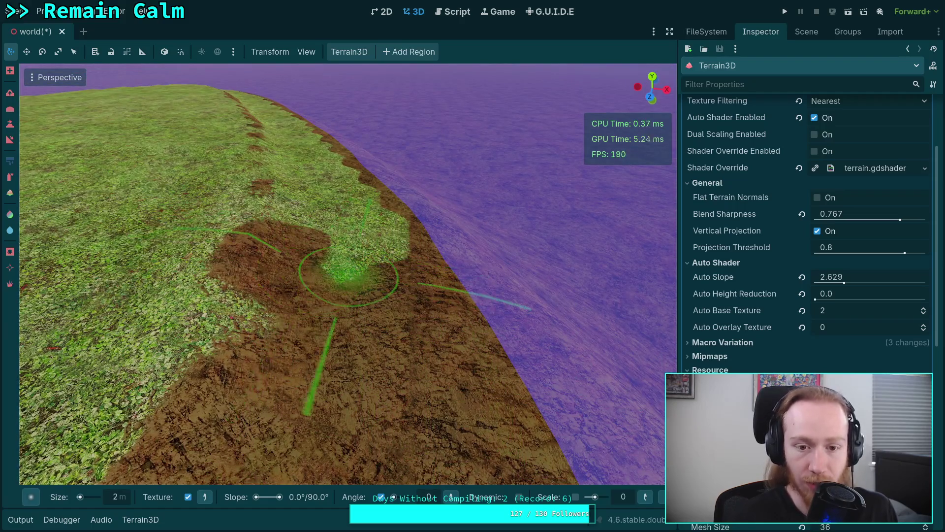
{"action": "scroll", "coordinate": [348, 278], "scroll_direction": "up", "scroll_amount": 3}
{"action": "scroll", "coordinate": [380, 305], "scroll_direction": "up", "scroll_amount": 3}
{"action": "mouse_move", "coordinate": [324, 309]}
{"action": "left_mouse_down"}
{"action": "mouse_move", "coordinate": [126, 422]}
{"action": "mouse_move", "coordinate": [346, 197]}
{"action": "mouse_move", "coordinate": [419, 242]}
{"action": "mouse_move", "coordinate": [375, 315]}
{"action": "left_mouse_up"}
{"action": "scroll", "coordinate": [374, 315], "scroll_direction": "down", "scroll_amount": 3}
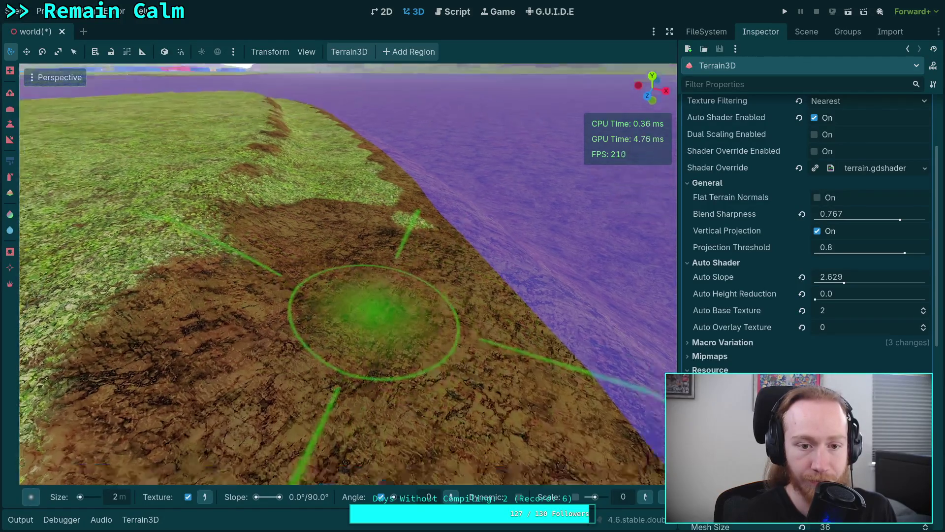
{"action": "scroll", "coordinate": [374, 322], "scroll_direction": "down", "scroll_amount": 2}
{"action": "mouse_move", "coordinate": [113, 365]}
{"action": "left_mouse_down"}
{"action": "mouse_move", "coordinate": [433, 276]}
{"action": "mouse_move", "coordinate": [451, 340]}
{"action": "left_mouse_up"}
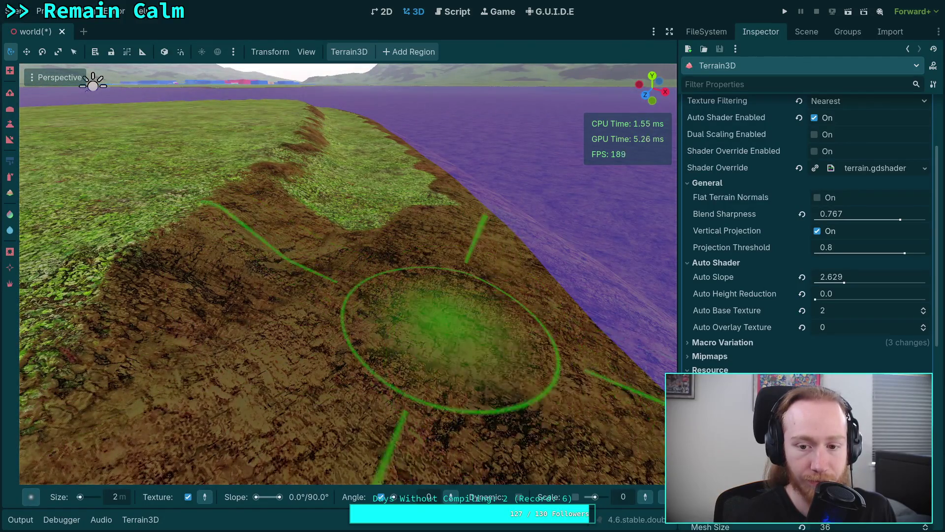
Compare with undo and redo, keeping the large dirt patch
{"action": "key", "text": "ctrl+z"}
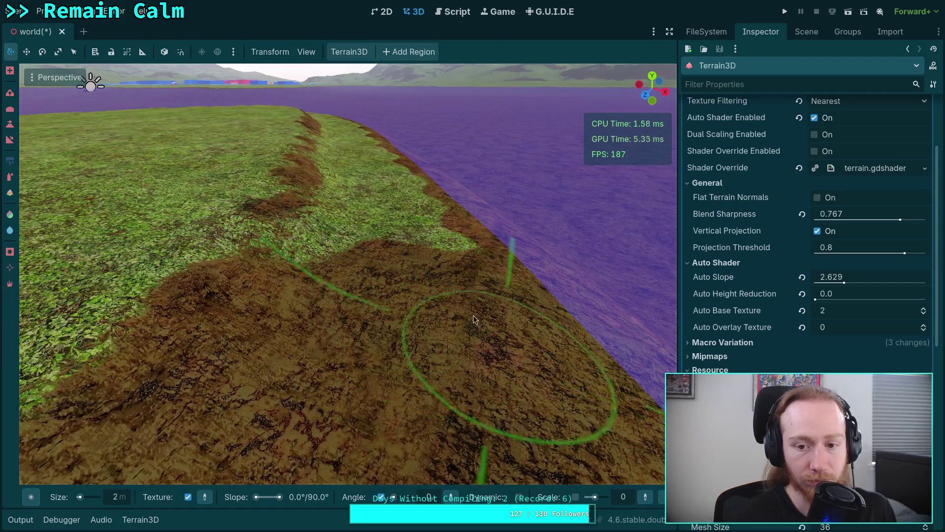
{"action": "key", "text": "ctrl+z"}
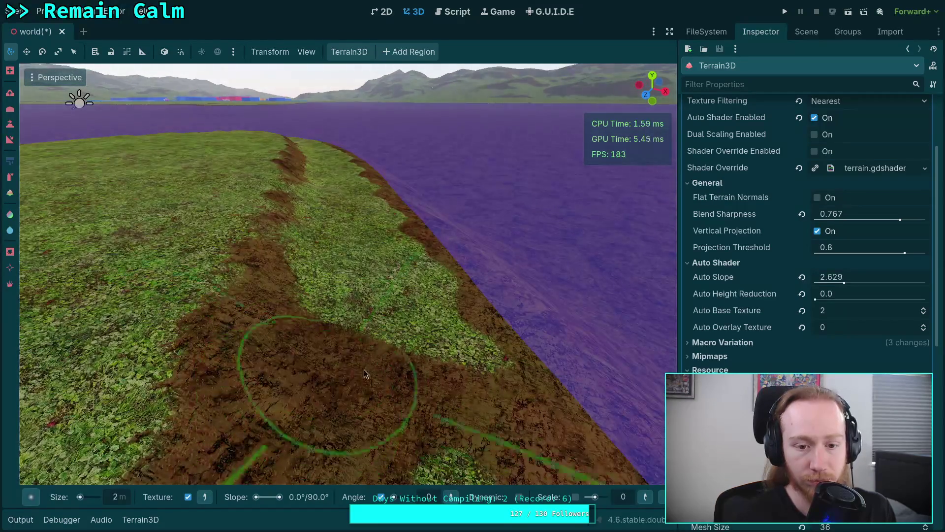
{"action": "key", "text": "ctrl+shift+z"}
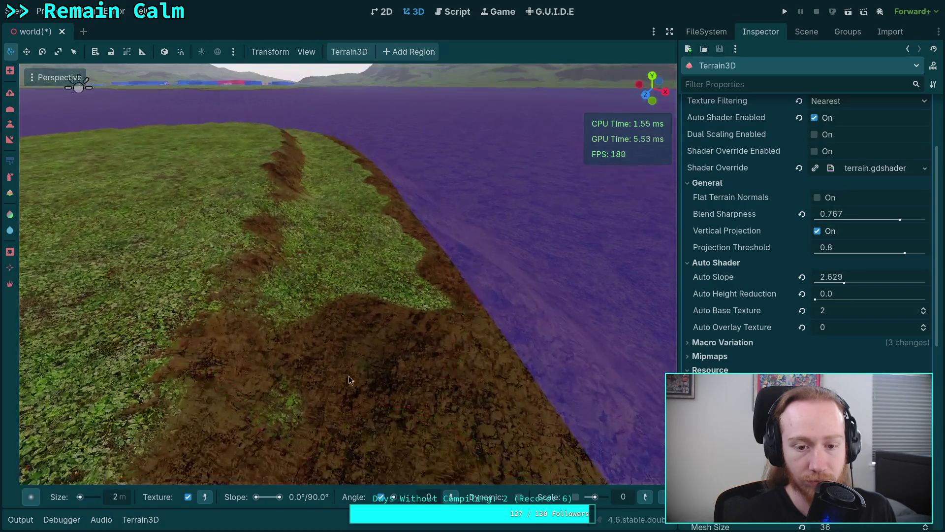
{"action": "key", "text": "ctrl+z"}
{"action": "key", "text": "ctrl+shift+z"}
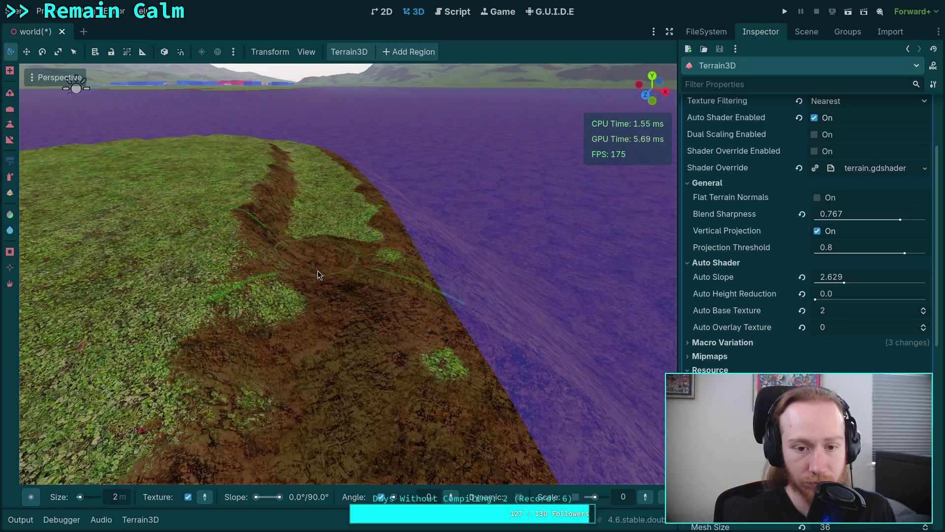
{"action": "scroll", "coordinate": [401, 282], "scroll_direction": "up", "scroll_amount": 3}
Cover the central grass patch up the slope with dirt and add a small grass spot
{"action": "mouse_move", "coordinate": [415, 422]}
{"action": "left_mouse_down"}
{"action": "mouse_move", "coordinate": [341, 318]}
{"action": "mouse_move", "coordinate": [372, 226]}
{"action": "mouse_move", "coordinate": [343, 186]}
{"action": "left_mouse_up"}
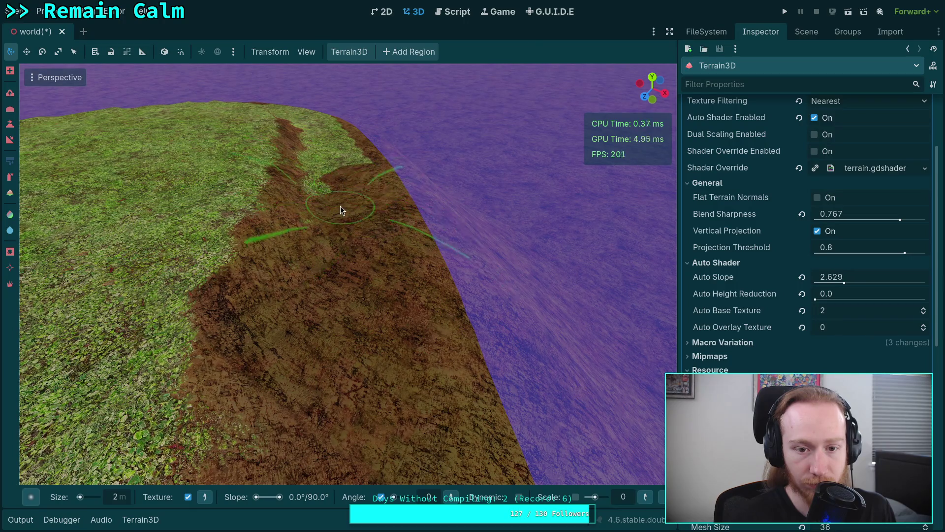
{"action": "mouse_move", "coordinate": [327, 243]}
{"action": "left_mouse_down"}
{"action": "mouse_move", "coordinate": [316, 202]}
{"action": "mouse_move", "coordinate": [295, 394]}
{"action": "mouse_move", "coordinate": [322, 420]}
{"action": "mouse_move", "coordinate": [339, 250]}
{"action": "mouse_move", "coordinate": [318, 276]}
{"action": "left_mouse_up"}
{"action": "scroll", "coordinate": [586, 212], "scroll_direction": "up", "scroll_amount": 3}
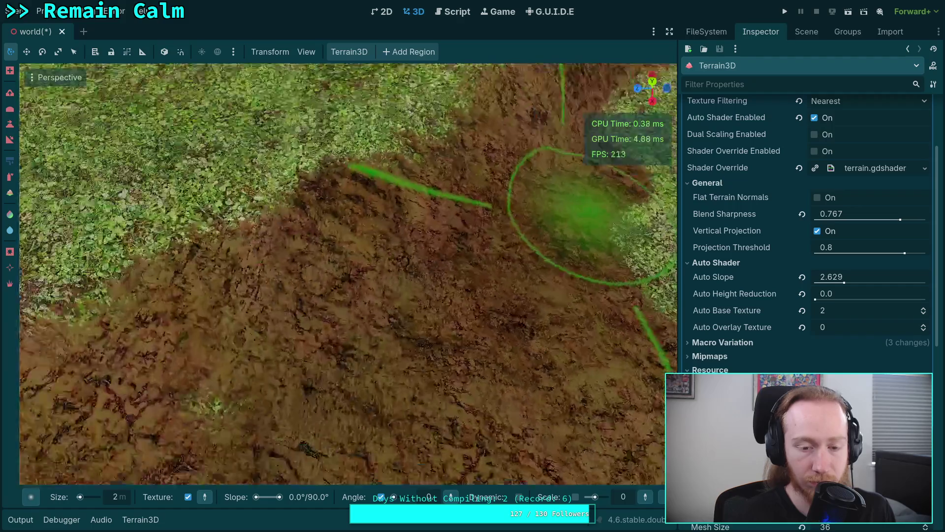
{"action": "scroll", "coordinate": [266, 294], "scroll_direction": "down", "scroll_amount": 2}
{"action": "scroll", "coordinate": [298, 314], "scroll_direction": "down", "scroll_amount": 3}
{"action": "mouse_move", "coordinate": [386, 326]}
{"action": "left_mouse_down"}
{"action": "mouse_move", "coordinate": [449, 161]}
{"action": "mouse_move", "coordinate": [547, 170]}
{"action": "left_mouse_up"}
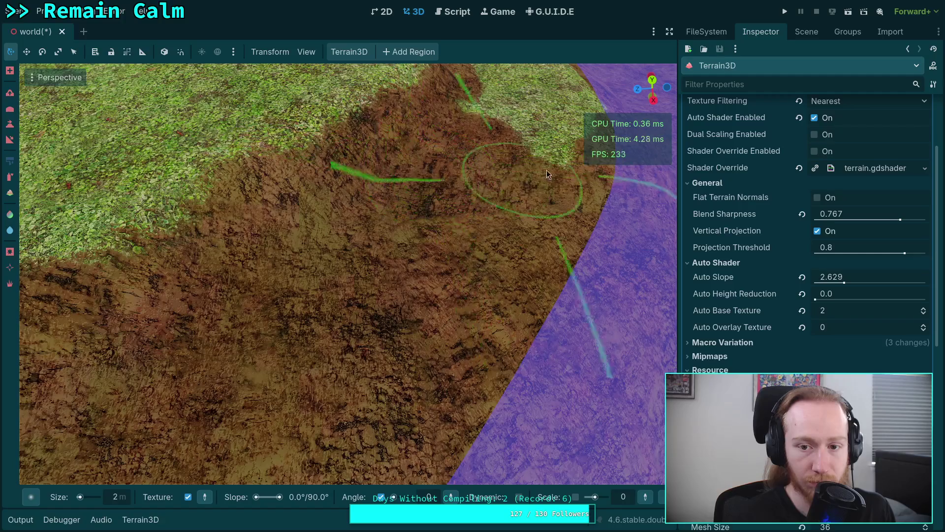
{"action": "mouse_move", "coordinate": [490, 222]}
{"action": "left_mouse_down"}
{"action": "mouse_move", "coordinate": [286, 277]}
{"action": "mouse_move", "coordinate": [453, 241]}
{"action": "mouse_move", "coordinate": [329, 199]}
{"action": "left_mouse_up"}
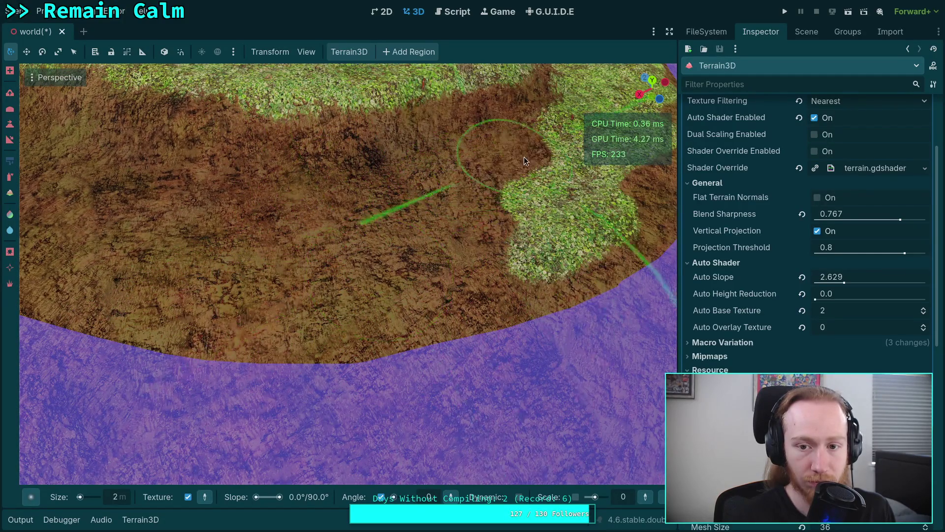
{"action": "left_click", "coordinate": [517, 268]}
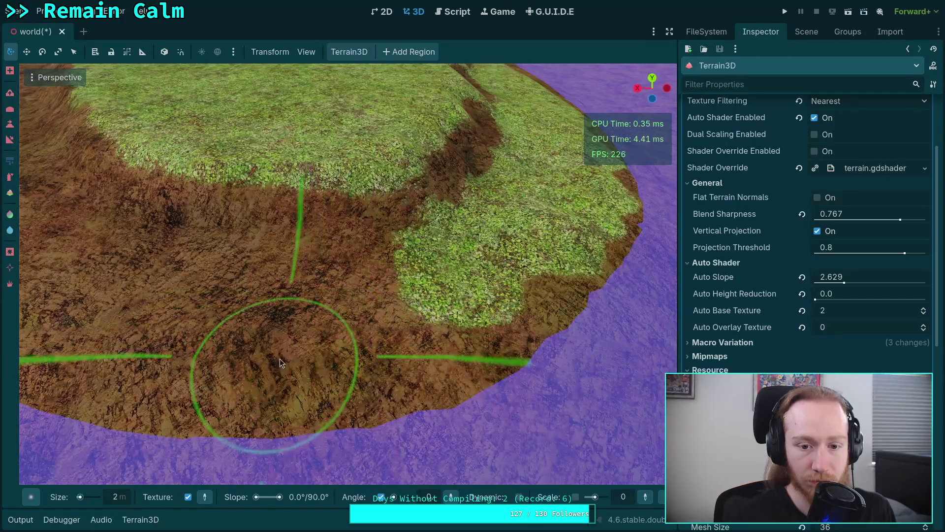
{"action": "mouse_move", "coordinate": [544, 256]}
{"action": "left_mouse_down"}
{"action": "mouse_move", "coordinate": [492, 285]}
{"action": "mouse_move", "coordinate": [374, 323]}
{"action": "mouse_move", "coordinate": [391, 354]}
{"action": "mouse_move", "coordinate": [345, 302]}
{"action": "mouse_move", "coordinate": [428, 243]}
{"action": "mouse_move", "coordinate": [328, 276]}
{"action": "mouse_move", "coordinate": [479, 225]}
{"action": "left_mouse_up"}
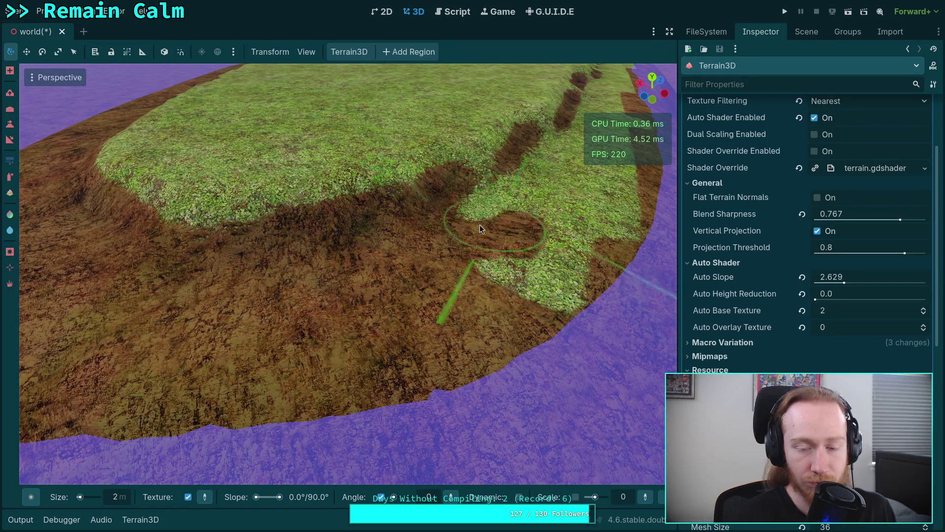
{"action": "mouse_move", "coordinate": [572, 241]}
{"action": "left_mouse_down"}
{"action": "mouse_move", "coordinate": [418, 305]}
{"action": "mouse_move", "coordinate": [340, 273]}
{"action": "mouse_move", "coordinate": [412, 312]}
{"action": "left_mouse_up"}
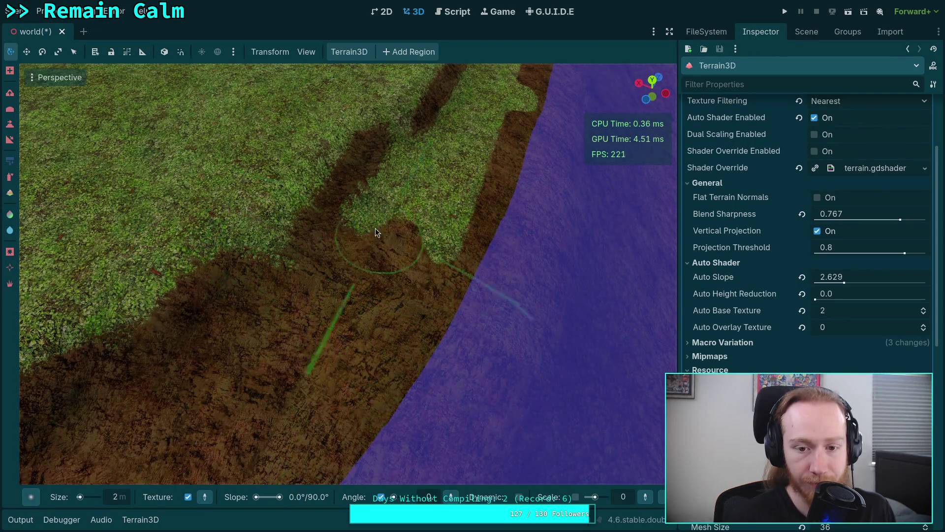
{"action": "left_click_drag", "start_coordinate": [466, 197], "coordinate": [451, 216]}
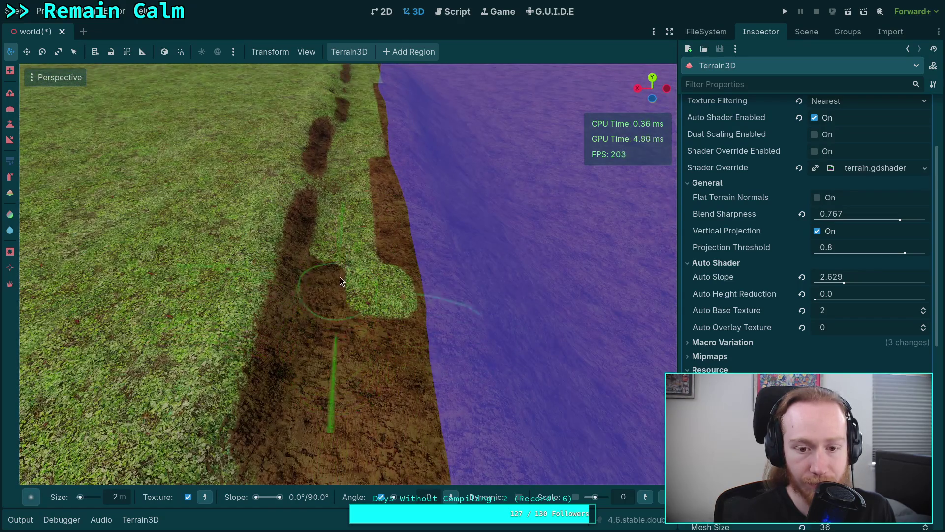
Paint dirt over the remaining grass patches in the shoreline strip
{"action": "left_click_drag", "start_coordinate": [336, 230], "coordinate": [319, 290]}
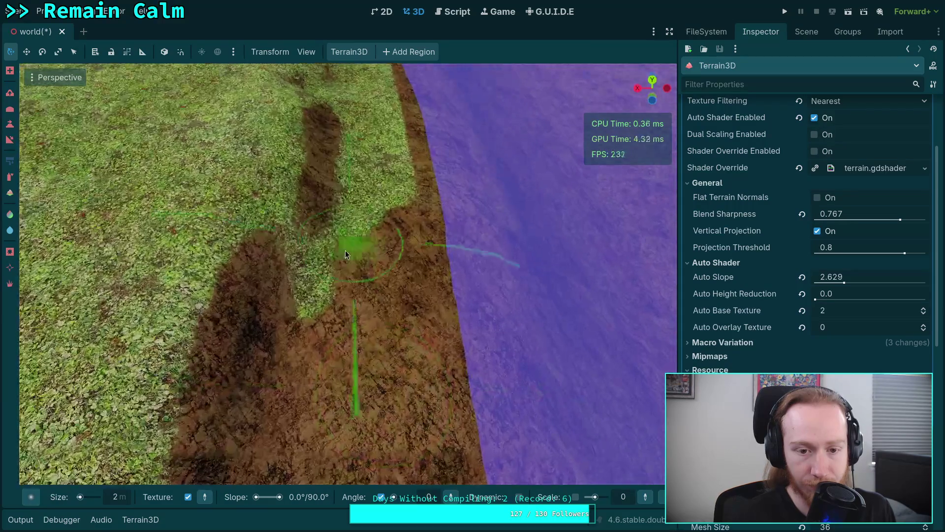
{"action": "mouse_move", "coordinate": [345, 251]}
{"action": "left_mouse_down"}
{"action": "mouse_move", "coordinate": [321, 253]}
{"action": "mouse_move", "coordinate": [379, 147]}
{"action": "mouse_move", "coordinate": [365, 268]}
{"action": "mouse_move", "coordinate": [335, 268]}
{"action": "left_mouse_up"}
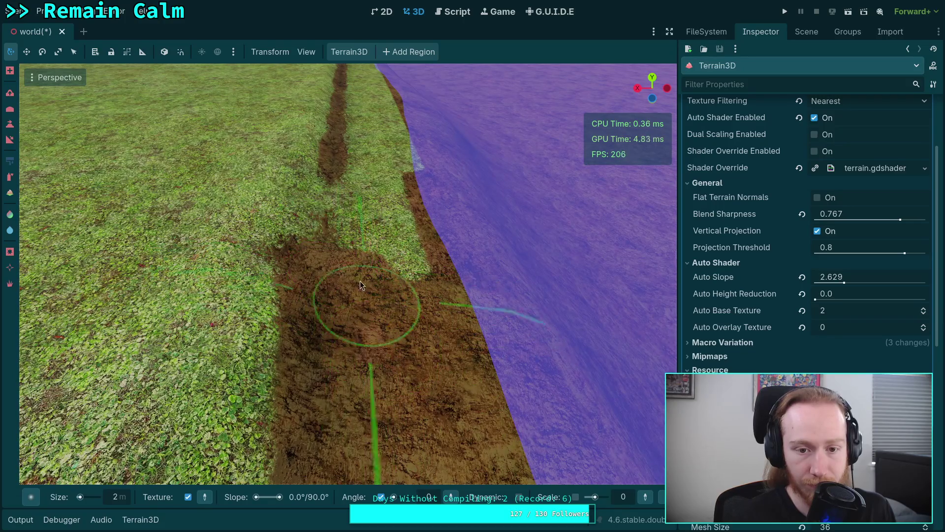
{"action": "left_click_drag", "start_coordinate": [409, 280], "coordinate": [349, 267]}
{"action": "mouse_move", "coordinate": [362, 309]}
{"action": "left_mouse_down"}
{"action": "mouse_move", "coordinate": [400, 203]}
{"action": "mouse_move", "coordinate": [369, 285]}
{"action": "mouse_move", "coordinate": [342, 255]}
{"action": "left_mouse_up"}
{"action": "mouse_move", "coordinate": [302, 282]}
{"action": "left_mouse_down"}
{"action": "mouse_move", "coordinate": [360, 323]}
{"action": "mouse_move", "coordinate": [370, 206]}
{"action": "left_mouse_up"}
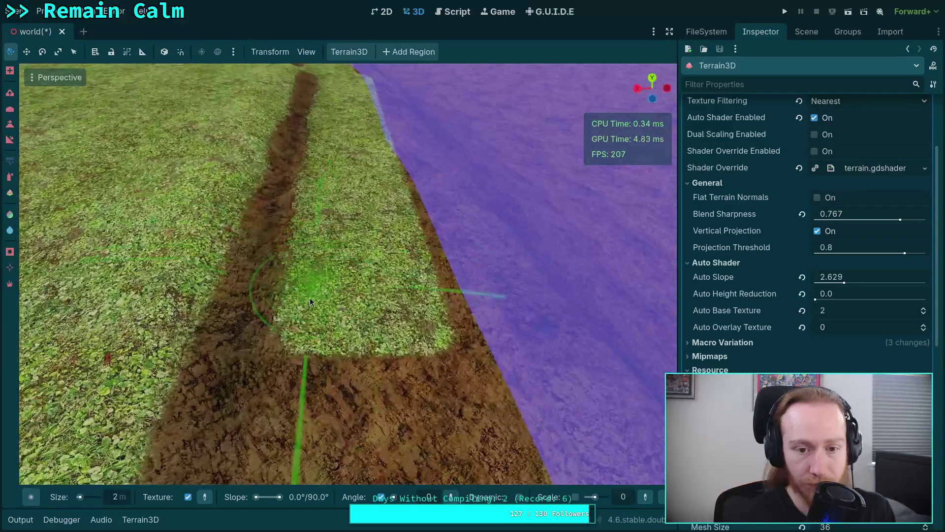
{"action": "mouse_move", "coordinate": [309, 297]}
{"action": "left_mouse_down"}
{"action": "mouse_move", "coordinate": [332, 232]}
{"action": "mouse_move", "coordinate": [400, 232]}
{"action": "left_mouse_up"}
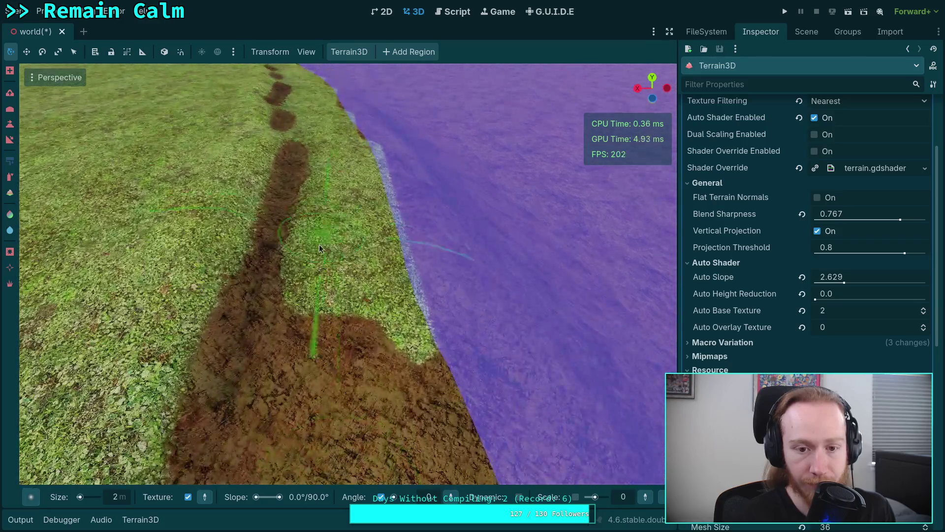
{"action": "left_click_drag", "start_coordinate": [319, 244], "coordinate": [394, 260]}
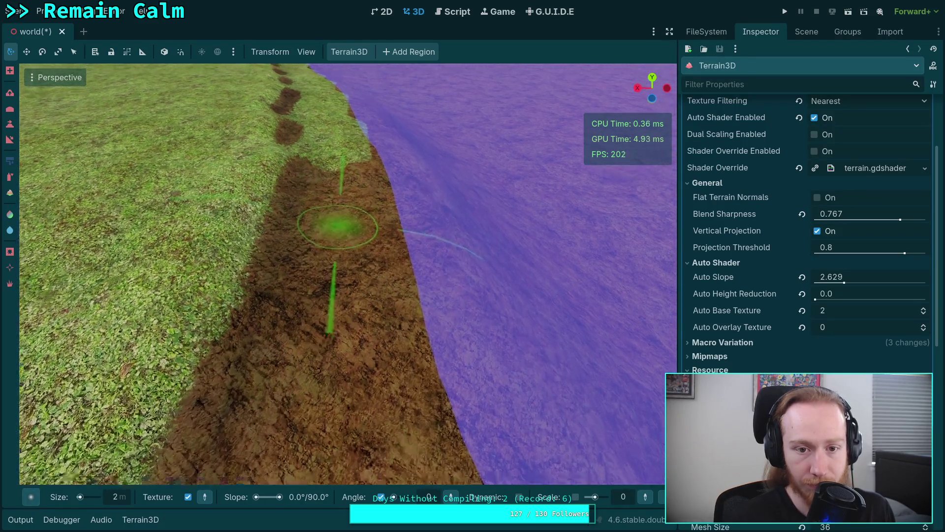
{"action": "mouse_move", "coordinate": [329, 261]}
{"action": "left_mouse_down"}
{"action": "mouse_move", "coordinate": [324, 149]}
{"action": "mouse_move", "coordinate": [389, 166]}
{"action": "left_mouse_up"}
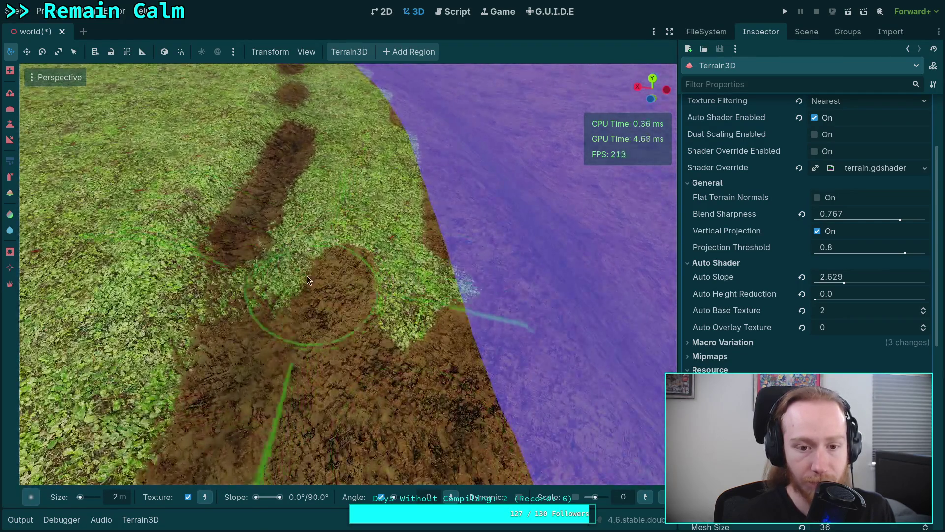
{"action": "left_click_drag", "start_coordinate": [307, 276], "coordinate": [391, 267]}
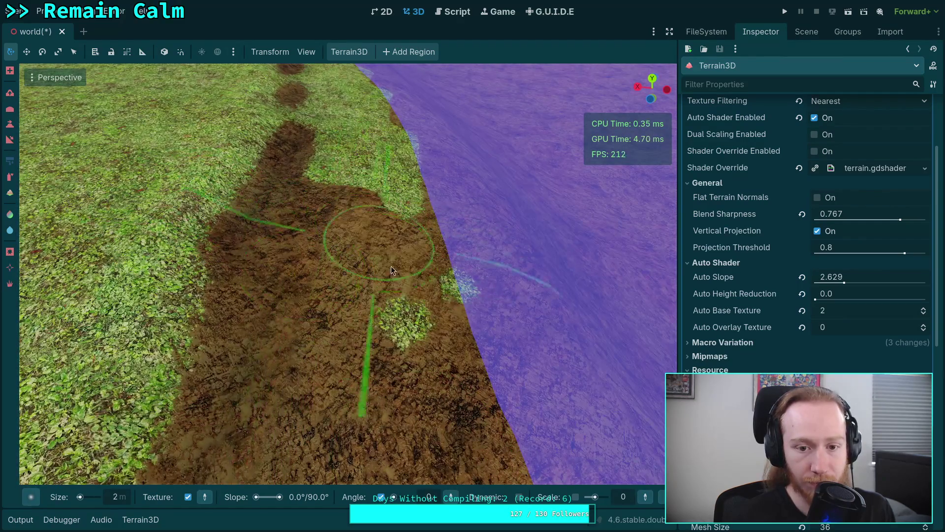
{"action": "mouse_move", "coordinate": [391, 186]}
{"action": "left_mouse_down"}
{"action": "mouse_move", "coordinate": [441, 300]}
{"action": "mouse_move", "coordinate": [344, 166]}
{"action": "mouse_move", "coordinate": [375, 182]}
{"action": "mouse_move", "coordinate": [352, 214]}
{"action": "left_mouse_up"}
{"action": "mouse_move", "coordinate": [415, 310]}
{"action": "left_mouse_down"}
{"action": "mouse_move", "coordinate": [425, 235]}
{"action": "mouse_move", "coordinate": [329, 279]}
{"action": "mouse_move", "coordinate": [347, 197]}
{"action": "mouse_move", "coordinate": [393, 196]}
{"action": "mouse_move", "coordinate": [350, 183]}
{"action": "left_mouse_up"}
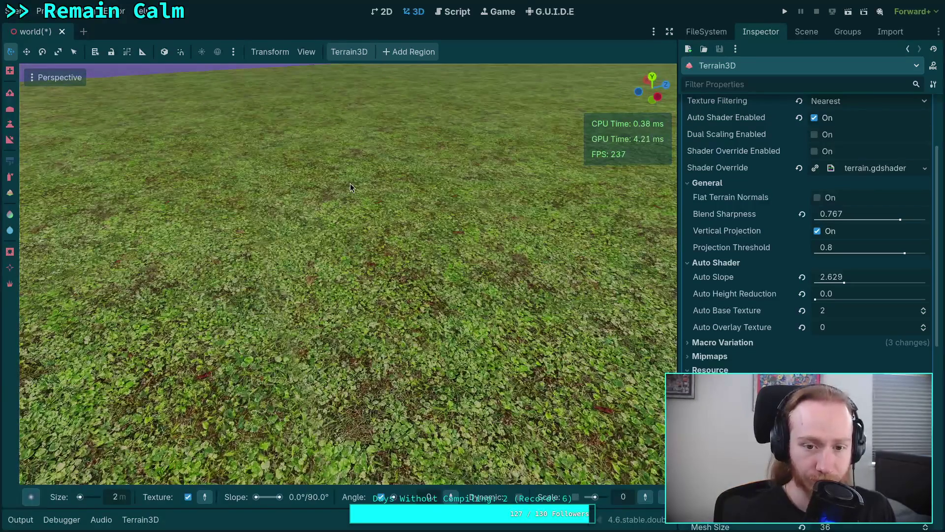
Paint a large dirt patch, then add grass patches back over the dirt near the water
{"action": "left_click_drag", "start_coordinate": [398, 231], "coordinate": [400, 246]}
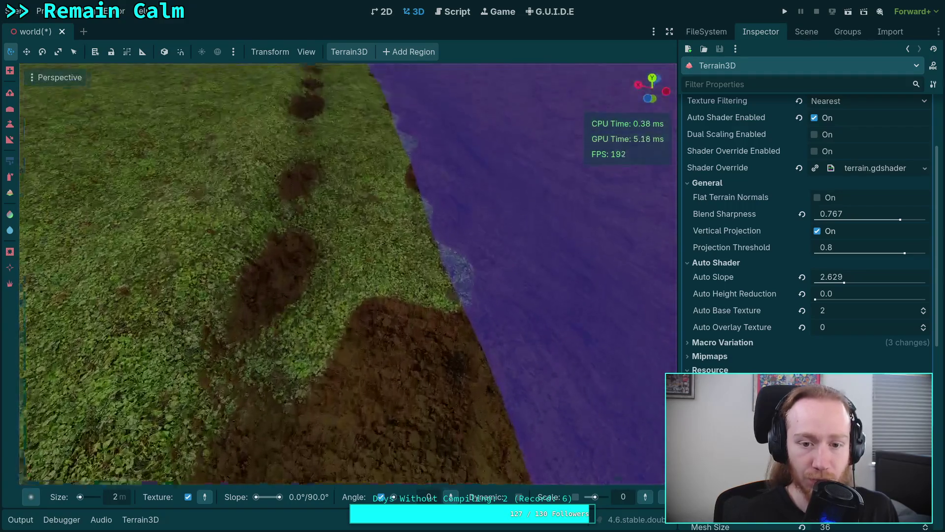
{"action": "mouse_move", "coordinate": [341, 327]}
{"action": "left_mouse_down"}
{"action": "mouse_move", "coordinate": [342, 279]}
{"action": "mouse_move", "coordinate": [436, 251]}
{"action": "left_mouse_up"}
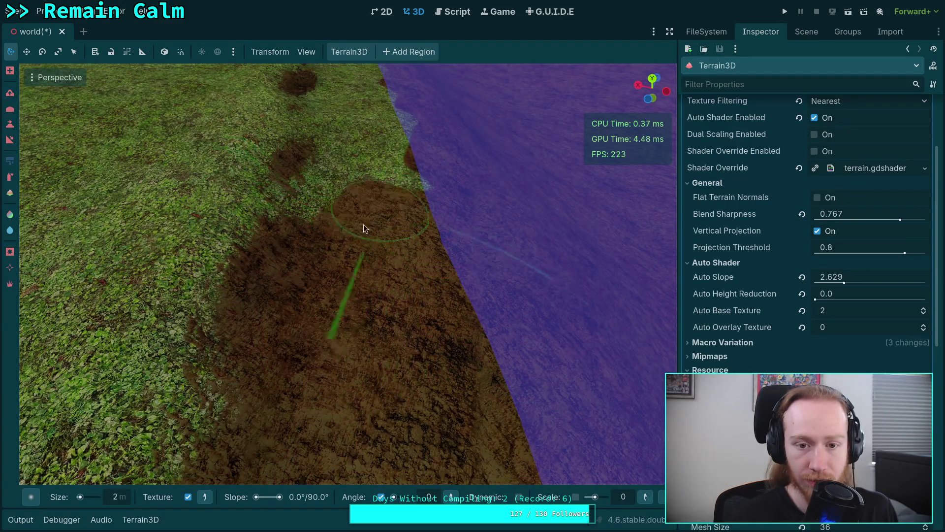
{"action": "mouse_move", "coordinate": [410, 199]}
{"action": "left_mouse_down"}
{"action": "mouse_move", "coordinate": [389, 249]}
{"action": "mouse_move", "coordinate": [340, 262]}
{"action": "mouse_move", "coordinate": [324, 176]}
{"action": "mouse_move", "coordinate": [407, 247]}
{"action": "left_mouse_up"}
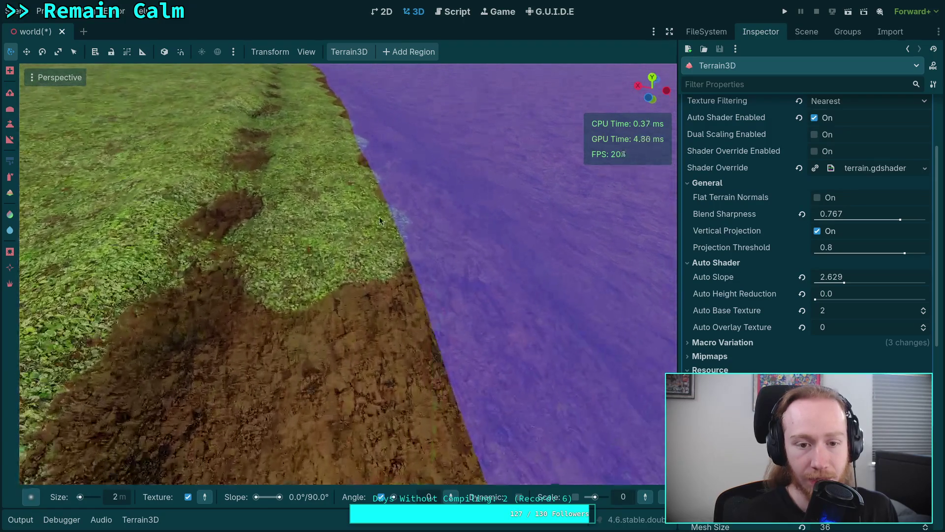
{"action": "mouse_move", "coordinate": [285, 260]}
{"action": "left_mouse_down"}
{"action": "mouse_move", "coordinate": [357, 237]}
{"action": "mouse_move", "coordinate": [332, 338]}
{"action": "mouse_move", "coordinate": [315, 289]}
{"action": "mouse_move", "coordinate": [391, 269]}
{"action": "mouse_move", "coordinate": [391, 189]}
{"action": "left_mouse_up"}
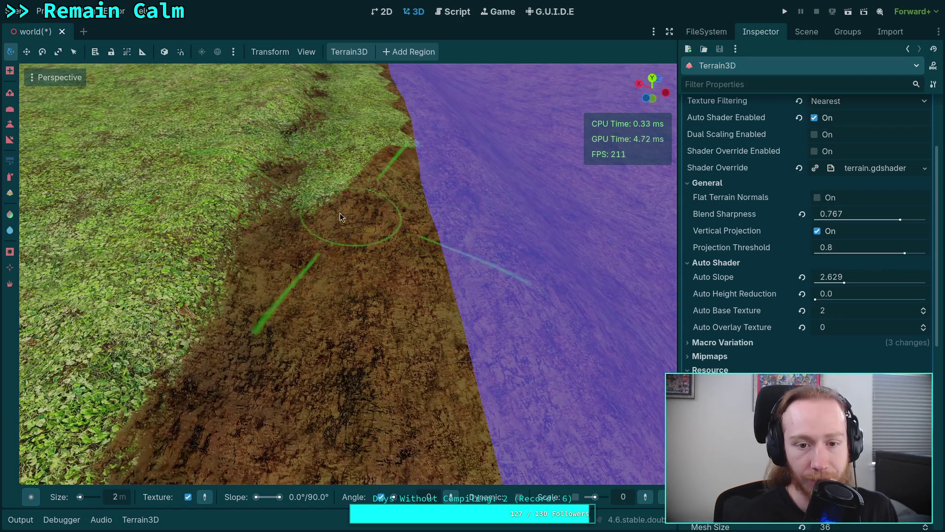
{"action": "mouse_move", "coordinate": [350, 137]}
{"action": "left_mouse_down"}
{"action": "mouse_move", "coordinate": [313, 332]}
{"action": "mouse_move", "coordinate": [427, 249]}
{"action": "mouse_move", "coordinate": [349, 224]}
{"action": "mouse_move", "coordinate": [350, 164]}
{"action": "mouse_move", "coordinate": [372, 170]}
{"action": "mouse_move", "coordinate": [317, 259]}
{"action": "mouse_move", "coordinate": [324, 217]}
{"action": "mouse_move", "coordinate": [380, 270]}
{"action": "mouse_move", "coordinate": [387, 239]}
{"action": "left_mouse_up"}
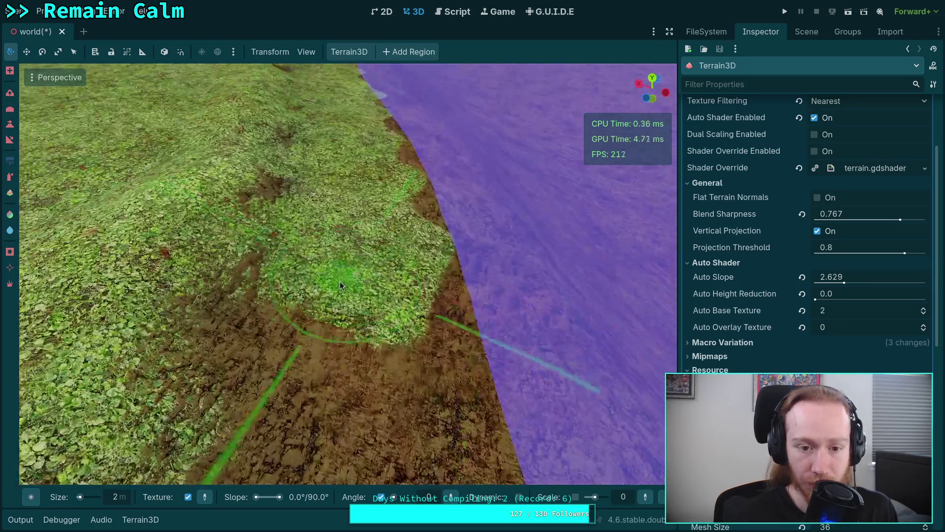
Alternate dirt and grass strokes along the boundary, finishing with dirt over the grass patches
{"action": "mouse_move", "coordinate": [340, 282]}
{"action": "left_mouse_down"}
{"action": "mouse_move", "coordinate": [330, 208]}
{"action": "mouse_move", "coordinate": [409, 274]}
{"action": "mouse_move", "coordinate": [344, 167]}
{"action": "left_mouse_up"}
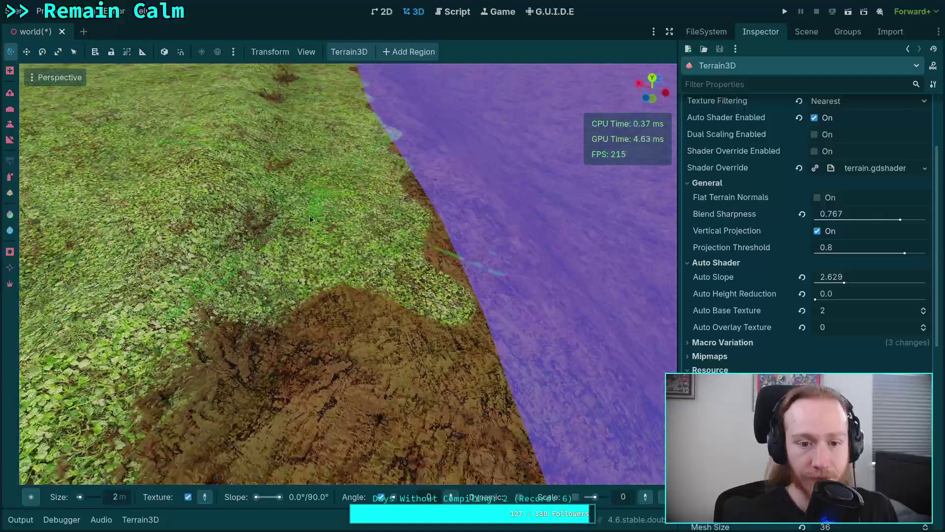
{"action": "mouse_move", "coordinate": [275, 266]}
{"action": "left_mouse_down"}
{"action": "mouse_move", "coordinate": [308, 303]}
{"action": "mouse_move", "coordinate": [394, 267]}
{"action": "mouse_move", "coordinate": [406, 243]}
{"action": "left_mouse_up"}
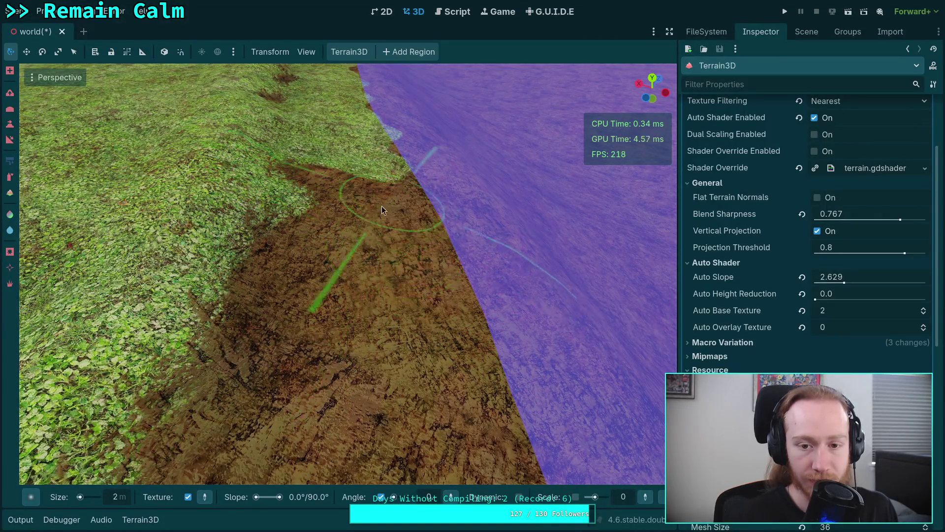
{"action": "mouse_move", "coordinate": [329, 197]}
{"action": "left_mouse_down"}
{"action": "mouse_move", "coordinate": [338, 207]}
{"action": "mouse_move", "coordinate": [360, 196]}
{"action": "left_mouse_up"}
{"action": "left_click_drag", "start_coordinate": [396, 235], "coordinate": [345, 266]}
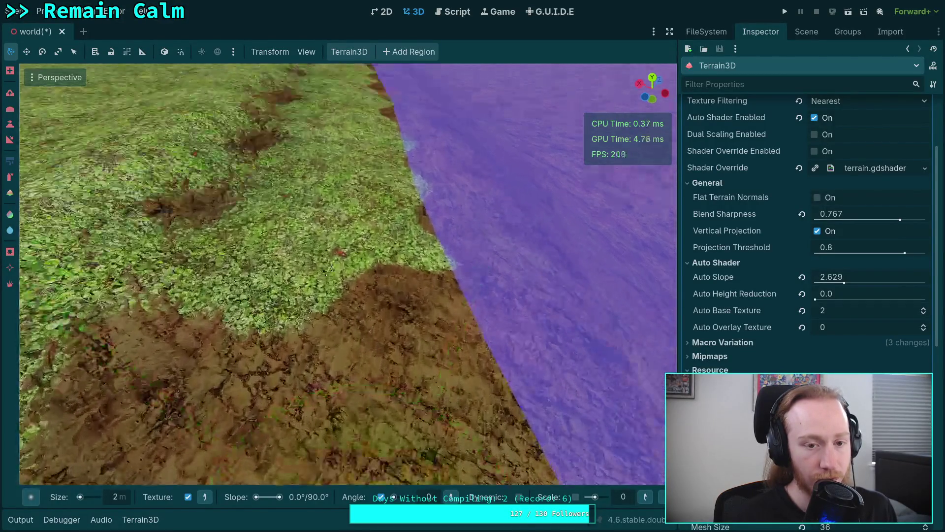
{"action": "mouse_move", "coordinate": [274, 229]}
{"action": "left_mouse_down"}
{"action": "mouse_move", "coordinate": [326, 271]}
{"action": "mouse_move", "coordinate": [374, 163]}
{"action": "left_mouse_up"}
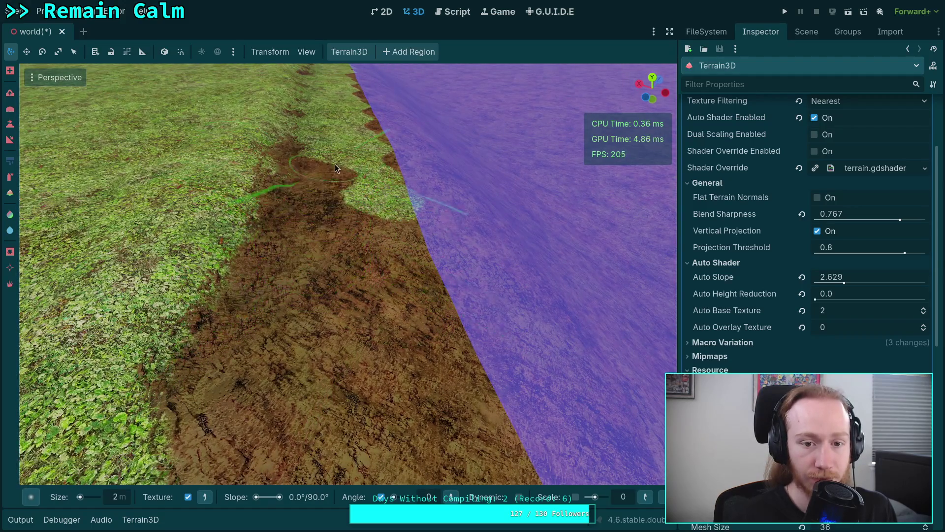
{"action": "mouse_move", "coordinate": [348, 183]}
{"action": "left_mouse_down"}
{"action": "mouse_move", "coordinate": [432, 372]}
{"action": "mouse_move", "coordinate": [391, 320]}
{"action": "mouse_move", "coordinate": [344, 473]}
{"action": "mouse_move", "coordinate": [340, 328]}
{"action": "mouse_move", "coordinate": [316, 261]}
{"action": "left_mouse_up"}
{"action": "mouse_move", "coordinate": [382, 254]}
{"action": "left_mouse_down"}
{"action": "mouse_move", "coordinate": [394, 236]}
{"action": "mouse_move", "coordinate": [317, 443]}
{"action": "mouse_move", "coordinate": [285, 376]}
{"action": "mouse_move", "coordinate": [323, 253]}
{"action": "mouse_move", "coordinate": [389, 292]}
{"action": "mouse_move", "coordinate": [317, 266]}
{"action": "mouse_move", "coordinate": [274, 391]}
{"action": "mouse_move", "coordinate": [314, 280]}
{"action": "mouse_move", "coordinate": [303, 230]}
{"action": "mouse_move", "coordinate": [364, 291]}
{"action": "mouse_move", "coordinate": [397, 271]}
{"action": "mouse_move", "coordinate": [288, 394]}
{"action": "mouse_move", "coordinate": [285, 348]}
{"action": "left_mouse_up"}
{"action": "mouse_move", "coordinate": [322, 308]}
{"action": "left_mouse_down"}
{"action": "mouse_move", "coordinate": [408, 306]}
{"action": "mouse_move", "coordinate": [383, 235]}
{"action": "left_mouse_up"}
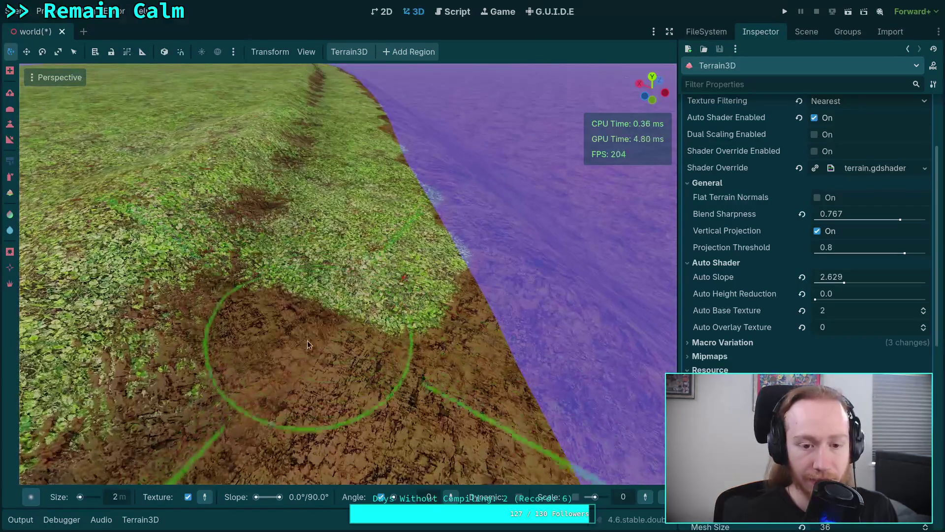
Paint dirt along the shoreline near the grass edge, widening the dirt patch
{"action": "mouse_move", "coordinate": [308, 341]}
{"action": "left_mouse_down"}
{"action": "mouse_move", "coordinate": [311, 254]}
{"action": "mouse_move", "coordinate": [328, 291]}
{"action": "mouse_move", "coordinate": [391, 276]}
{"action": "left_mouse_up"}
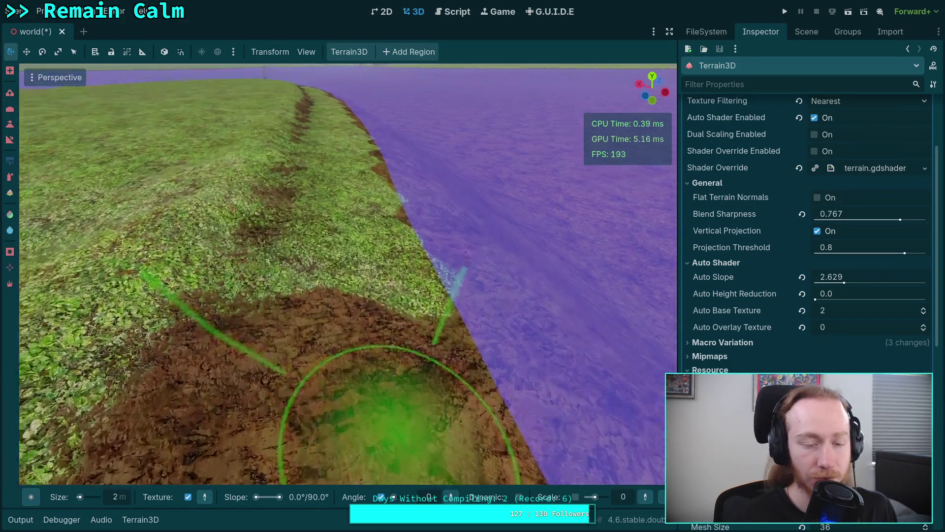
{"action": "scroll", "coordinate": [318, 310], "scroll_direction": "up", "scroll_amount": 5}
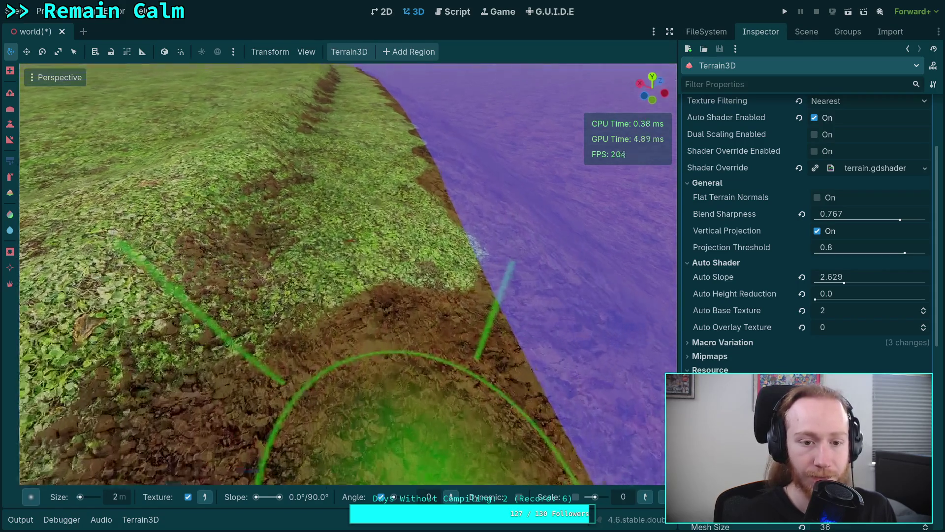
{"action": "scroll", "coordinate": [328, 306], "scroll_direction": "down", "scroll_amount": 3}
{"action": "mouse_move", "coordinate": [328, 306]}
{"action": "left_mouse_down"}
{"action": "mouse_move", "coordinate": [357, 191]}
{"action": "mouse_move", "coordinate": [434, 268]}
{"action": "left_mouse_up"}
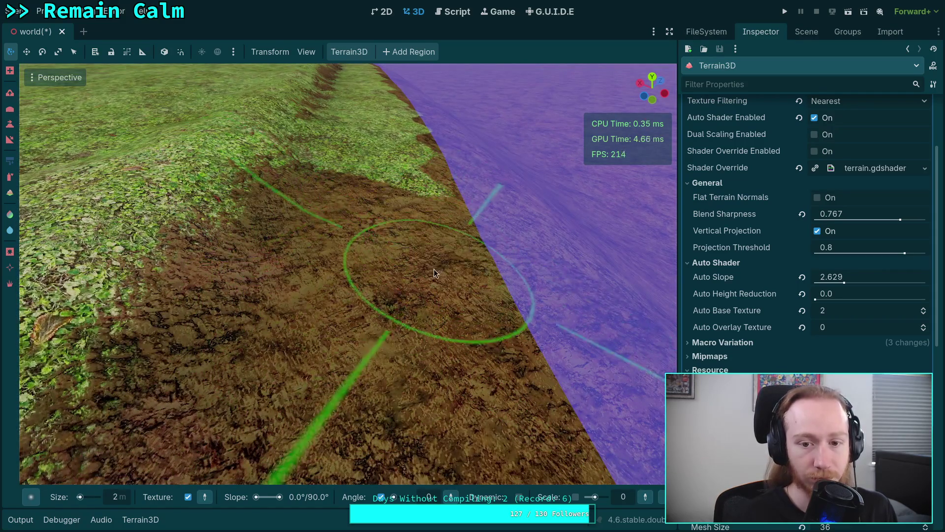
{"action": "scroll", "coordinate": [434, 269], "scroll_direction": "down", "scroll_amount": 3}
{"action": "scroll", "coordinate": [382, 351], "scroll_direction": "down", "scroll_amount": 2}
{"action": "mouse_move", "coordinate": [382, 351]}
{"action": "left_mouse_down"}
{"action": "mouse_move", "coordinate": [342, 328]}
{"action": "mouse_move", "coordinate": [450, 397]}
{"action": "mouse_move", "coordinate": [421, 249]}
{"action": "mouse_move", "coordinate": [341, 271]}
{"action": "left_mouse_up"}
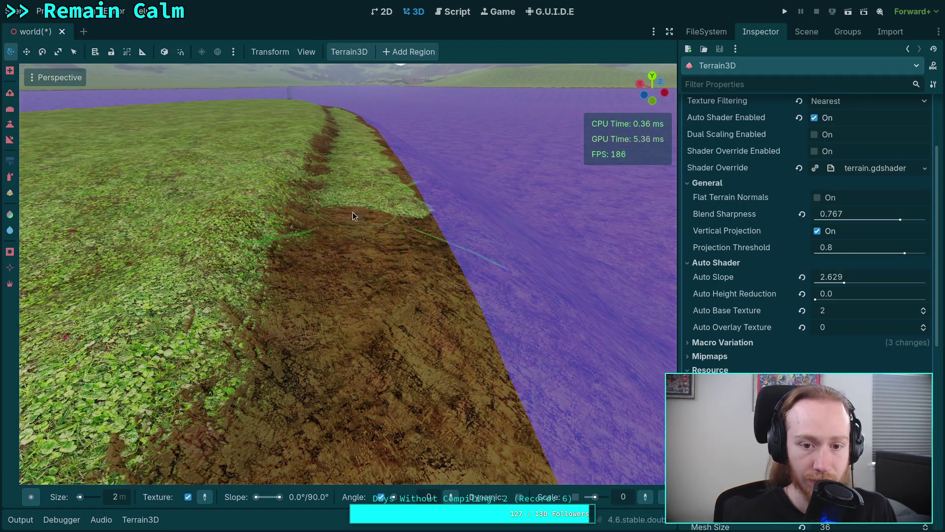
{"action": "scroll", "coordinate": [341, 263], "scroll_direction": "down", "scroll_amount": 2}
{"action": "mouse_move", "coordinate": [330, 356]}
{"action": "left_mouse_down"}
{"action": "mouse_move", "coordinate": [424, 356]}
{"action": "mouse_move", "coordinate": [417, 267]}
{"action": "left_mouse_up"}
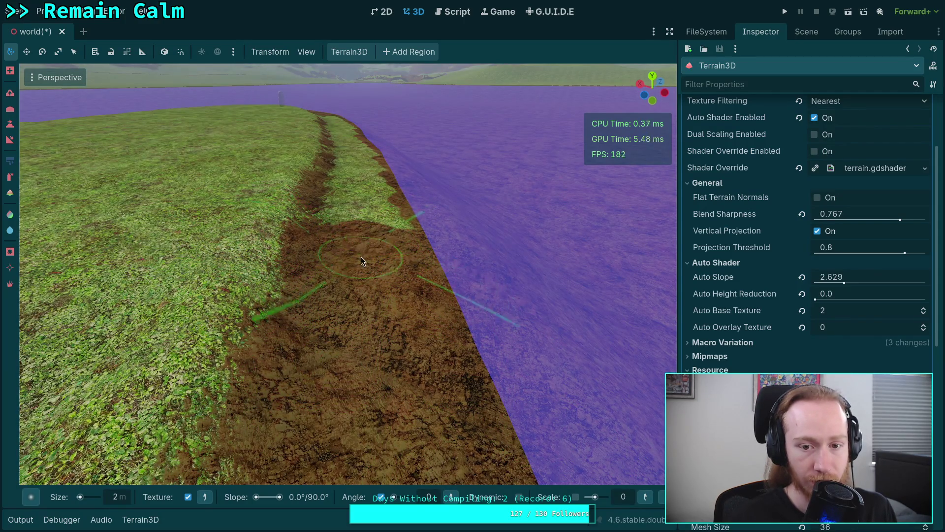
Paint dirt over grass near the shore and cover a stray dirt patch with grass
{"action": "scroll", "coordinate": [368, 239], "scroll_direction": "down", "scroll_amount": 2}
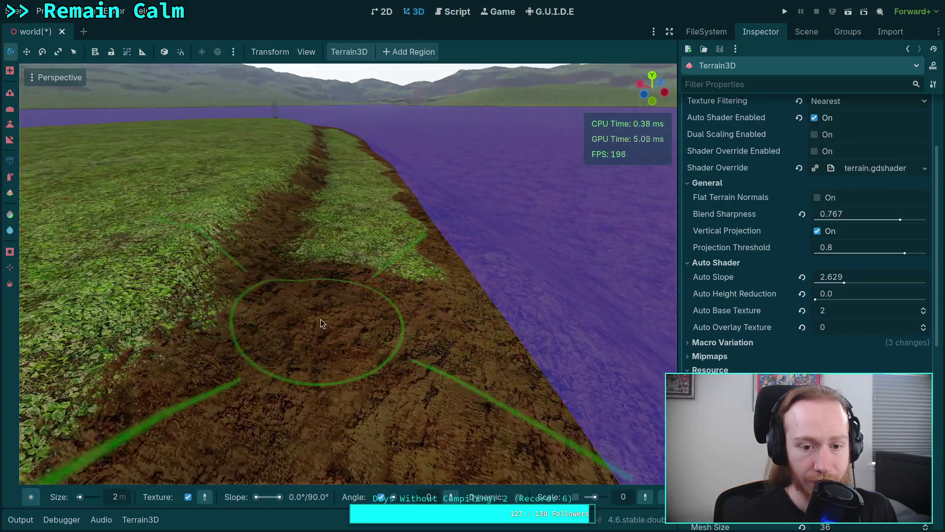
{"action": "scroll", "coordinate": [334, 271], "scroll_direction": "up", "scroll_amount": 2}
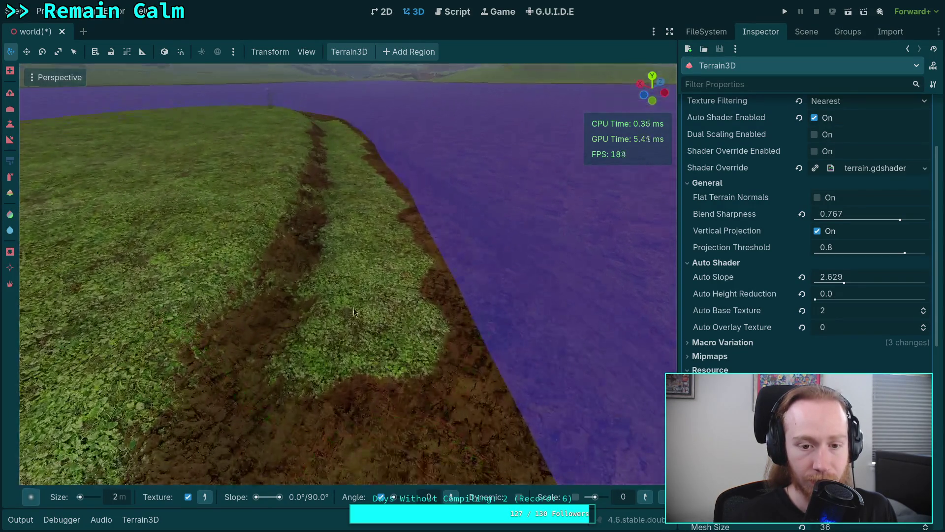
{"action": "scroll", "coordinate": [354, 296], "scroll_direction": "up", "scroll_amount": 3}
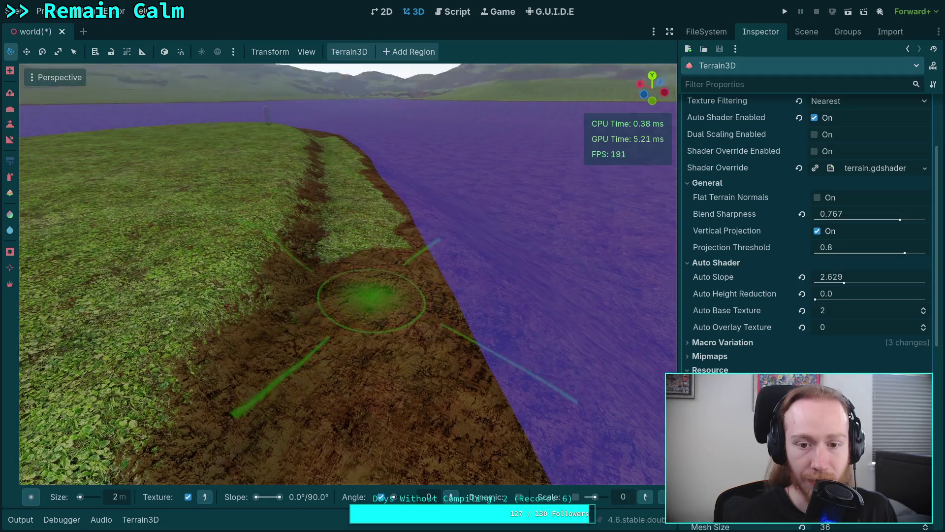
{"action": "scroll", "coordinate": [338, 345], "scroll_direction": "down", "scroll_amount": 3}
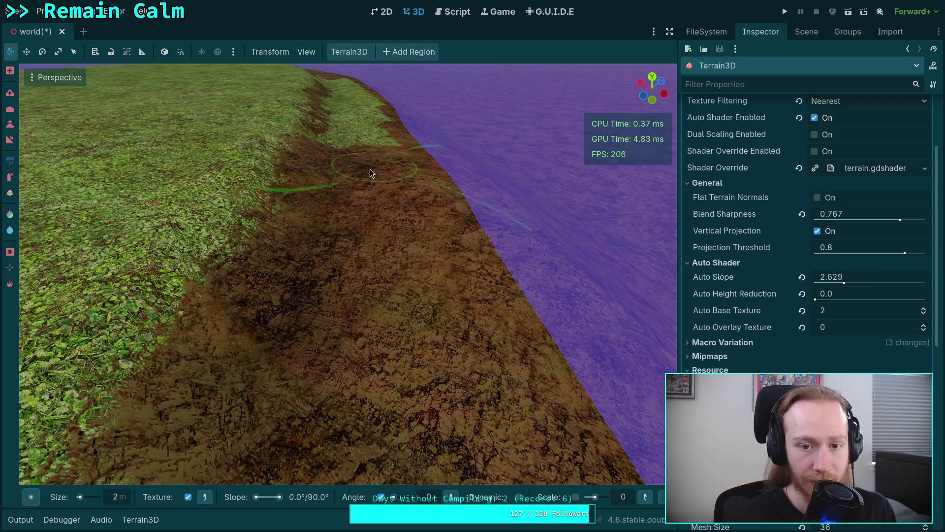
{"action": "scroll", "coordinate": [406, 237], "scroll_direction": "up", "scroll_amount": 3}
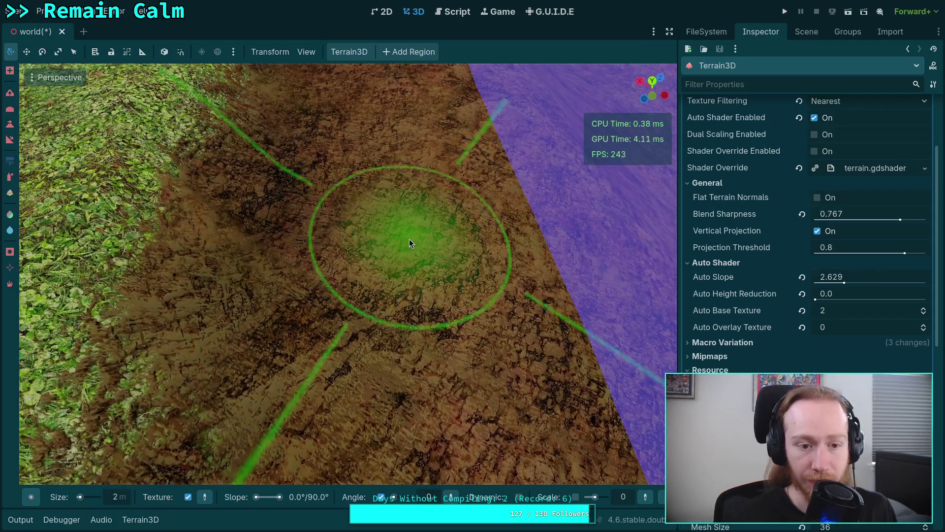
{"action": "scroll", "coordinate": [409, 238], "scroll_direction": "down", "scroll_amount": 5}
{"action": "scroll", "coordinate": [419, 262], "scroll_direction": "up", "scroll_amount": 3}
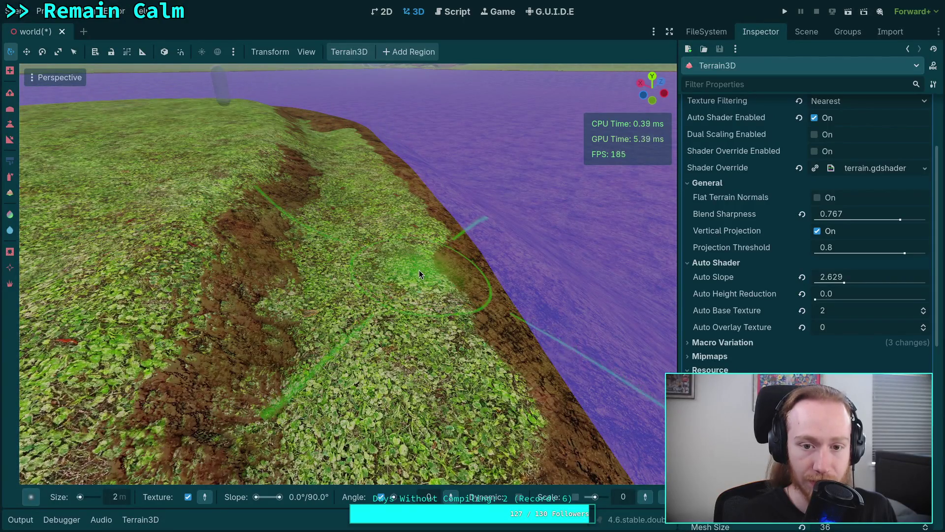
{"action": "scroll", "coordinate": [418, 274], "scroll_direction": "down", "scroll_amount": 3}
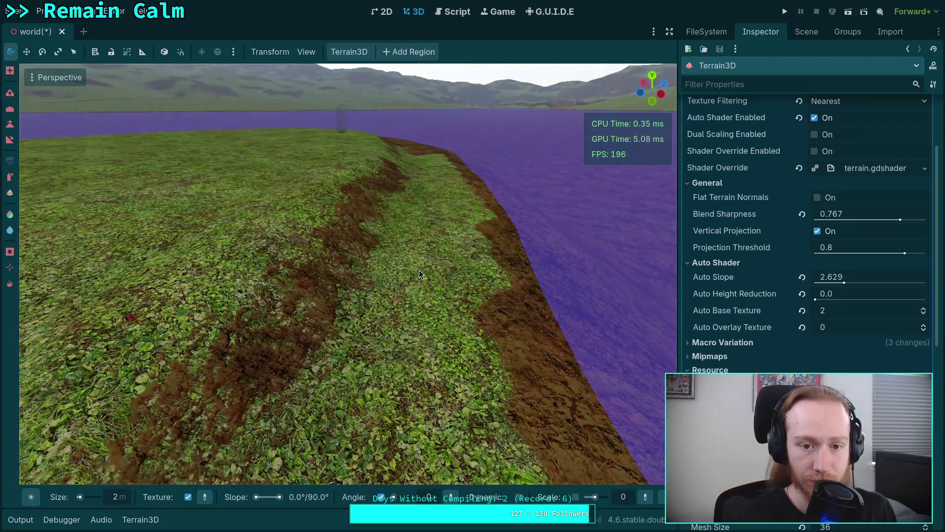
{"action": "scroll", "coordinate": [388, 309], "scroll_direction": "up", "scroll_amount": 3}
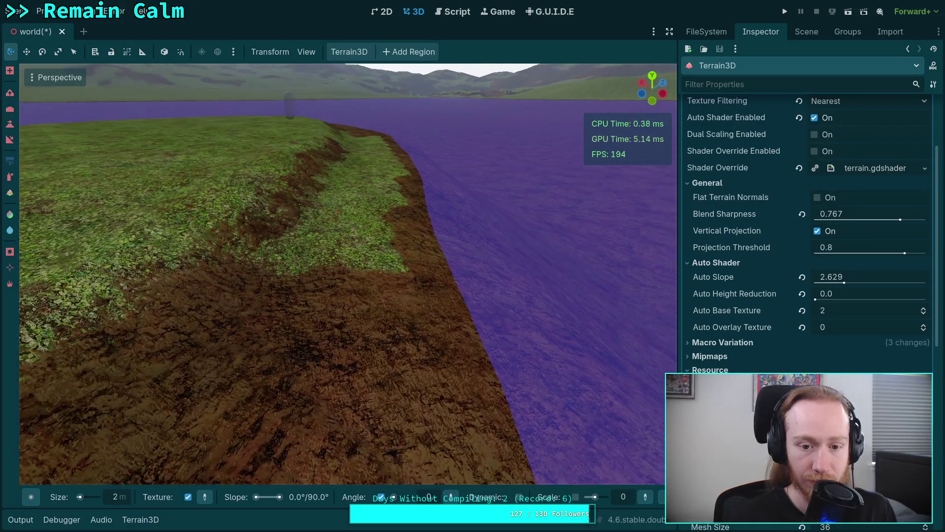
{"action": "scroll", "coordinate": [345, 274], "scroll_direction": "down", "scroll_amount": 3}
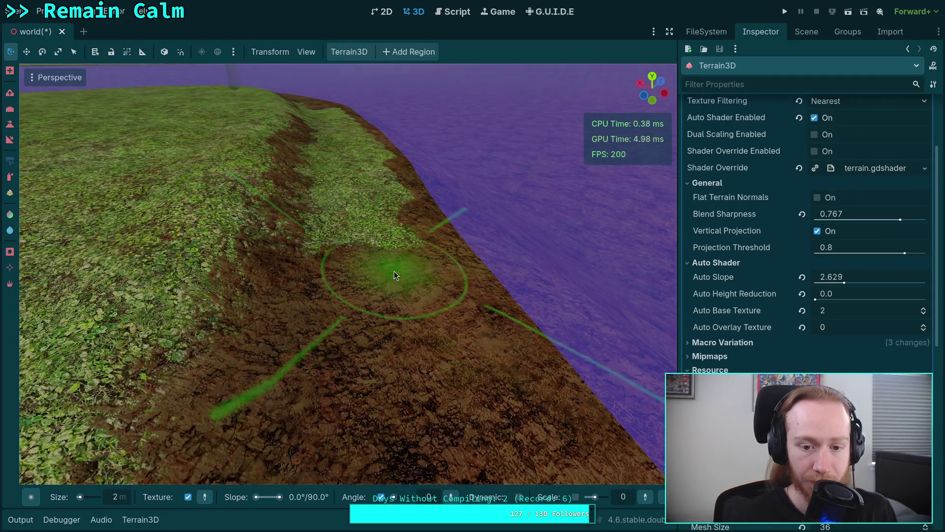
{"action": "scroll", "coordinate": [394, 274], "scroll_direction": "up", "scroll_amount": 2}
{"action": "mouse_move", "coordinate": [392, 280]}
{"action": "left_mouse_down"}
{"action": "mouse_move", "coordinate": [352, 294]}
{"action": "mouse_move", "coordinate": [353, 370]}
{"action": "mouse_move", "coordinate": [332, 218]}
{"action": "left_mouse_up"}
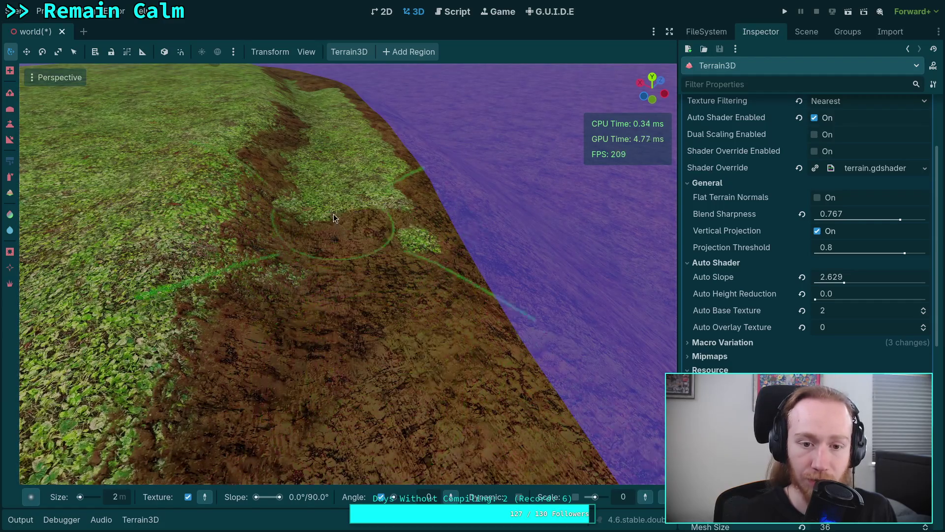
{"action": "scroll", "coordinate": [347, 284], "scroll_direction": "down", "scroll_amount": 2}
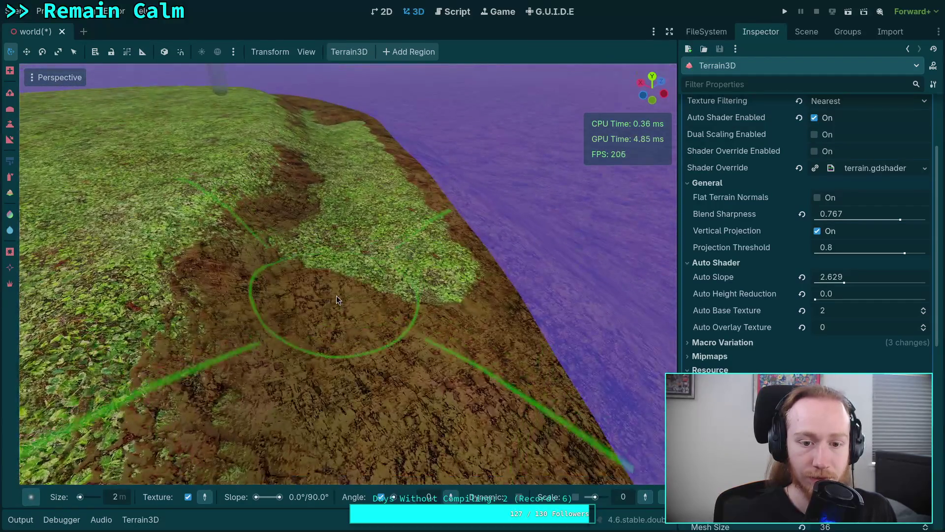
{"action": "mouse_move", "coordinate": [419, 249]}
{"action": "left_mouse_down"}
{"action": "mouse_move", "coordinate": [412, 338]}
{"action": "mouse_move", "coordinate": [437, 337]}
{"action": "mouse_move", "coordinate": [402, 290]}
{"action": "mouse_move", "coordinate": [365, 308]}
{"action": "mouse_move", "coordinate": [396, 241]}
{"action": "left_mouse_up"}
Extend the dirt along the shore edge over the remaining grass strip
{"action": "scroll", "coordinate": [389, 296], "scroll_direction": "up", "scroll_amount": 2}
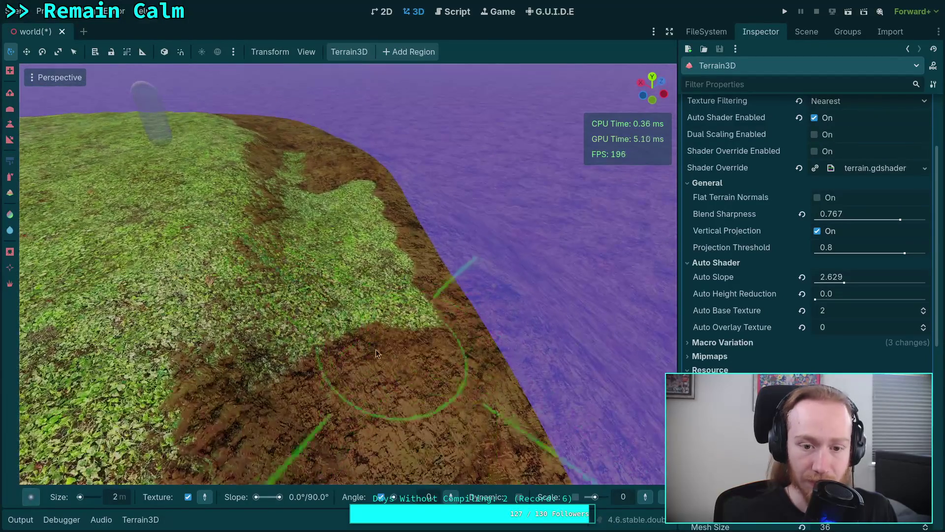
{"action": "left_click_drag", "start_coordinate": [377, 352], "coordinate": [346, 245]}
{"action": "mouse_move", "coordinate": [397, 267]}
{"action": "left_mouse_down"}
{"action": "mouse_move", "coordinate": [350, 355]}
{"action": "mouse_move", "coordinate": [330, 267]}
{"action": "left_mouse_up"}
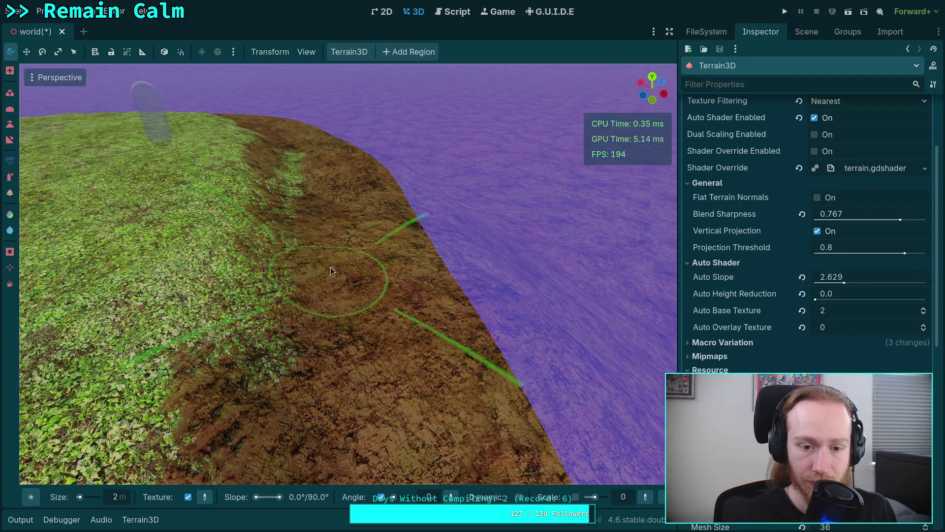
{"action": "mouse_move", "coordinate": [327, 205]}
{"action": "left_mouse_down"}
{"action": "mouse_move", "coordinate": [331, 316]}
{"action": "mouse_move", "coordinate": [348, 390]}
{"action": "mouse_move", "coordinate": [373, 384]}
{"action": "mouse_move", "coordinate": [345, 345]}
{"action": "mouse_move", "coordinate": [306, 325]}
{"action": "mouse_move", "coordinate": [384, 315]}
{"action": "left_mouse_up"}
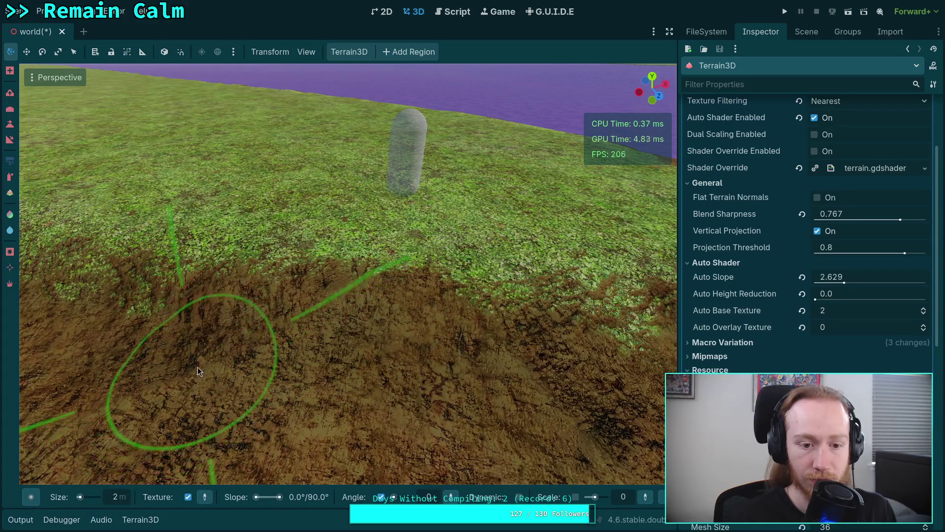
Fly around the island to inspect the dirt strip from the water toward the mountains
{"action": "mouse_move", "coordinate": [187, 364]}
{"action": "left_mouse_down"}
{"action": "mouse_move", "coordinate": [379, 389]}
{"action": "mouse_move", "coordinate": [259, 379]}
{"action": "left_mouse_up"}
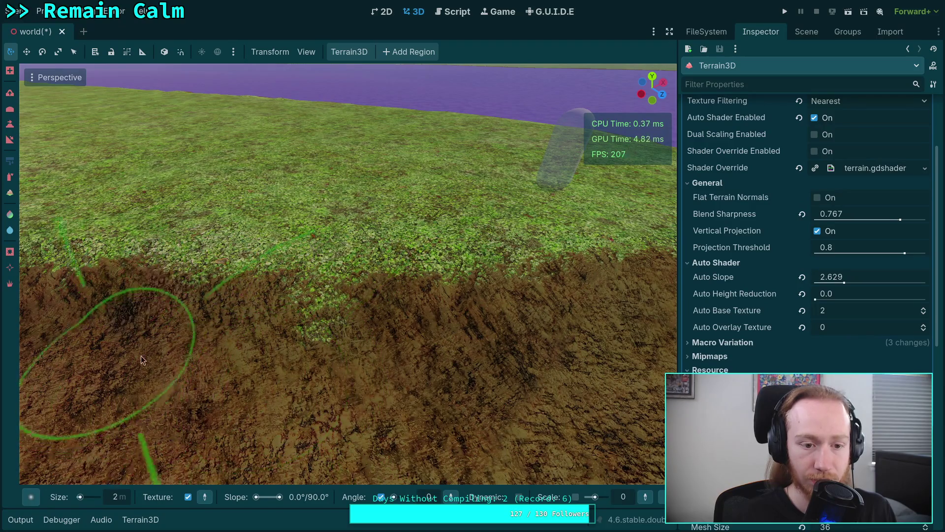
{"action": "mouse_move", "coordinate": [359, 366]}
{"action": "left_mouse_down"}
{"action": "mouse_move", "coordinate": [263, 394]}
{"action": "mouse_move", "coordinate": [370, 380]}
{"action": "mouse_move", "coordinate": [335, 379]}
{"action": "mouse_move", "coordinate": [325, 344]}
{"action": "mouse_move", "coordinate": [423, 472]}
{"action": "mouse_move", "coordinate": [354, 414]}
{"action": "mouse_move", "coordinate": [288, 297]}
{"action": "left_mouse_up"}
{"action": "mouse_move", "coordinate": [342, 308]}
{"action": "left_mouse_down"}
{"action": "mouse_move", "coordinate": [332, 336]}
{"action": "mouse_move", "coordinate": [372, 285]}
{"action": "mouse_move", "coordinate": [303, 354]}
{"action": "left_mouse_up"}
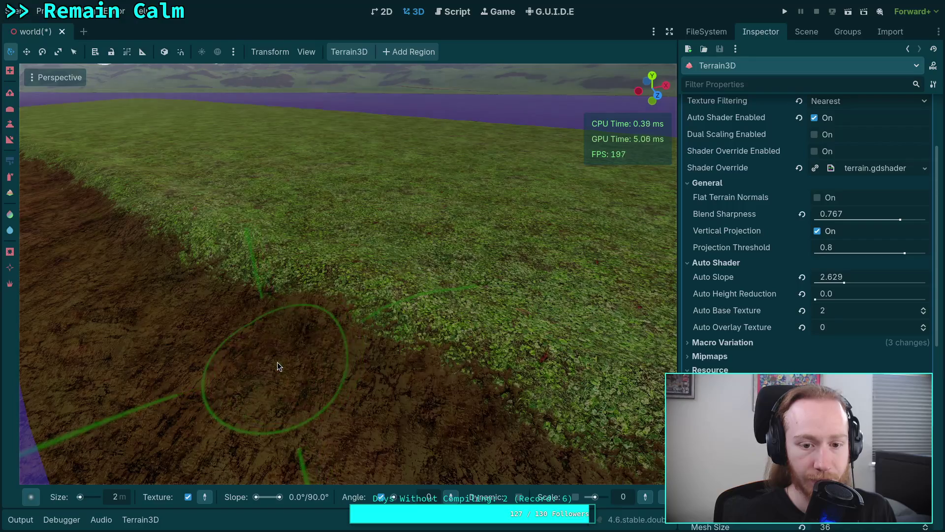
{"action": "mouse_move", "coordinate": [167, 284]}
{"action": "left_mouse_down"}
{"action": "mouse_move", "coordinate": [253, 325]}
{"action": "mouse_move", "coordinate": [253, 290]}
{"action": "left_mouse_up"}
{"action": "key", "text": "w"}
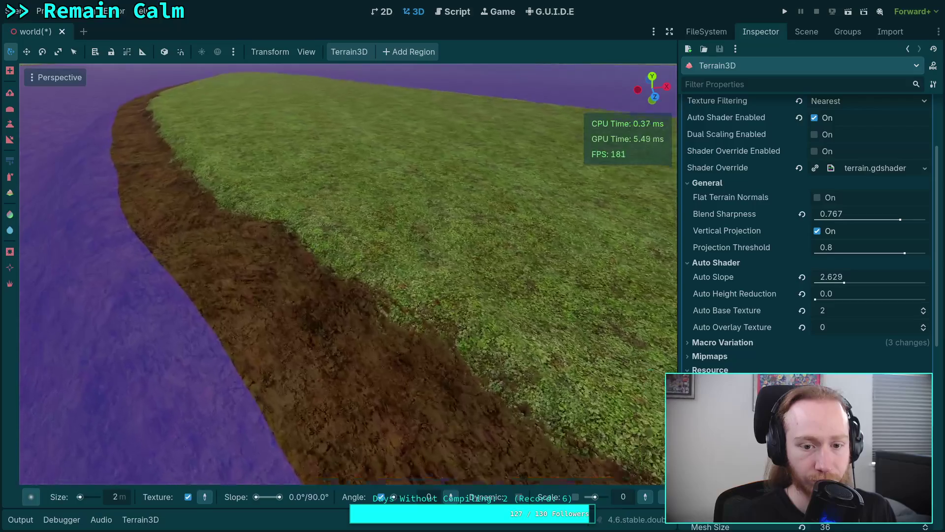
{"action": "key", "text": "s"}
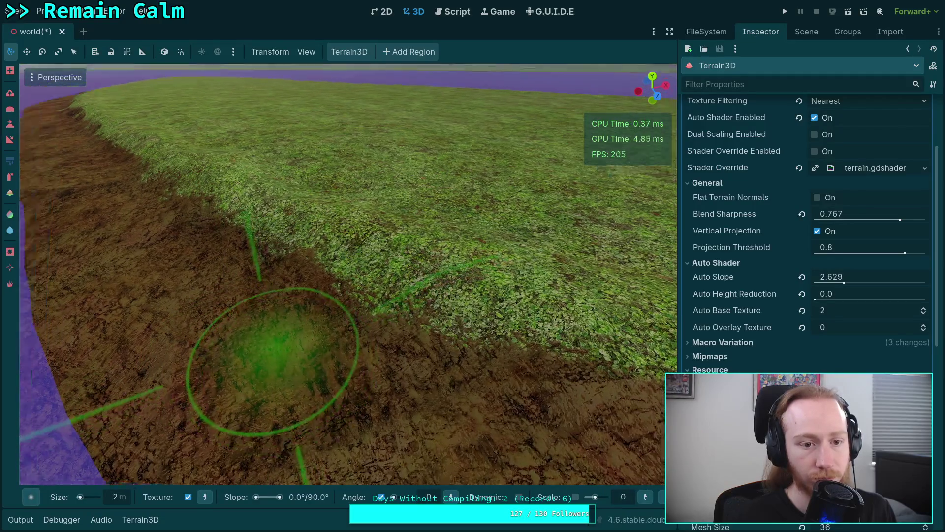
{"action": "key", "text": "s"}
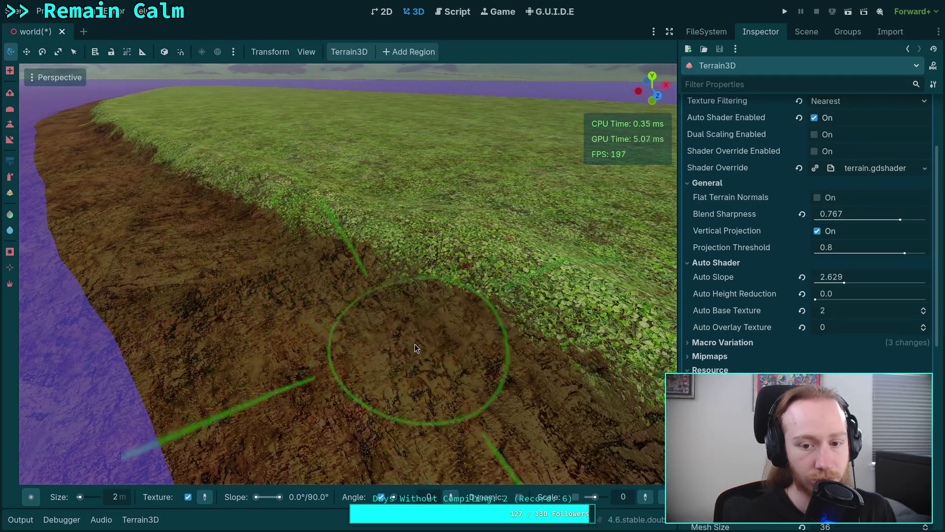
{"action": "key", "text": "w"}
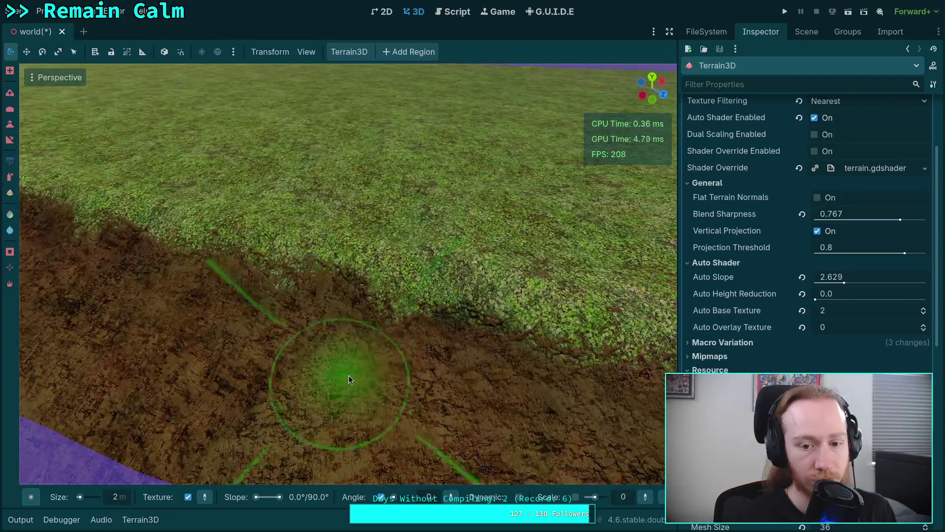
{"action": "scroll", "coordinate": [443, 387], "scroll_direction": "down", "scroll_amount": 5}
{"action": "scroll", "coordinate": [287, 360], "scroll_direction": "up", "scroll_amount": 4}
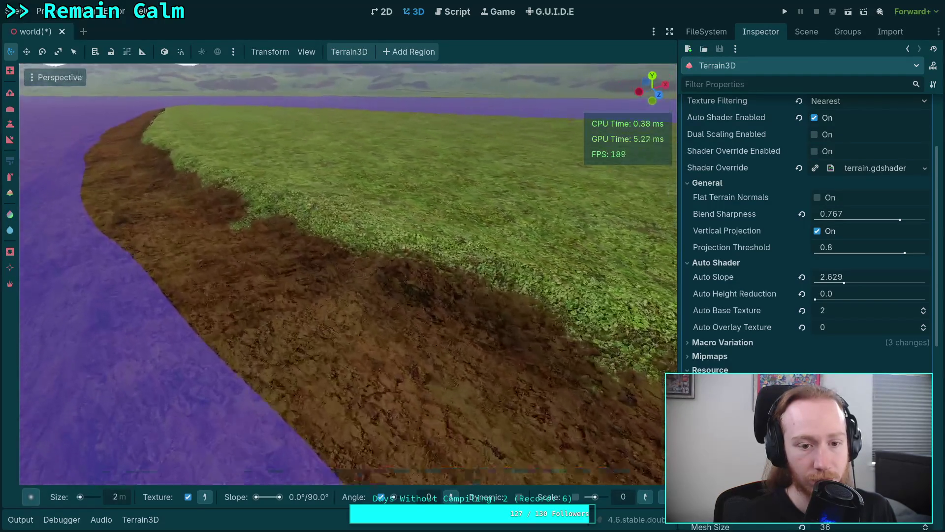
{"action": "scroll", "coordinate": [278, 329], "scroll_direction": "up", "scroll_amount": 3}
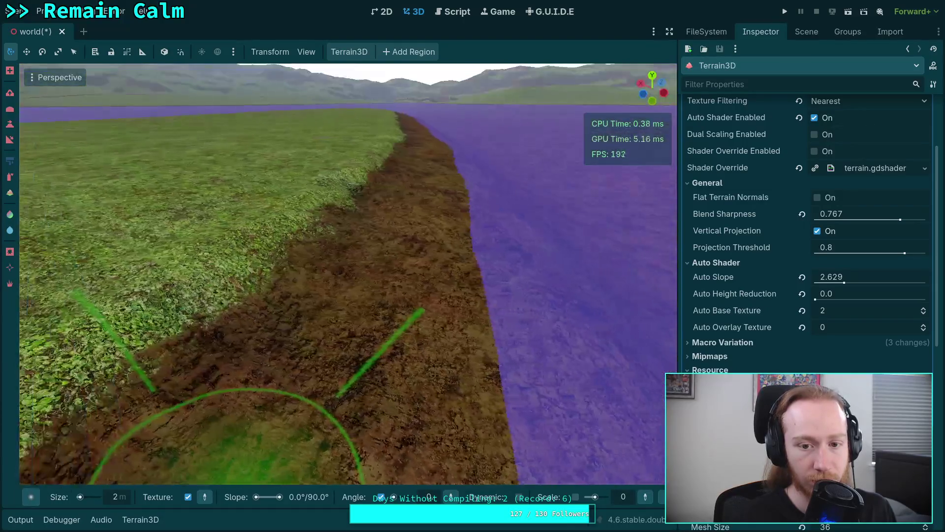
{"action": "left_click_drag", "start_coordinate": [236, 462], "coordinate": [433, 463]}
{"action": "mouse_move", "coordinate": [359, 339]}
{"action": "left_mouse_down"}
{"action": "mouse_move", "coordinate": [345, 339]}
{"action": "mouse_move", "coordinate": [394, 339]}
{"action": "mouse_move", "coordinate": [359, 339]}
{"action": "left_mouse_up"}
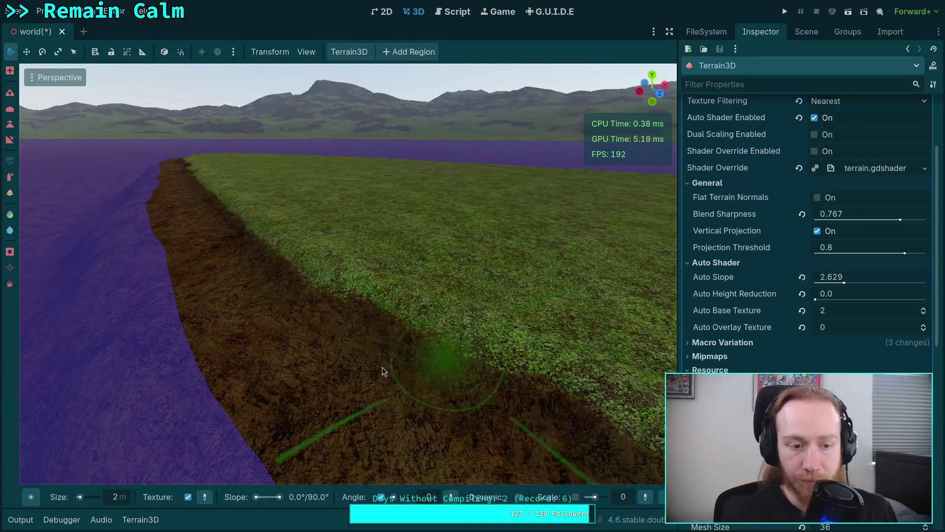
{"action": "left_click", "coordinate": [10, 93]}
Brush grass toward the water along the grass/dirt border at size 2, strength 2
{"action": "mouse_move", "coordinate": [89, 140]}
{"action": "left_mouse_down"}
{"action": "mouse_move", "coordinate": [169, 316]}
{"action": "mouse_move", "coordinate": [374, 329]}
{"action": "mouse_move", "coordinate": [227, 309]}
{"action": "mouse_move", "coordinate": [306, 261]}
{"action": "mouse_move", "coordinate": [361, 249]}
{"action": "mouse_move", "coordinate": [298, 356]}
{"action": "left_mouse_up"}
{"action": "mouse_move", "coordinate": [374, 295]}
{"action": "left_mouse_down"}
{"action": "mouse_move", "coordinate": [361, 332]}
{"action": "mouse_move", "coordinate": [385, 244]}
{"action": "mouse_move", "coordinate": [437, 395]}
{"action": "mouse_move", "coordinate": [398, 330]}
{"action": "mouse_move", "coordinate": [407, 323]}
{"action": "left_mouse_up"}
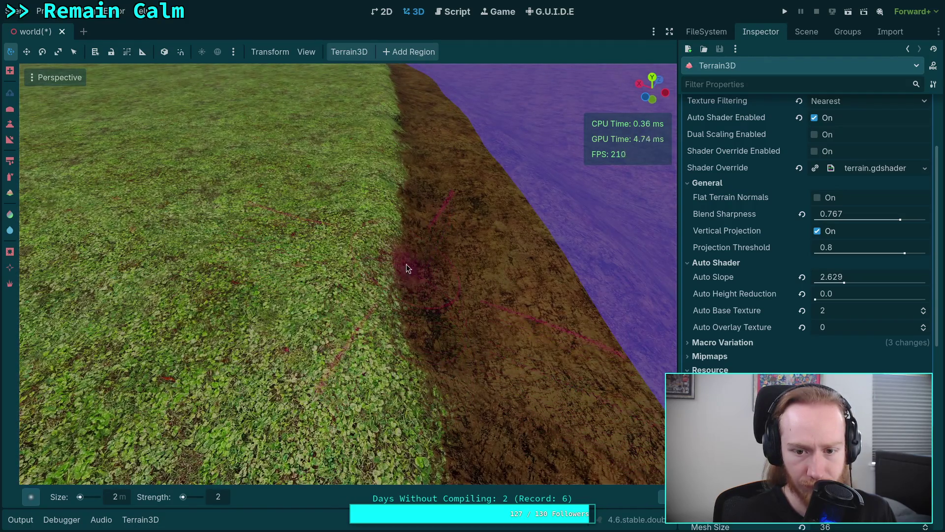
{"action": "left_click_drag", "start_coordinate": [412, 272], "coordinate": [458, 394]}
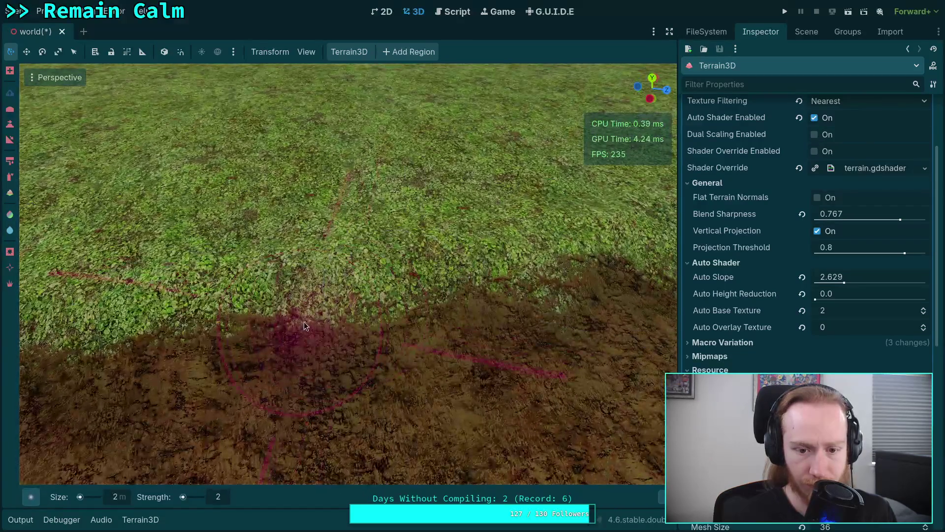
{"action": "mouse_move", "coordinate": [303, 321]}
{"action": "left_mouse_down"}
{"action": "mouse_move", "coordinate": [577, 286]}
{"action": "mouse_move", "coordinate": [329, 281]}
{"action": "mouse_move", "coordinate": [291, 296]}
{"action": "mouse_move", "coordinate": [398, 314]}
{"action": "left_mouse_up"}
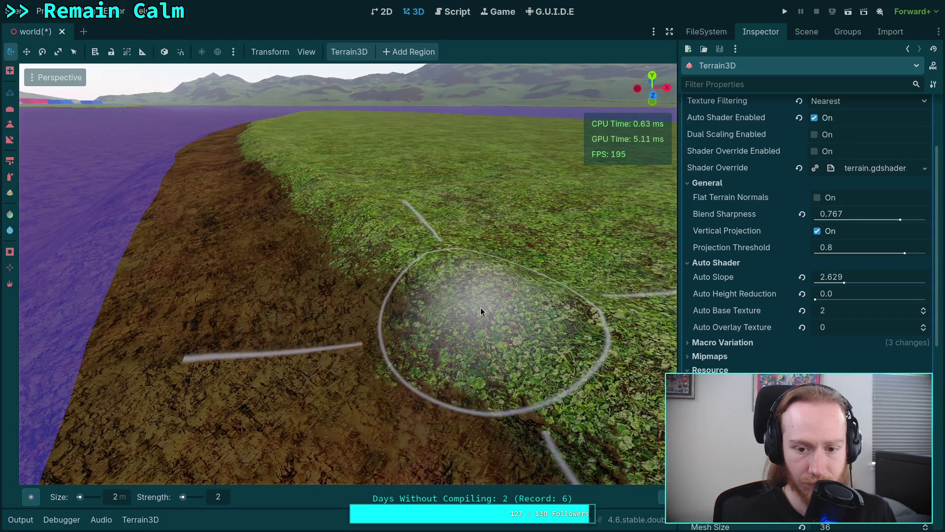
{"action": "left_click_drag", "start_coordinate": [492, 326], "coordinate": [579, 332]}
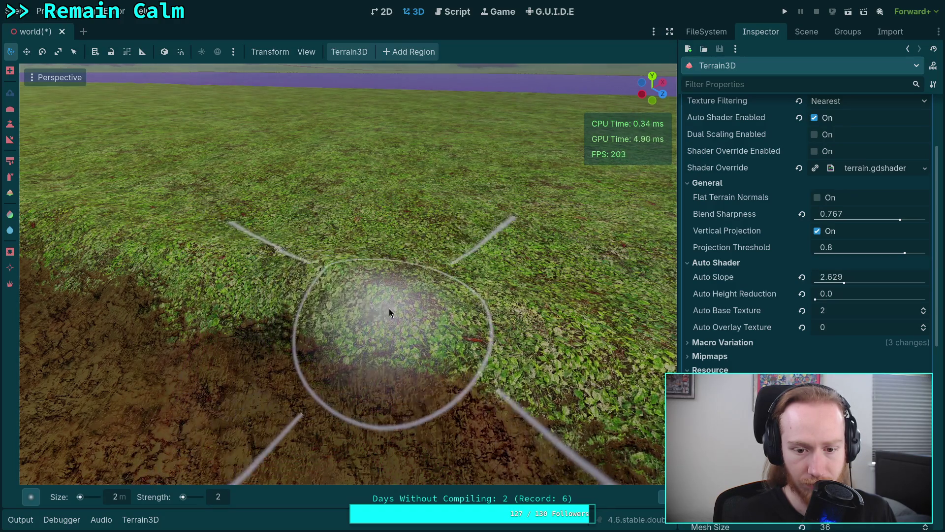
Orbit low over the terrain to check the narrower dirt strip along the shoreline
{"action": "scroll", "coordinate": [422, 338], "scroll_direction": "up", "scroll_amount": 3}
{"action": "scroll", "coordinate": [454, 339], "scroll_direction": "down", "scroll_amount": 3}
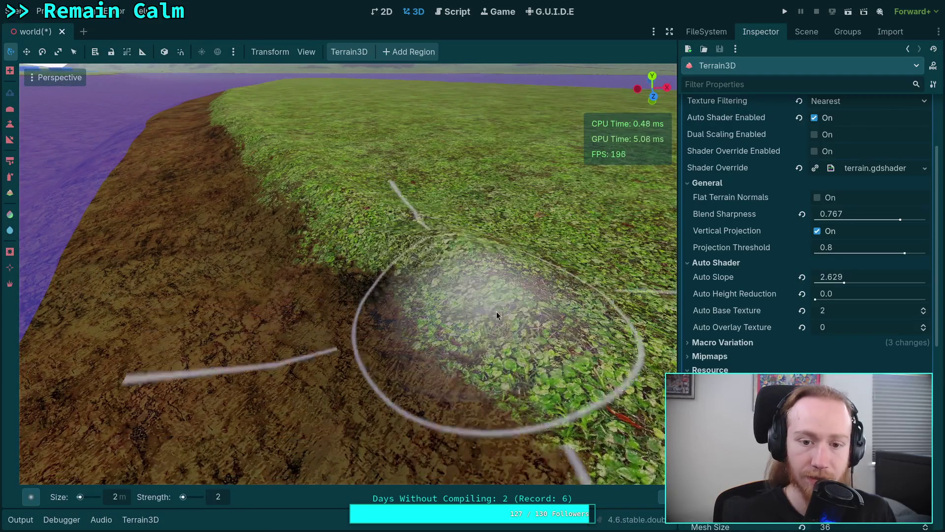
{"action": "left_click_drag", "start_coordinate": [496, 311], "coordinate": [428, 273]}
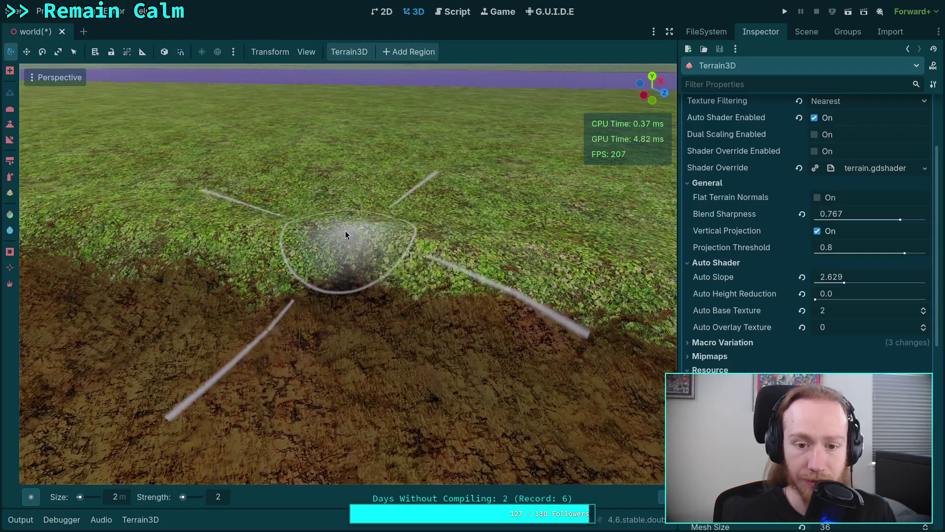
{"action": "scroll", "coordinate": [359, 258], "scroll_direction": "up", "scroll_amount": 3}
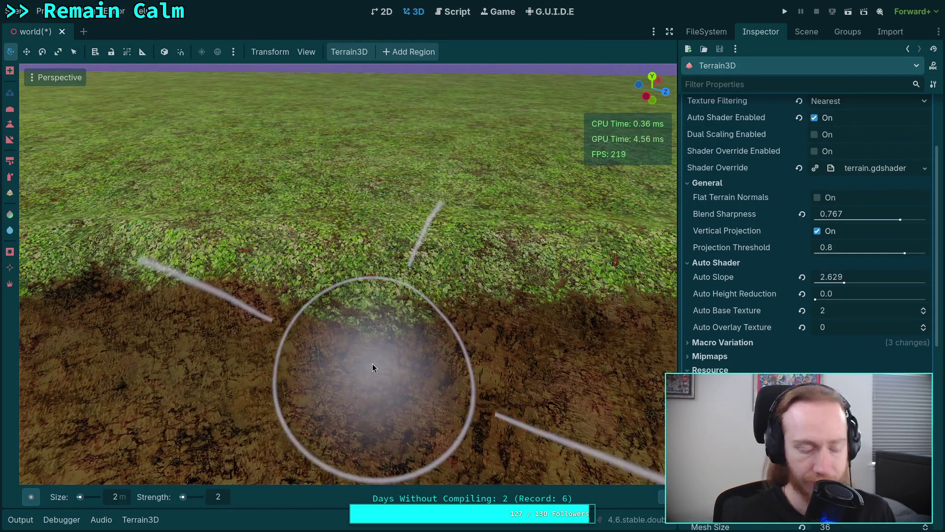
{"action": "scroll", "coordinate": [345, 329], "scroll_direction": "up", "scroll_amount": 3}
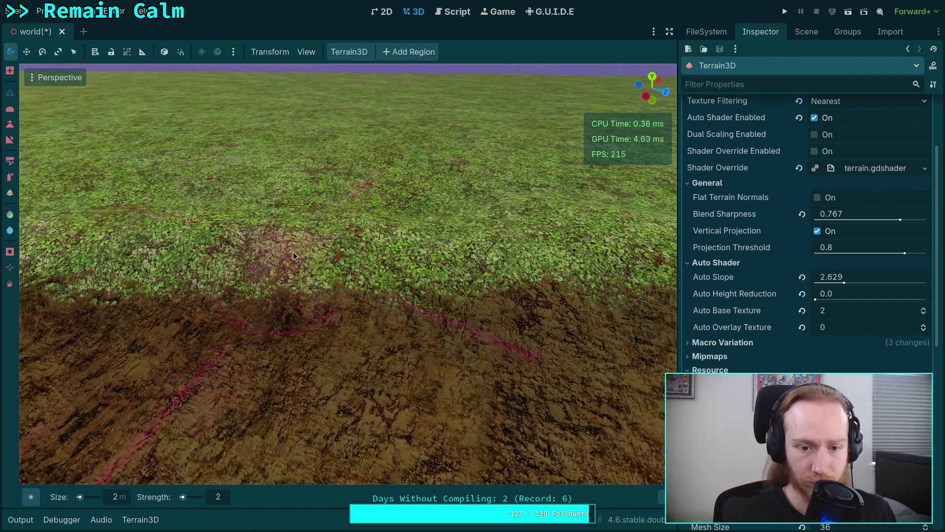
{"action": "right_click", "coordinate": [389, 276]}
{"action": "key", "text": "s"}
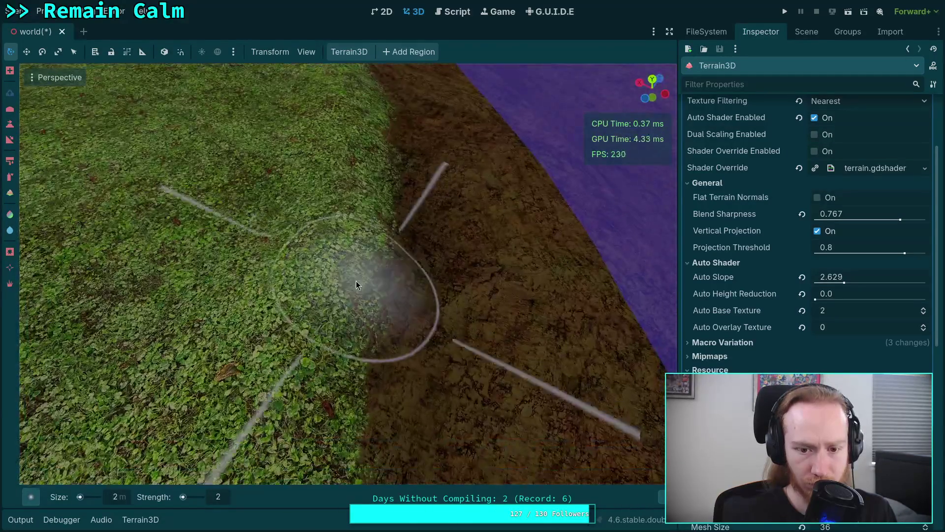
{"action": "key", "text": "e"}
{"action": "mouse_move", "coordinate": [362, 273]}
{"action": "left_mouse_down"}
{"action": "mouse_move", "coordinate": [481, 337]}
{"action": "mouse_move", "coordinate": [453, 253]}
{"action": "mouse_move", "coordinate": [318, 242]}
{"action": "mouse_move", "coordinate": [323, 177]}
{"action": "mouse_move", "coordinate": [330, 217]}
{"action": "left_mouse_up"}
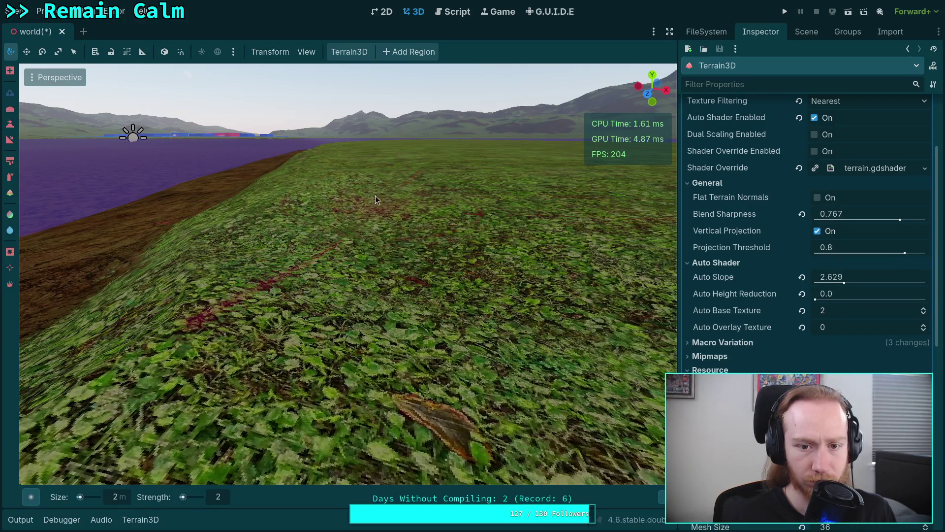
Orbit and zoom the viewport to frame more of the shoreline's grass–dirt border
{"action": "mouse_move", "coordinate": [486, 303]}
{"action": "left_mouse_down"}
{"action": "mouse_move", "coordinate": [473, 285]}
{"action": "mouse_move", "coordinate": [382, 282]}
{"action": "mouse_move", "coordinate": [431, 270]}
{"action": "mouse_move", "coordinate": [471, 281]}
{"action": "mouse_move", "coordinate": [491, 269]}
{"action": "mouse_move", "coordinate": [522, 276]}
{"action": "mouse_move", "coordinate": [552, 305]}
{"action": "mouse_move", "coordinate": [402, 297]}
{"action": "left_mouse_up"}
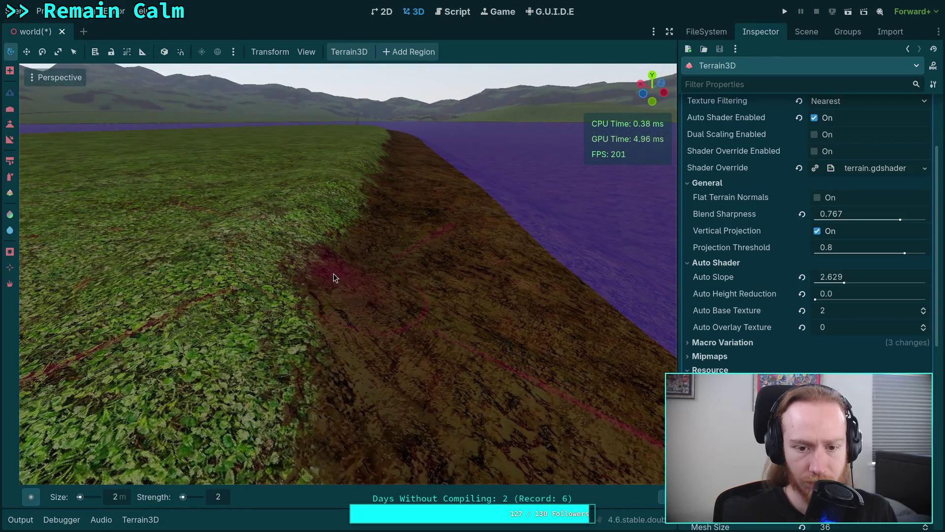
{"action": "scroll", "coordinate": [375, 253], "scroll_direction": "up", "scroll_amount": 5}
{"action": "scroll", "coordinate": [380, 250], "scroll_direction": "down", "scroll_amount": 4}
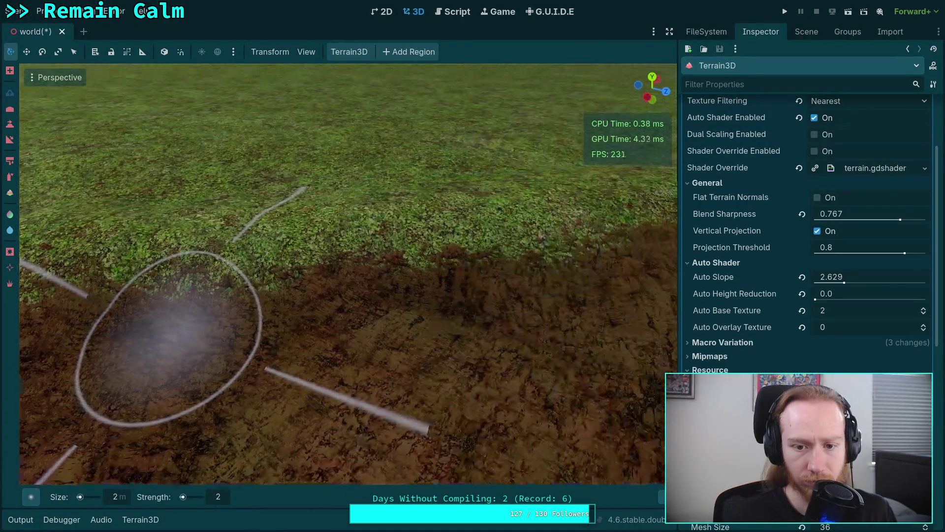
{"action": "scroll", "coordinate": [295, 320], "scroll_direction": "up", "scroll_amount": 4}
{"action": "scroll", "coordinate": [407, 323], "scroll_direction": "down", "scroll_amount": 4}
{"action": "scroll", "coordinate": [407, 323], "scroll_direction": "up", "scroll_amount": 2}
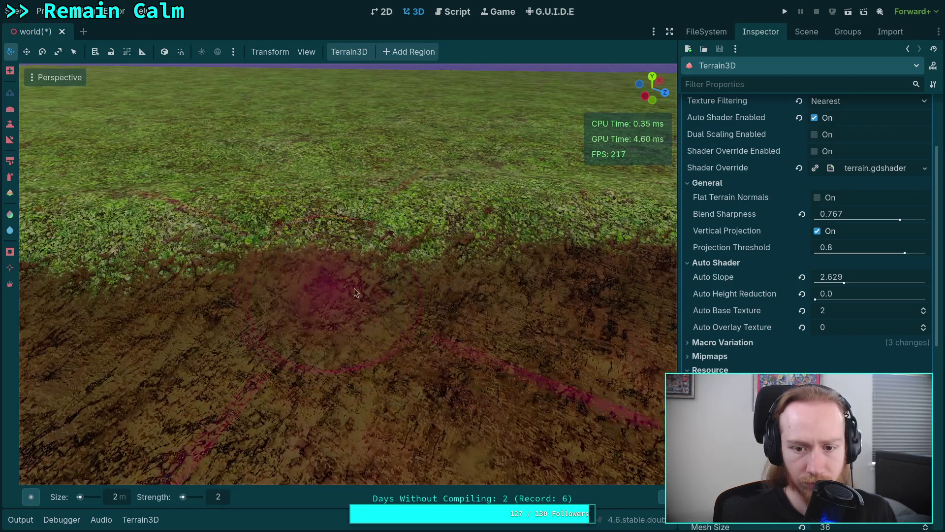
{"action": "scroll", "coordinate": [354, 288], "scroll_direction": "down", "scroll_amount": 5}
{"action": "scroll", "coordinate": [401, 263], "scroll_direction": "up", "scroll_amount": 3}
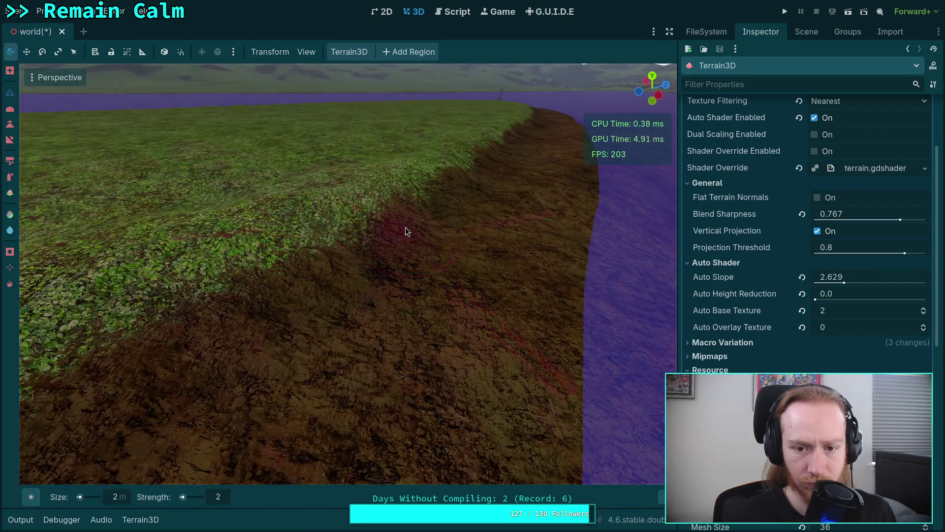
{"action": "left_click_drag", "start_coordinate": [453, 246], "coordinate": [385, 254]}
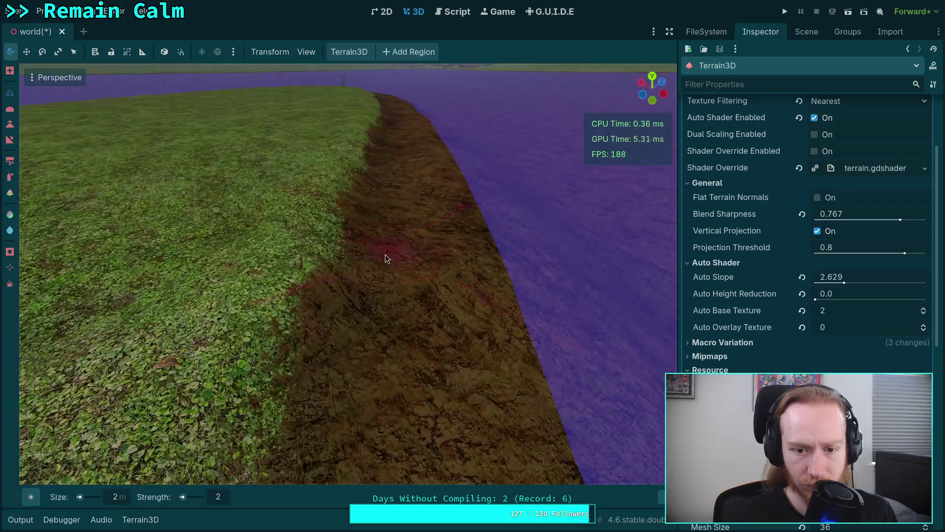
{"action": "scroll", "coordinate": [401, 275], "scroll_direction": "up", "scroll_amount": 2}
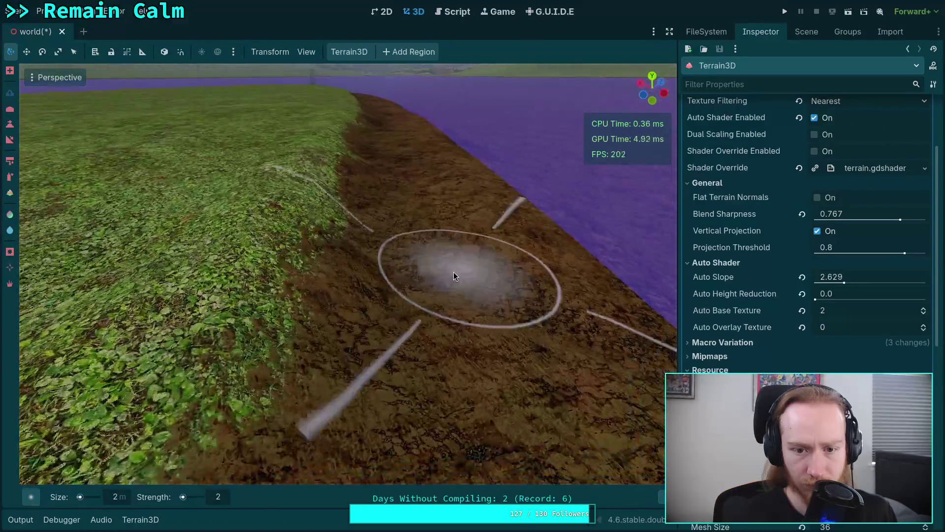
{"action": "scroll", "coordinate": [365, 278], "scroll_direction": "down", "scroll_amount": 2}
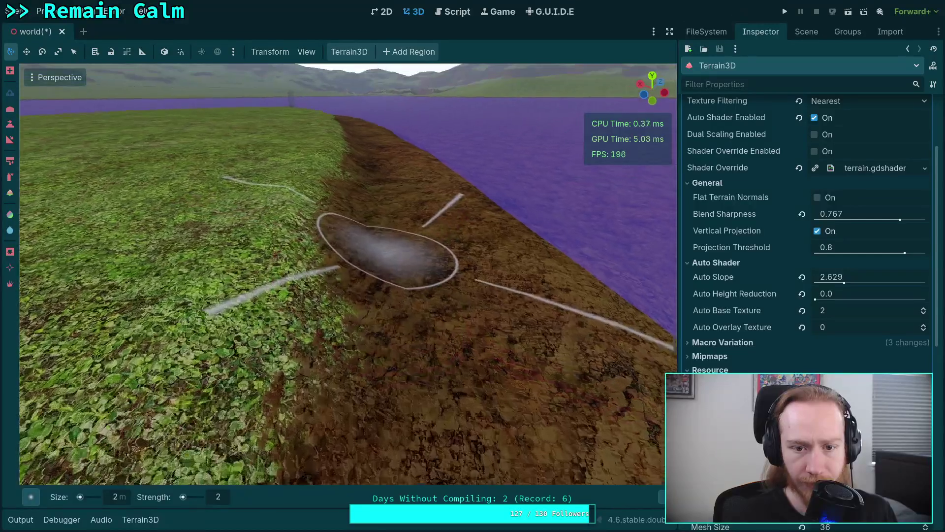
{"action": "scroll", "coordinate": [391, 238], "scroll_direction": "up", "scroll_amount": 2}
{"action": "scroll", "coordinate": [367, 310], "scroll_direction": "down", "scroll_amount": 2}
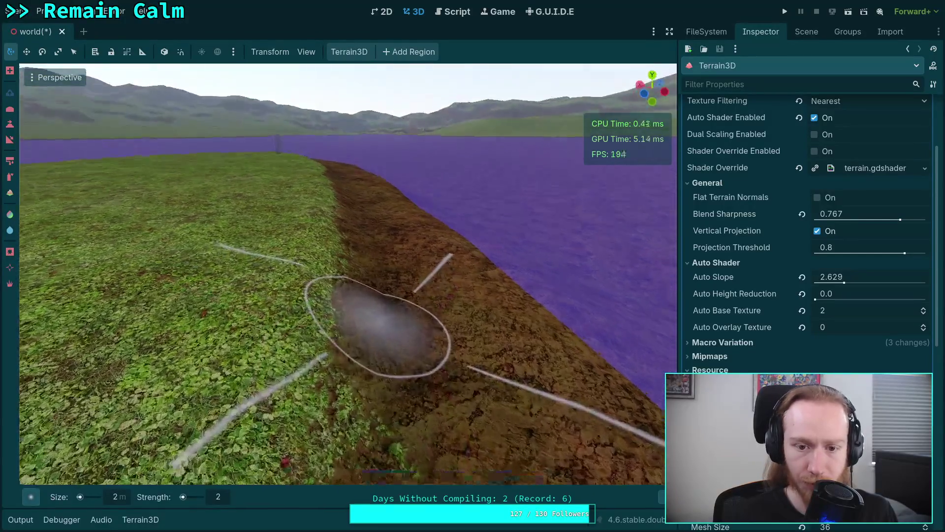
{"action": "scroll", "coordinate": [367, 310], "scroll_direction": "up", "scroll_amount": 2}
Paint soft grass patches into the dirt just below the grass edge
{"action": "mouse_move", "coordinate": [368, 310]}
{"action": "left_mouse_down"}
{"action": "mouse_move", "coordinate": [288, 306]}
{"action": "mouse_move", "coordinate": [441, 282]}
{"action": "left_mouse_up"}
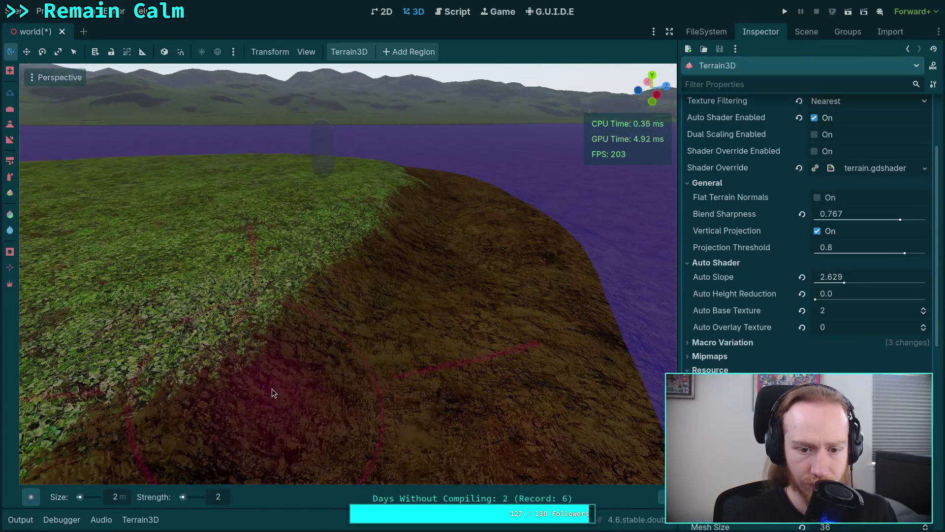
{"action": "scroll", "coordinate": [451, 340], "scroll_direction": "up", "scroll_amount": 2}
{"action": "mouse_move", "coordinate": [450, 339]}
{"action": "left_mouse_down"}
{"action": "mouse_move", "coordinate": [332, 324]}
{"action": "mouse_move", "coordinate": [347, 305]}
{"action": "mouse_move", "coordinate": [443, 316]}
{"action": "mouse_move", "coordinate": [340, 311]}
{"action": "left_mouse_up"}
{"action": "mouse_move", "coordinate": [534, 314]}
{"action": "left_mouse_down"}
{"action": "mouse_move", "coordinate": [422, 325]}
{"action": "mouse_move", "coordinate": [289, 310]}
{"action": "left_mouse_up"}
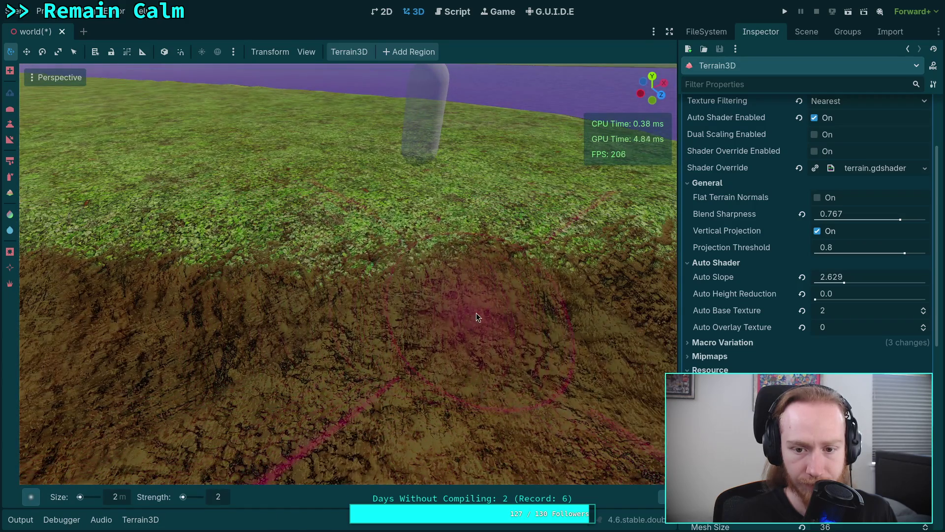
{"action": "key", "text": "shift"}
{"action": "mouse_move", "coordinate": [489, 344]}
{"action": "left_mouse_down"}
{"action": "mouse_move", "coordinate": [316, 371]}
{"action": "mouse_move", "coordinate": [307, 360]}
{"action": "mouse_move", "coordinate": [385, 365]}
{"action": "mouse_move", "coordinate": [395, 337]}
{"action": "left_mouse_up"}
{"action": "key", "text": "shift"}
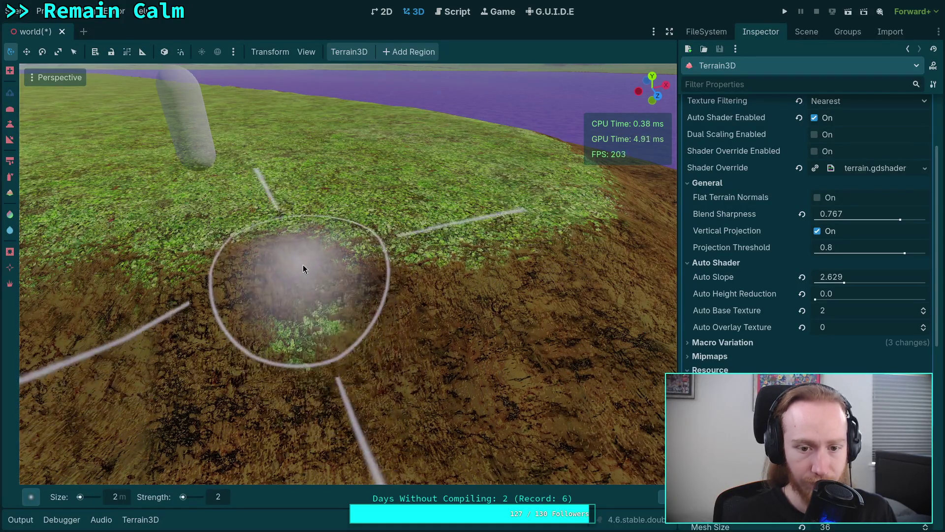